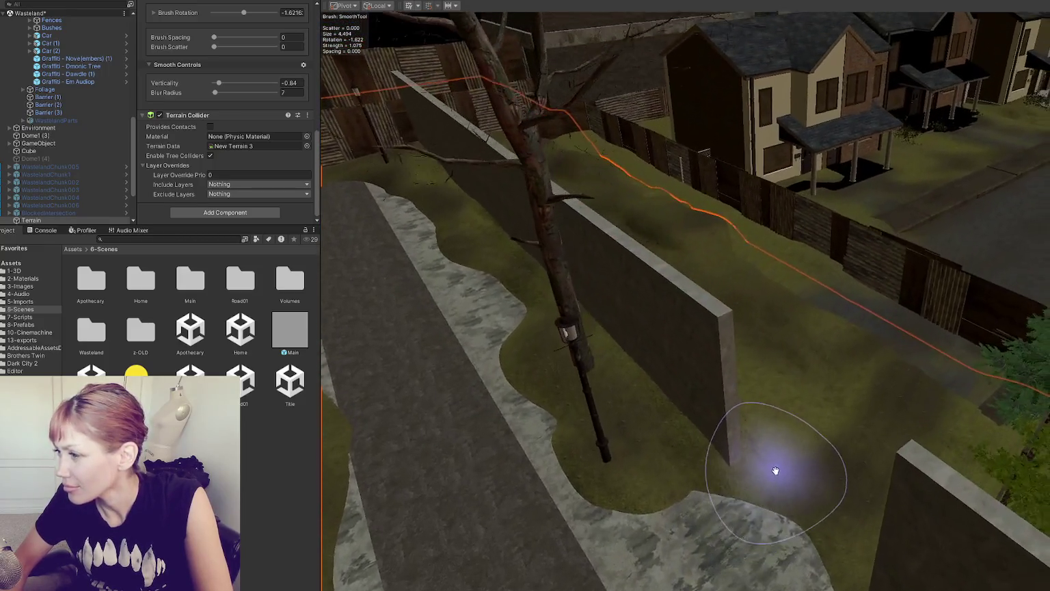
# Step: Select WastelandChunk007 and frame the backyard fence boards Wooden_Board1 (8), (7) and (6)
pyautogui.click(929, 307)
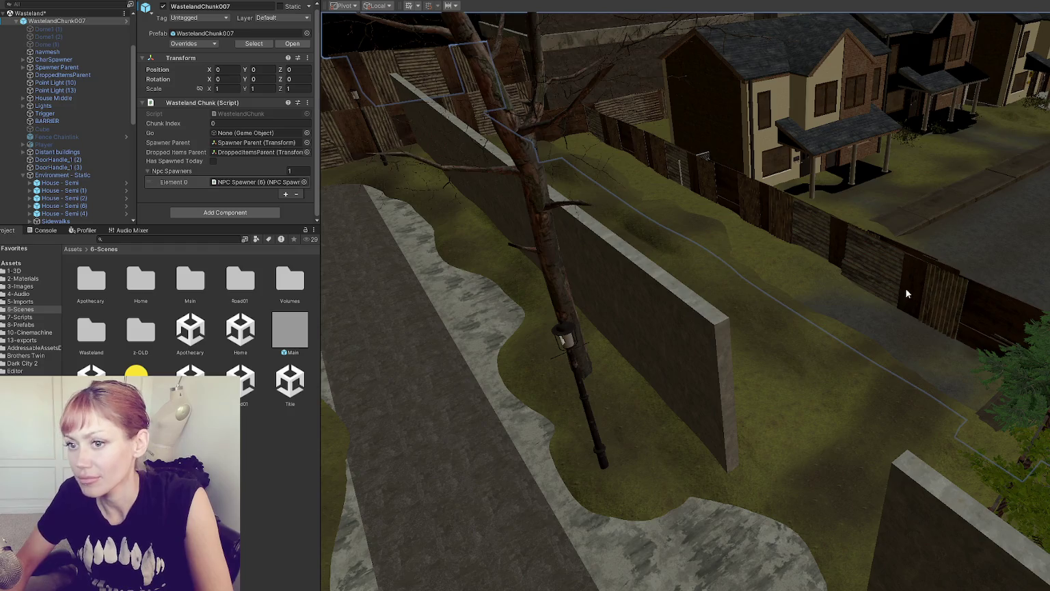
pyautogui.scroll(3, 985, 321)
pyautogui.click(1024, 337)
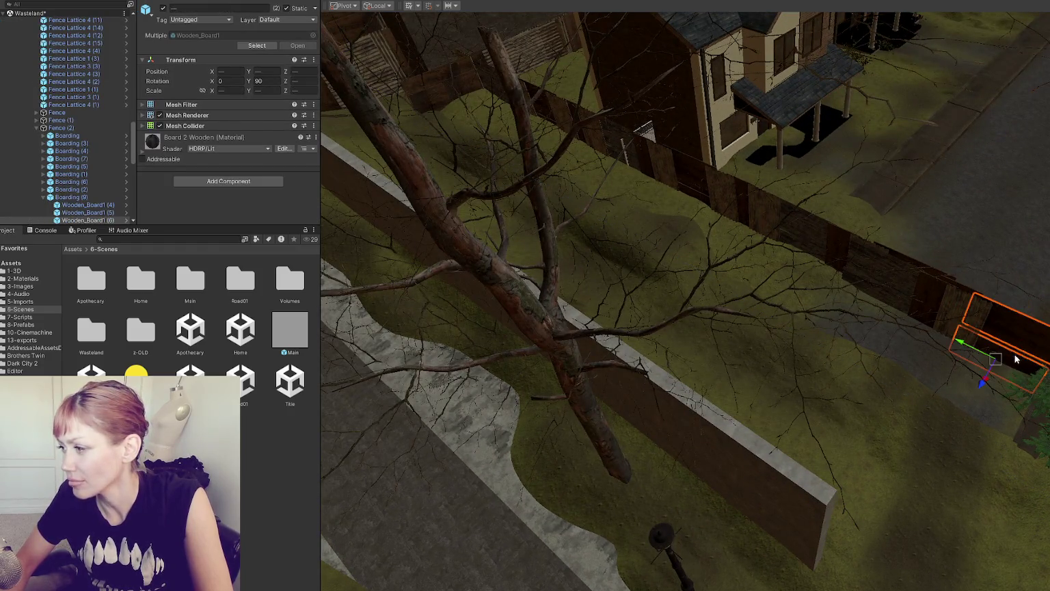
pyautogui.click(608, 255)
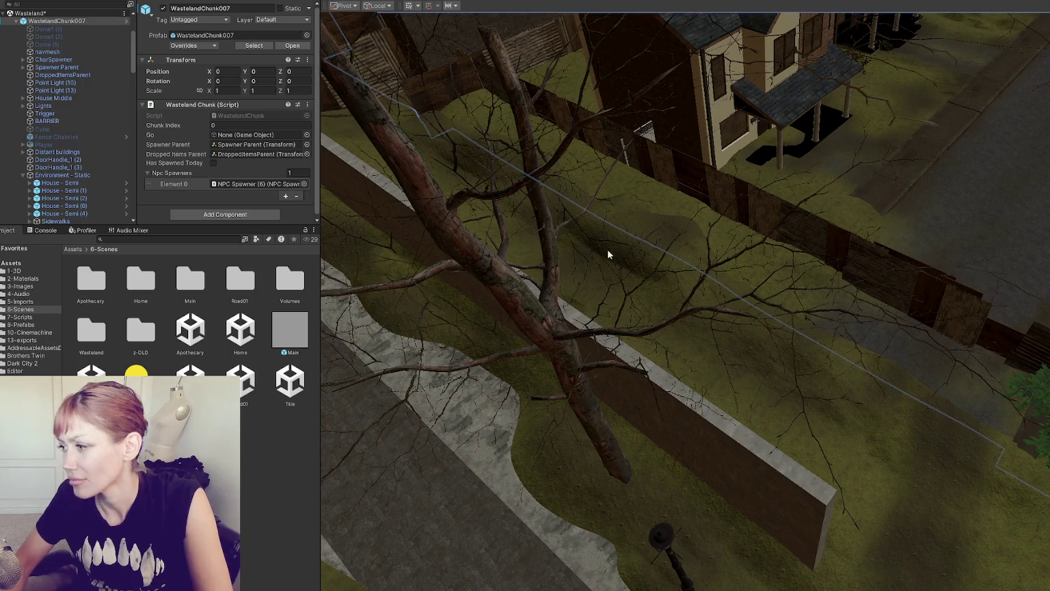
pyautogui.click(997, 336)
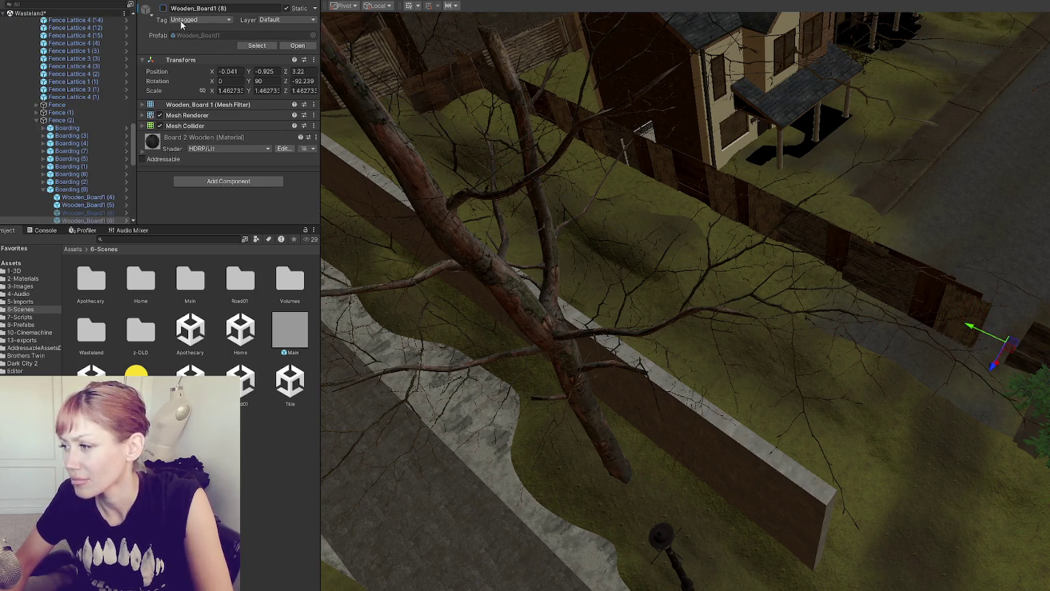
pyautogui.press('f')
pyautogui.click(613, 262)
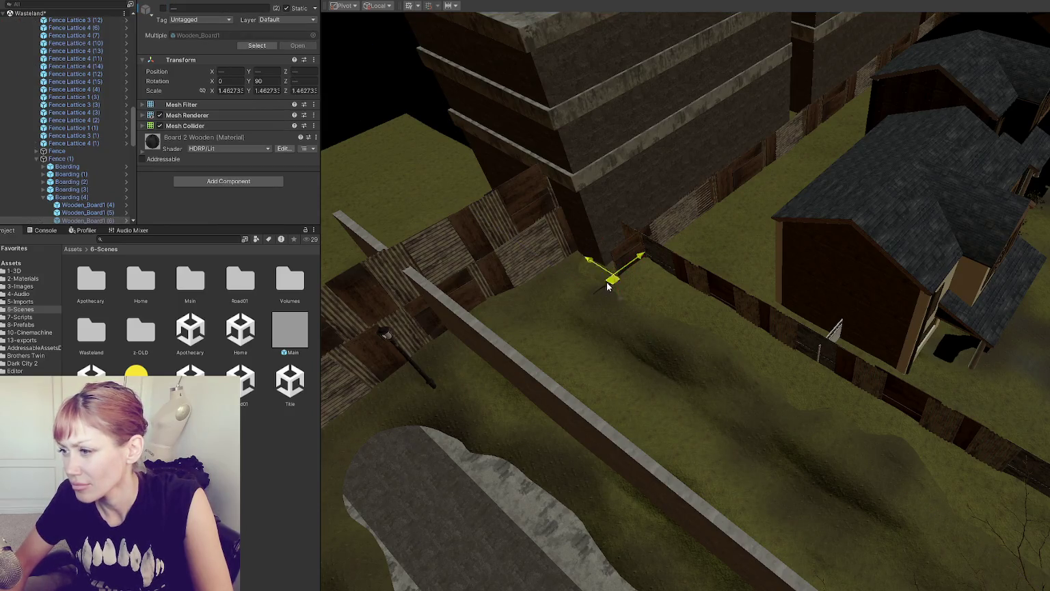
pyautogui.click(605, 288)
pyautogui.click(605, 288)
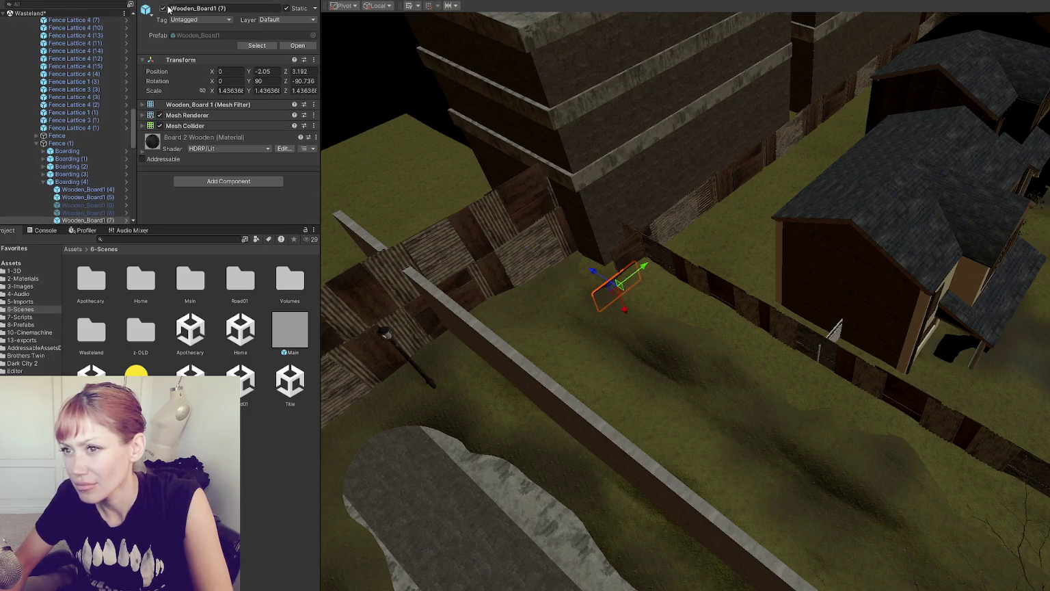
pyautogui.click(629, 260)
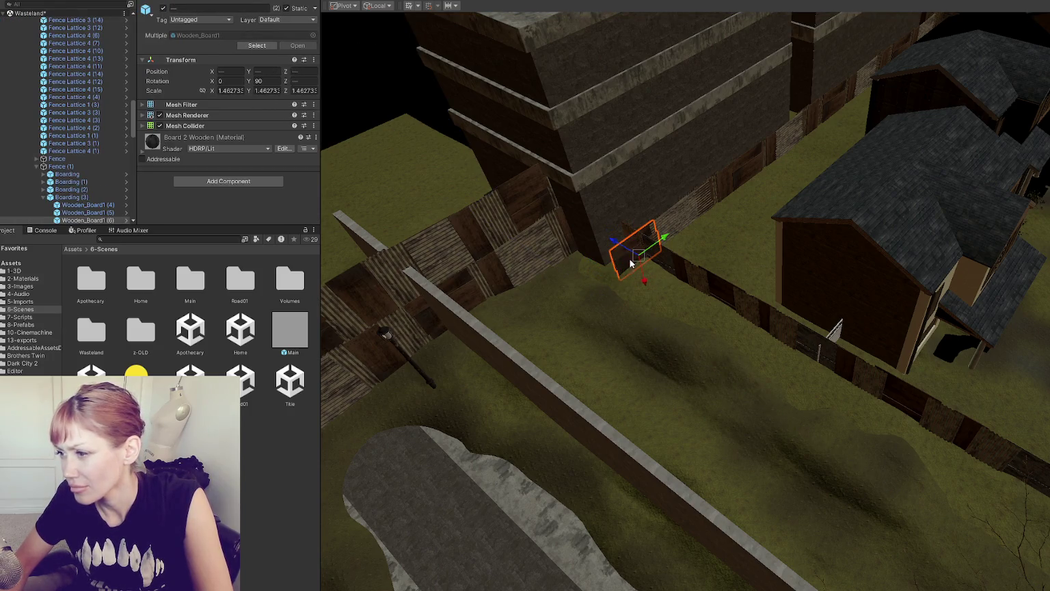
# Step: Frame the corrugated metal fence panel by the brick building and add the wooden plank to the selection
pyautogui.click(620, 272)
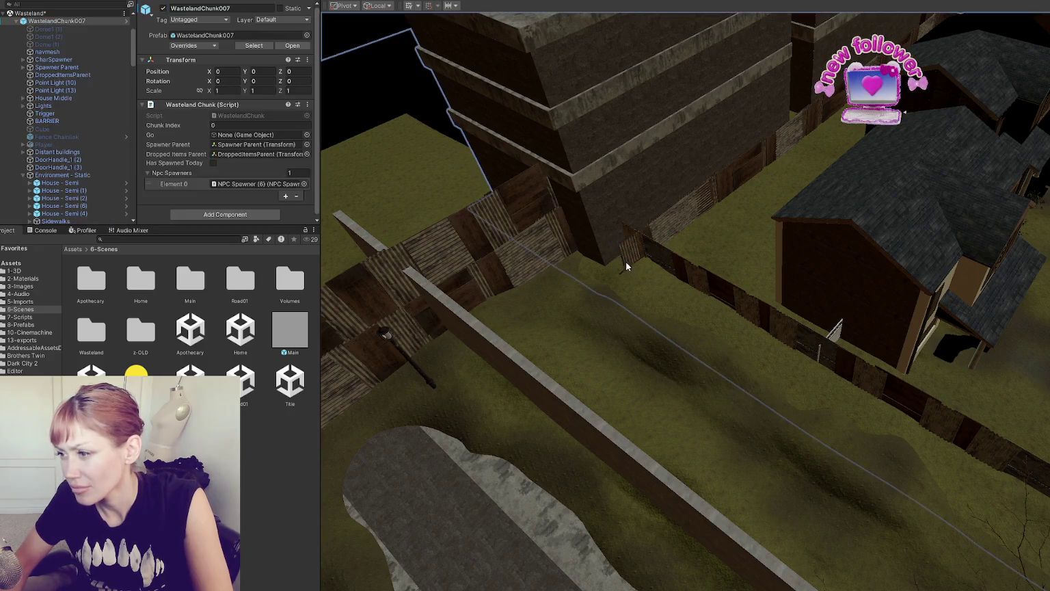
pyautogui.click(622, 270)
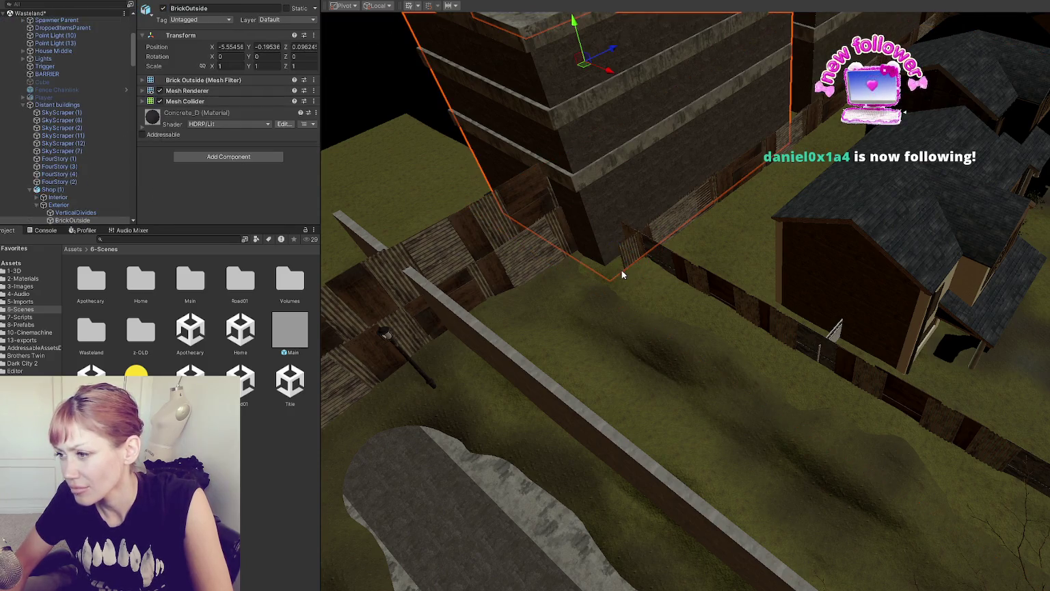
pyautogui.click(622, 270)
pyautogui.press('f')
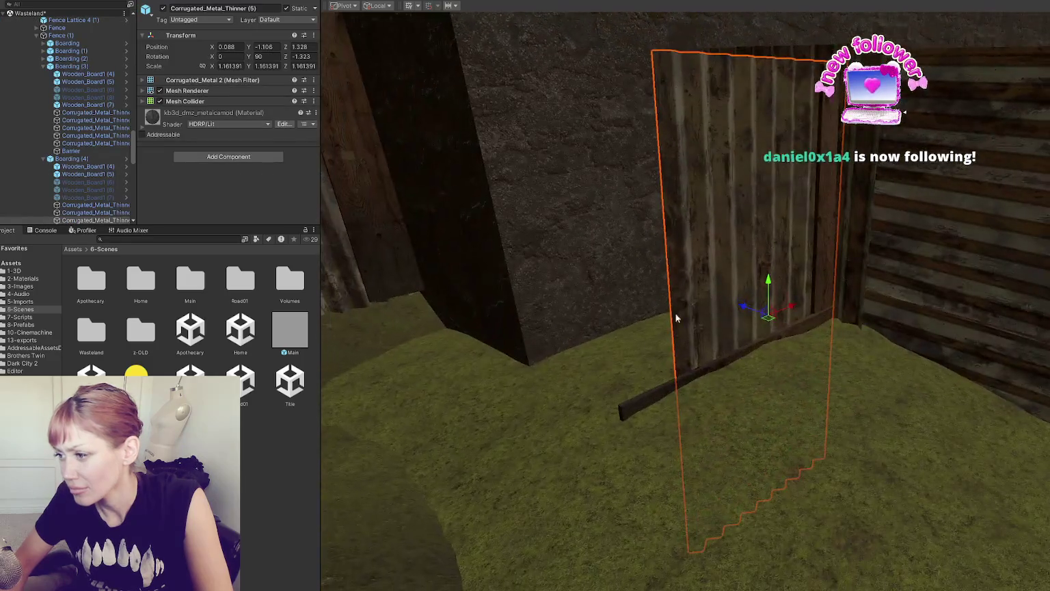
pyautogui.keyDown('shift'); pyautogui.click(677, 381); pyautogui.keyUp('shift')
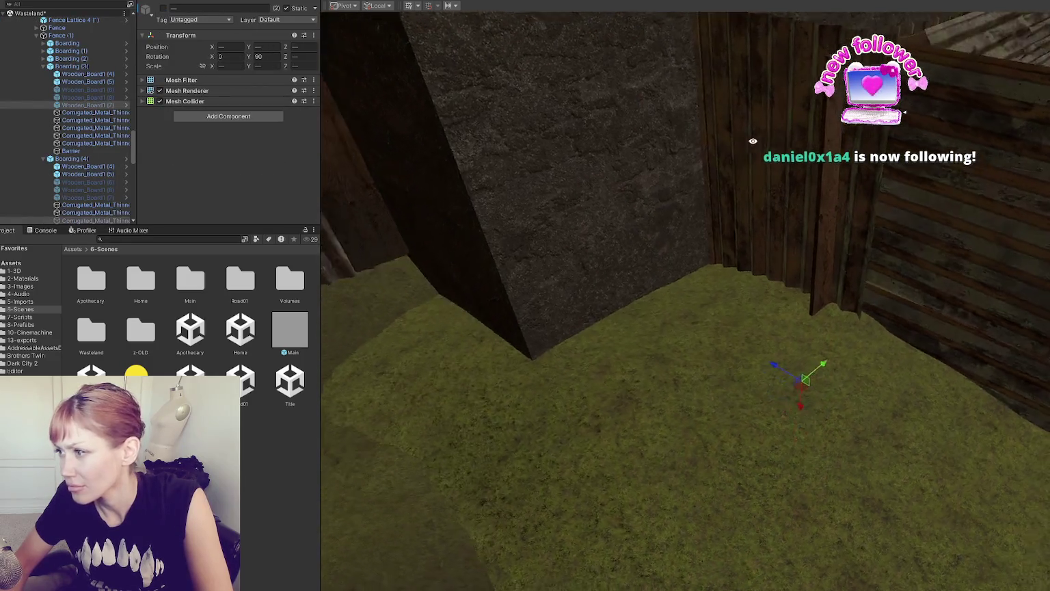
# Step: Slide Wooden_Board1 (5) sideways along the X axis to line up with the fence
pyautogui.click(838, 152)
pyautogui.press('f')
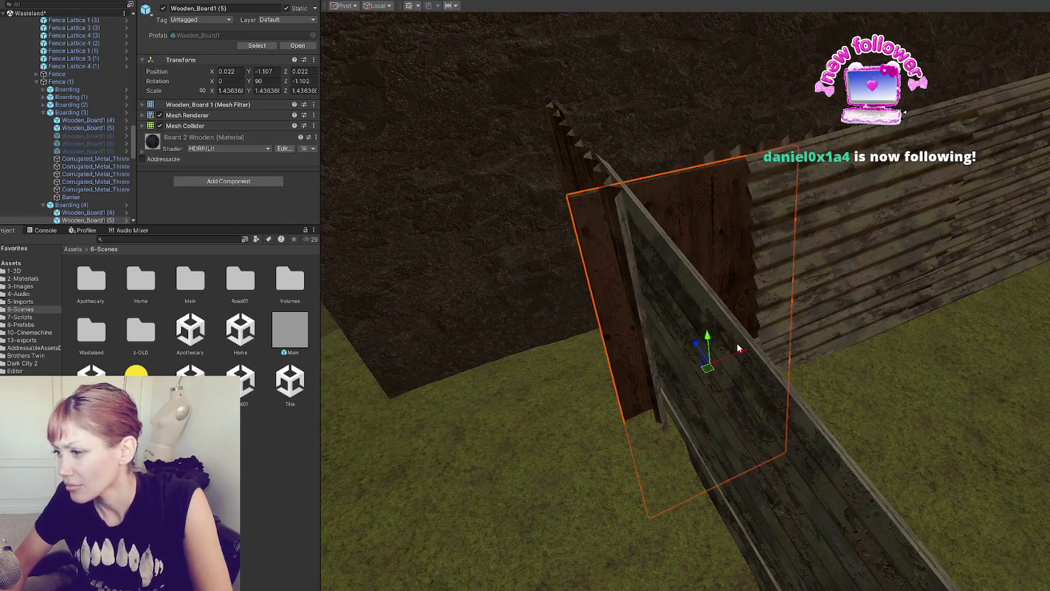
pyautogui.moveTo(744, 340); pyautogui.dragTo(779, 343)
pyautogui.click(618, 317)
pyautogui.click(618, 318)
pyautogui.moveTo(712, 352)
pyautogui.mouseDown()
pyautogui.moveTo(772, 345)
pyautogui.moveTo(872, 264)
pyautogui.mouseUp()
# Step: Turn toward the fence and select the Fence Lattice 1 (23) panel and the red gate
pyautogui.moveTo(1018, 228)
pyautogui.mouseDown()
pyautogui.moveTo(729, 237)
pyautogui.moveTo(459, 190)
pyautogui.moveTo(945, 190)
pyautogui.moveTo(673, 322)
pyautogui.moveTo(530, 371)
pyautogui.moveTo(773, 317)
pyautogui.moveTo(752, 304)
pyautogui.moveTo(741, 326)
pyautogui.moveTo(917, 282)
pyautogui.moveTo(762, 321)
pyautogui.moveTo(645, 301)
pyautogui.moveTo(657, 253)
pyautogui.moveTo(919, 342)
pyautogui.mouseUp()
pyautogui.click(670, 321)
pyautogui.click(830, 321)
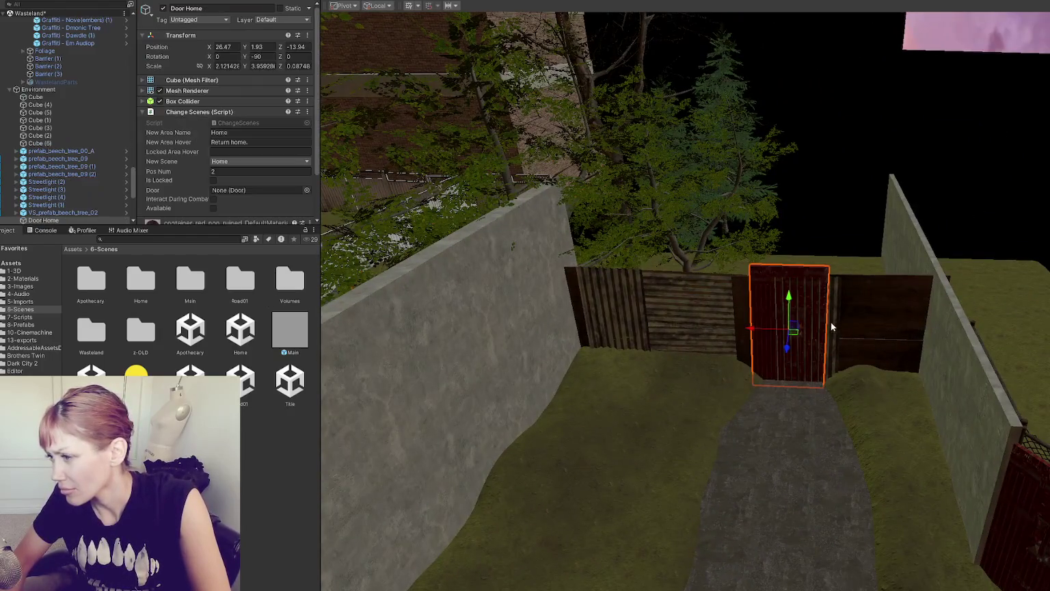
# Step: Inspect the red gate's boarding group, its corrugated metal sheet and the Door Home (1) door
pyautogui.click(834, 320)
pyautogui.scroll(2, 847, 324)
pyautogui.click(825, 337)
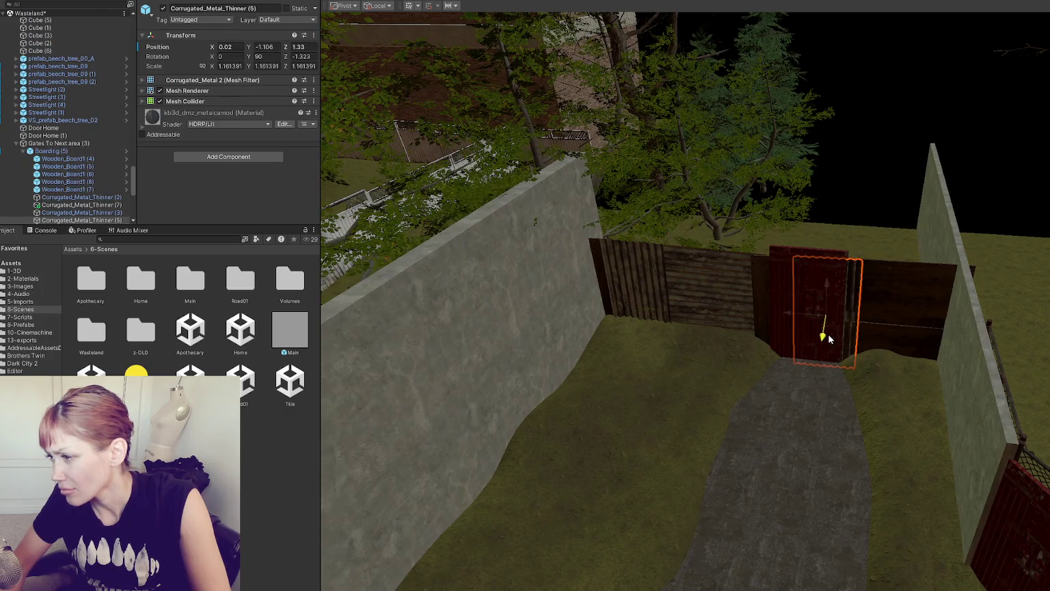
pyautogui.moveTo(835, 337)
pyautogui.mouseDown()
pyautogui.moveTo(968, 335)
pyautogui.moveTo(635, 251)
pyautogui.moveTo(764, 370)
pyautogui.moveTo(635, 336)
pyautogui.moveTo(786, 344)
pyautogui.moveTo(959, 335)
pyautogui.moveTo(762, 345)
pyautogui.moveTo(827, 461)
pyautogui.moveTo(762, 326)
pyautogui.mouseUp()
pyautogui.click(759, 367)
# Step: Select the Terrain and choose the Smooth Height sculpt tool
pyautogui.click(762, 326)
pyautogui.click(212, 91)
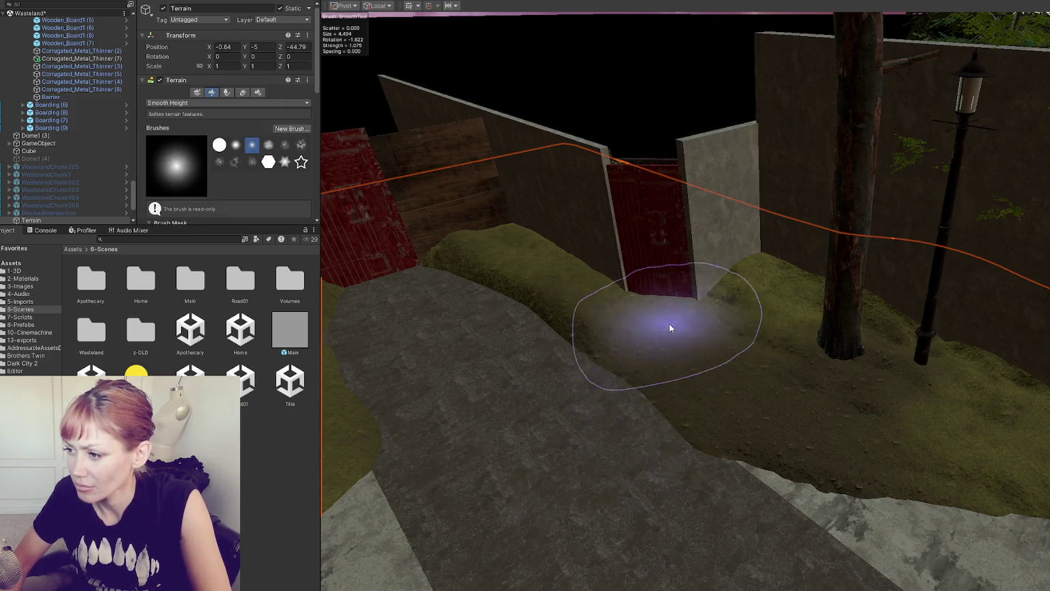
pyautogui.click(174, 103)
# Step: Flatten the mound in front of the red door with Set Height, then choose Raise or Lower Terrain
pyautogui.click(184, 135)
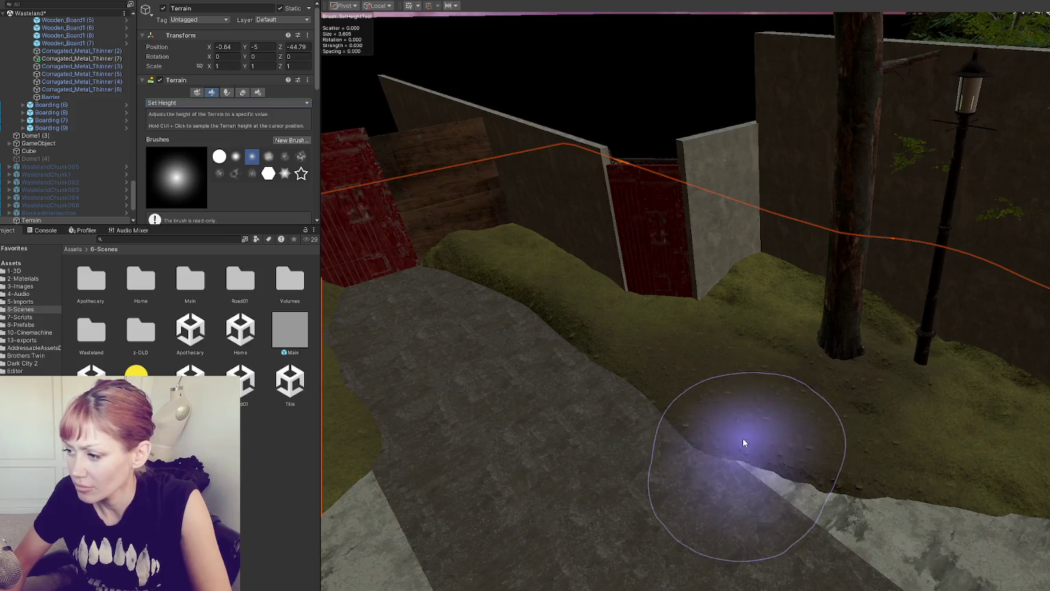
pyautogui.scroll(5, 743, 437)
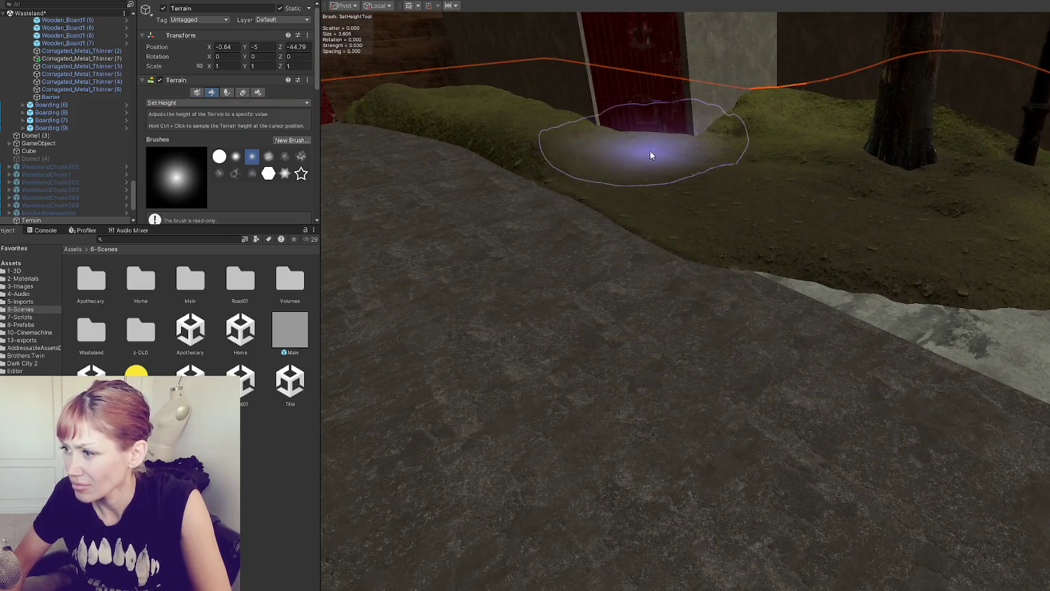
pyautogui.scroll(-2, 647, 162)
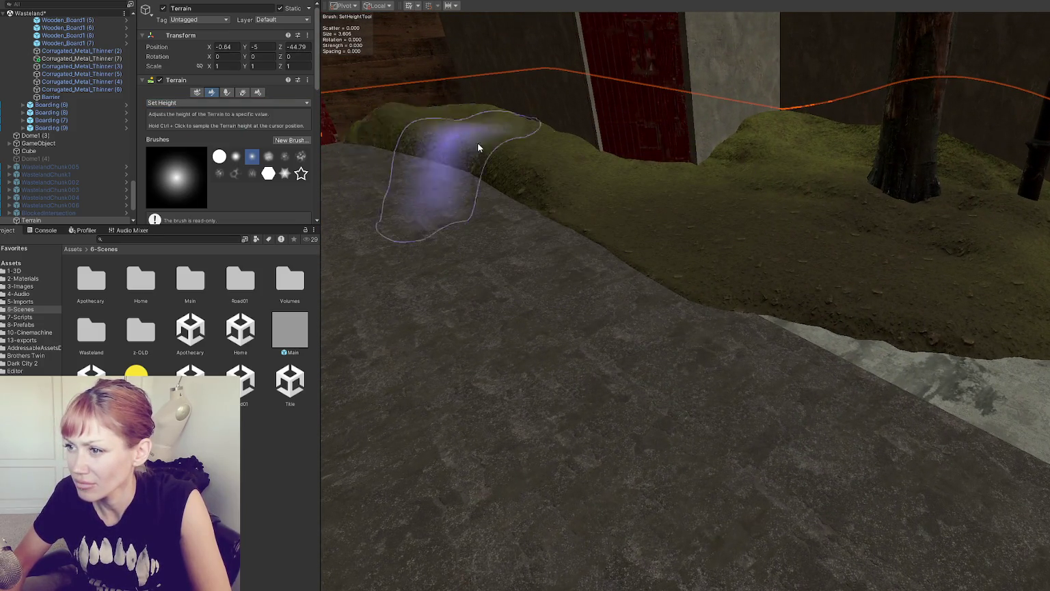
pyautogui.scroll(2, 517, 154)
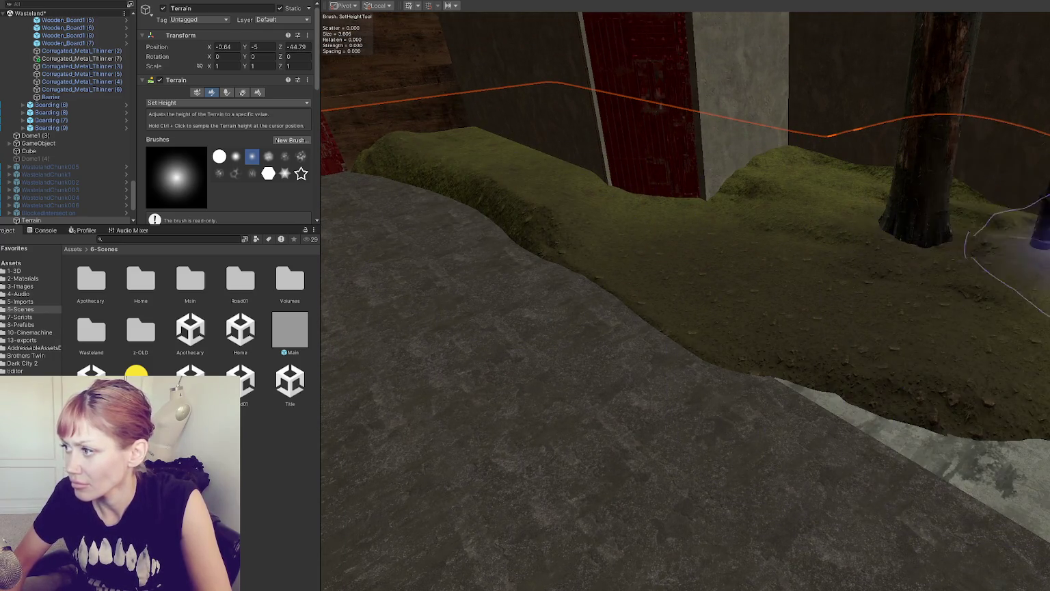
pyautogui.scroll(1, 1004, 246)
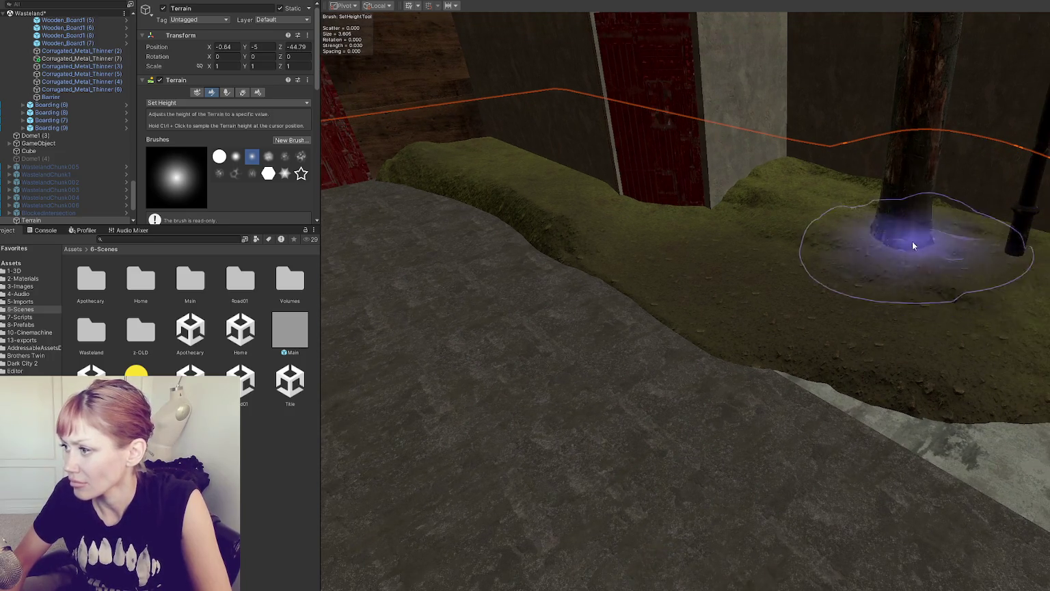
pyautogui.click(397, 212)
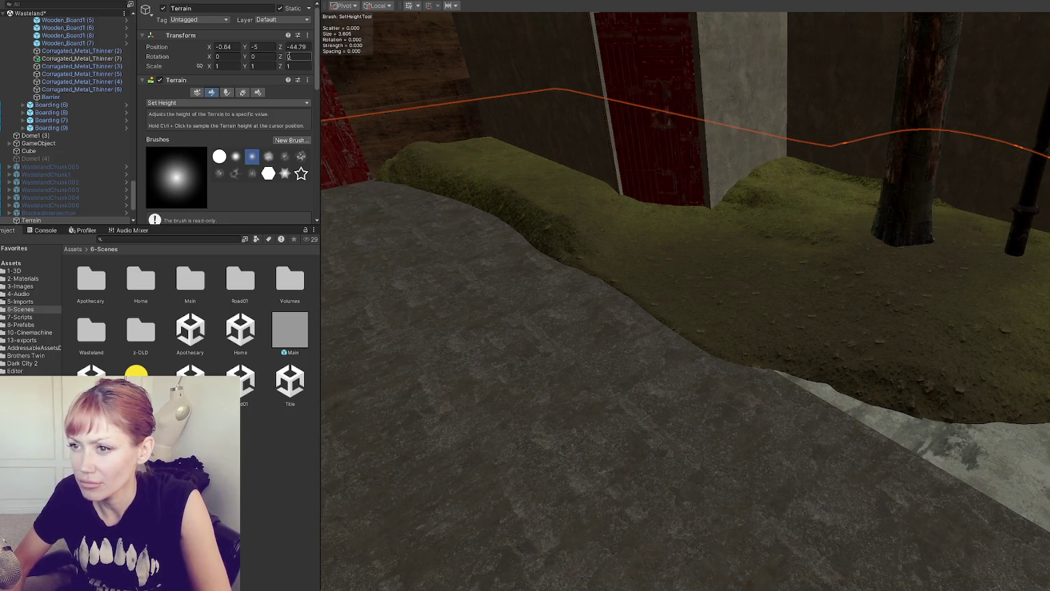
pyautogui.click(201, 101)
pyautogui.click(185, 108)
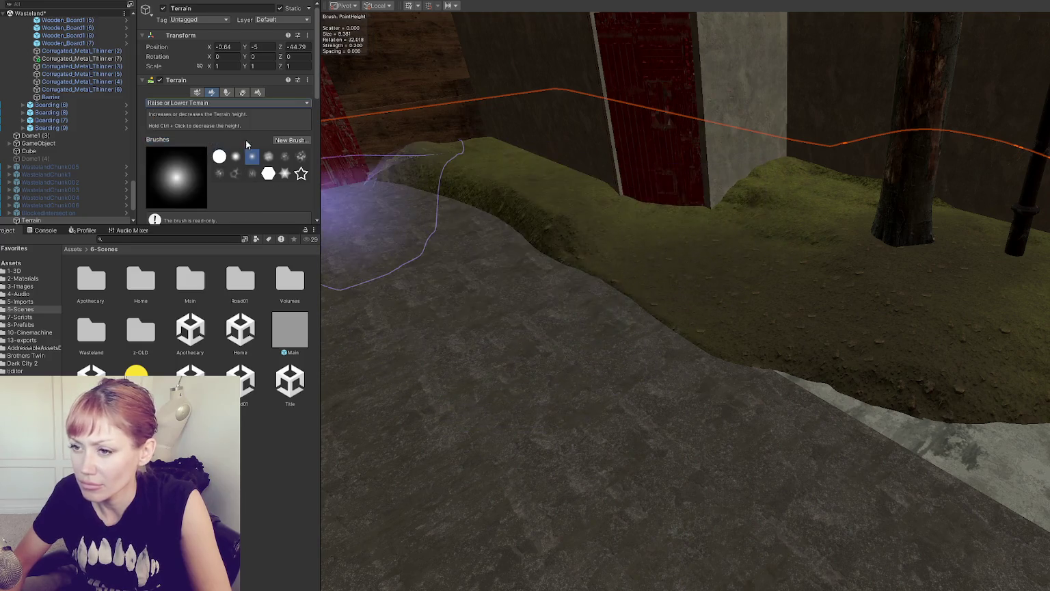
# Step: Raise a grassy mound by the wall and tree, undoing an accidental hollow at the door
pyautogui.scroll(-5, 226, 163)
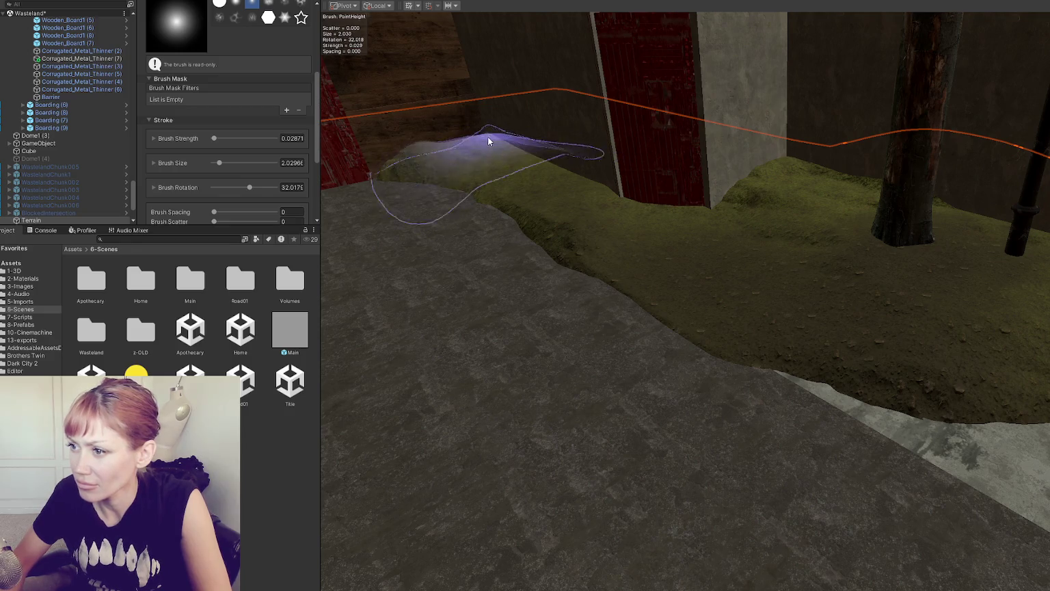
pyautogui.scroll(1, 513, 154)
pyautogui.moveTo(808, 198)
pyautogui.mouseDown()
pyautogui.moveTo(797, 176)
pyautogui.moveTo(873, 199)
pyautogui.mouseUp()
pyautogui.moveTo(650, 217)
pyautogui.mouseDown()
pyautogui.moveTo(656, 279)
pyautogui.moveTo(672, 230)
pyautogui.mouseUp()
pyautogui.hotkey('ctrl', 'z')
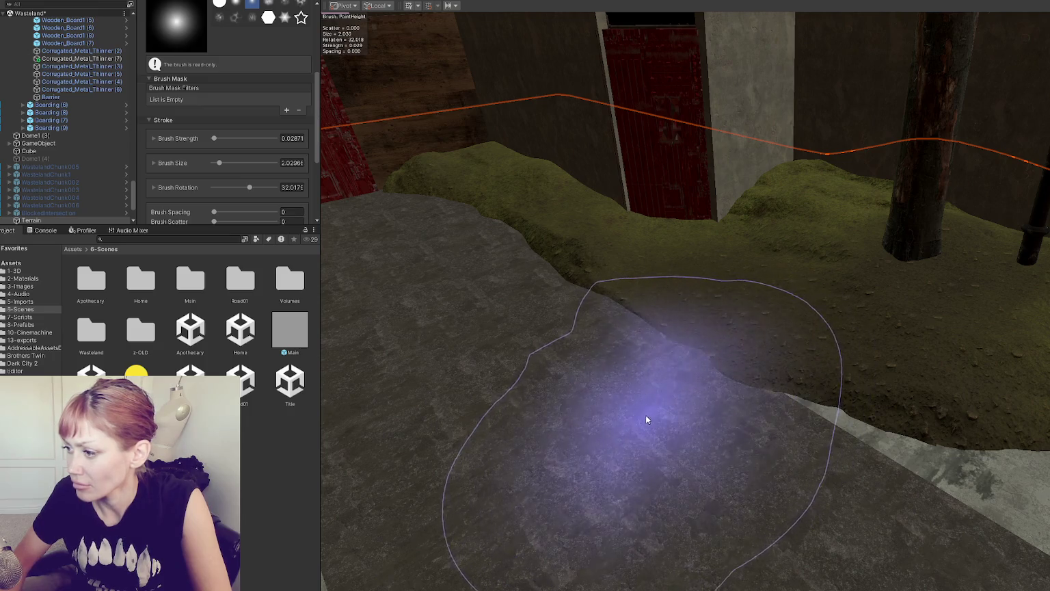
# Step: Raise the ground around the pipe base and look over the slope toward the side wall
pyautogui.moveTo(999, 364); pyautogui.dragTo(643, 320)
pyautogui.moveTo(813, 319)
pyautogui.mouseDown()
pyautogui.moveTo(778, 234)
pyautogui.moveTo(656, 241)
pyautogui.moveTo(546, 216)
pyautogui.moveTo(725, 260)
pyautogui.moveTo(741, 243)
pyautogui.mouseUp()
pyautogui.moveTo(825, 176)
pyautogui.mouseDown()
pyautogui.moveTo(713, 276)
pyautogui.moveTo(722, 298)
pyautogui.moveTo(858, 223)
pyautogui.moveTo(762, 322)
pyautogui.moveTo(825, 258)
pyautogui.moveTo(886, 246)
pyautogui.moveTo(919, 222)
pyautogui.mouseUp()
pyautogui.scroll(3, 1032, 479)
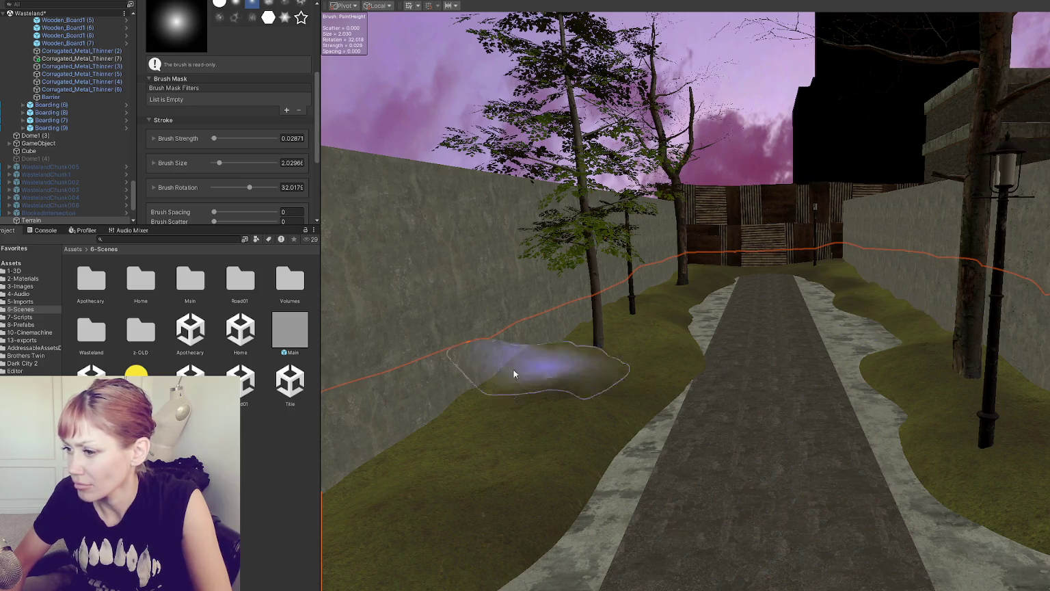
pyautogui.moveTo(527, 352)
pyautogui.mouseDown()
pyautogui.moveTo(579, 363)
pyautogui.moveTo(482, 378)
pyautogui.moveTo(832, 382)
pyautogui.moveTo(810, 410)
pyautogui.mouseUp()
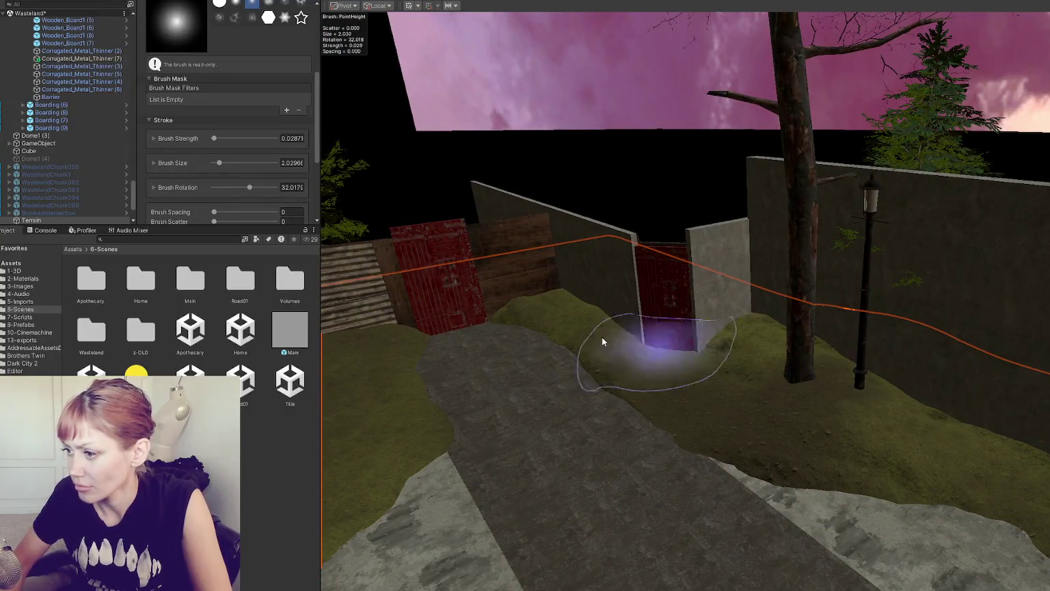
pyautogui.scroll(-3, 220, 146)
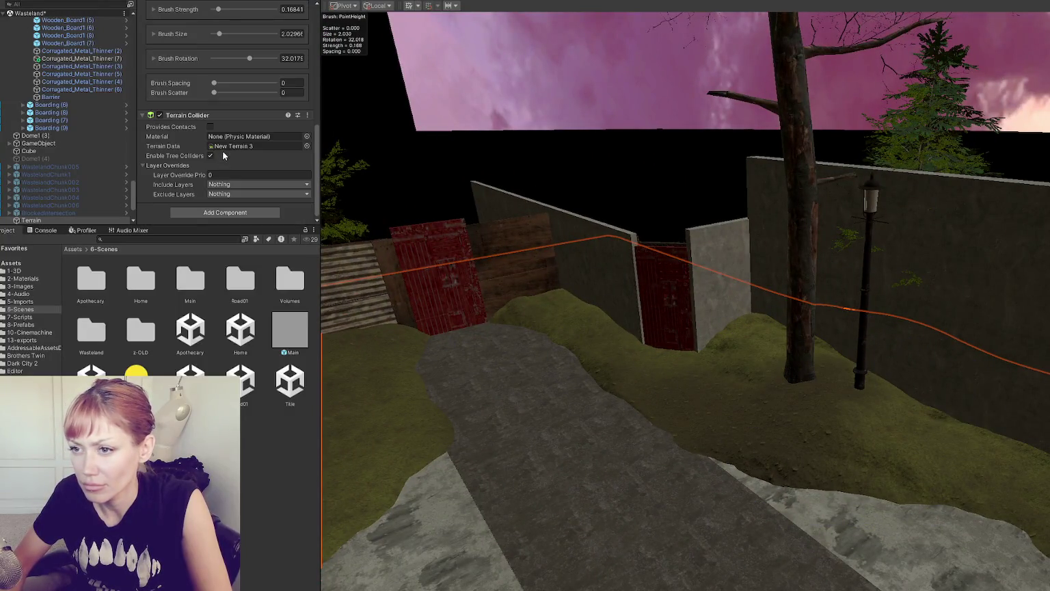
pyautogui.scroll(4, 216, 110)
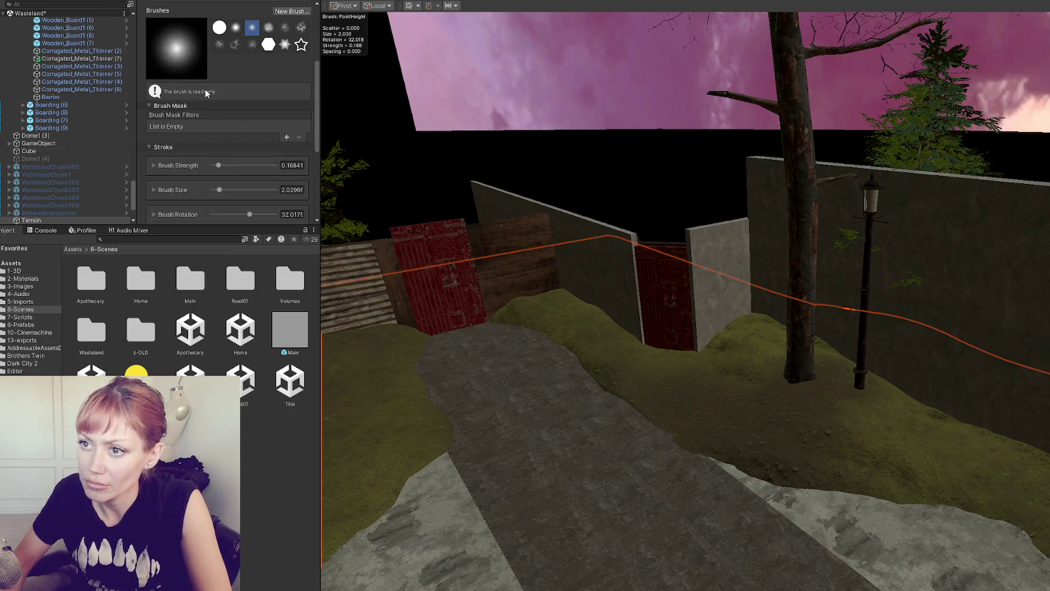
pyautogui.scroll(4, 207, 93)
# Step: Switch the sculpt tool back to Smooth Height
pyautogui.click(205, 97)
pyautogui.click(184, 200)
pyautogui.scroll(-4, 199, 171)
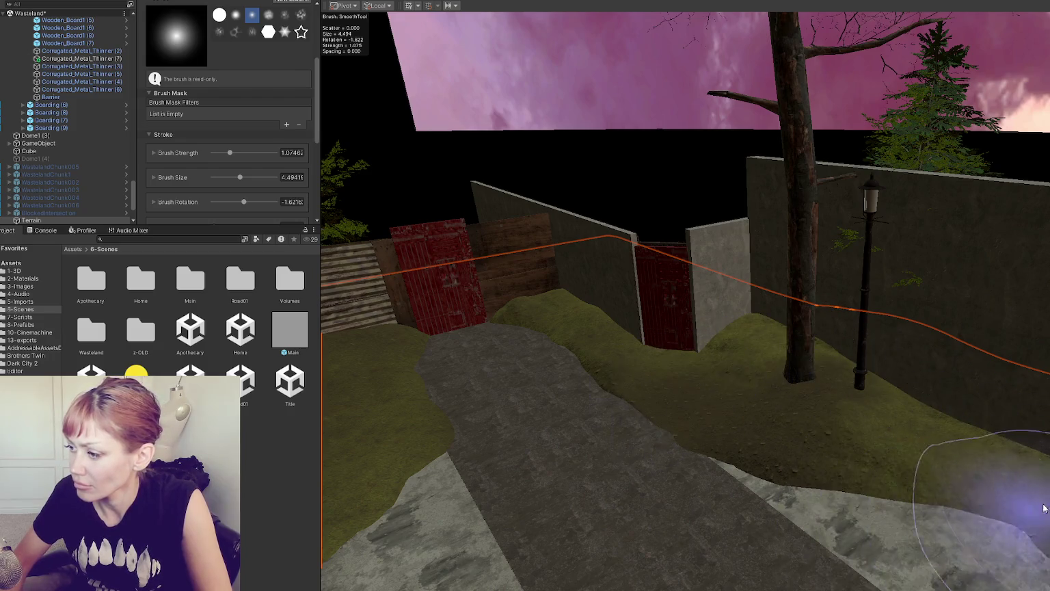
# Step: Orbit around the lamp post, tall wall, path and fence to inspect the smoothed slopes, then bring up the terrain tool list
pyautogui.scroll(5, 961, 433)
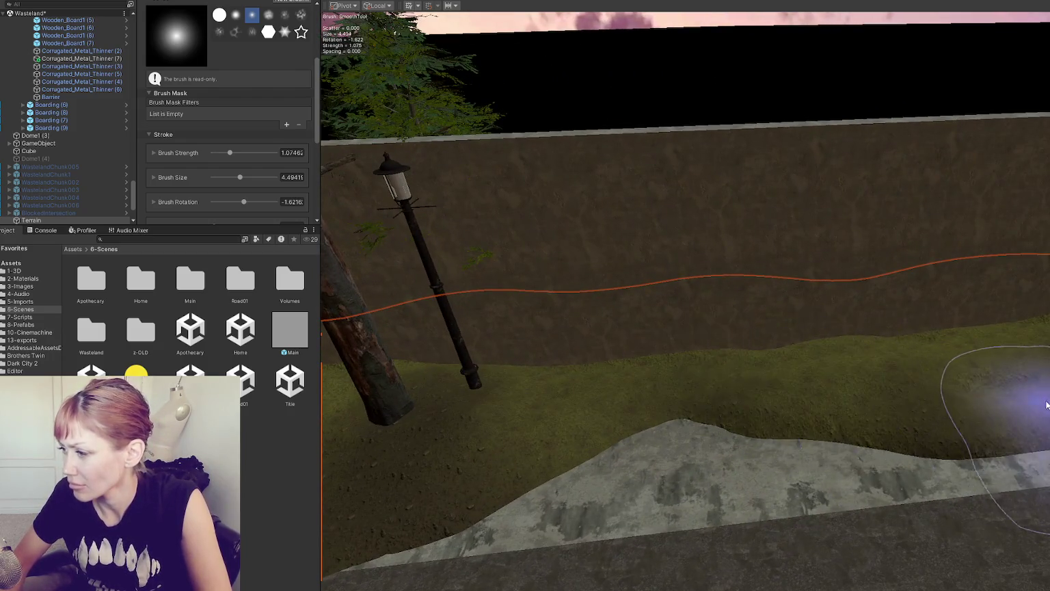
pyautogui.scroll(-8, 958, 342)
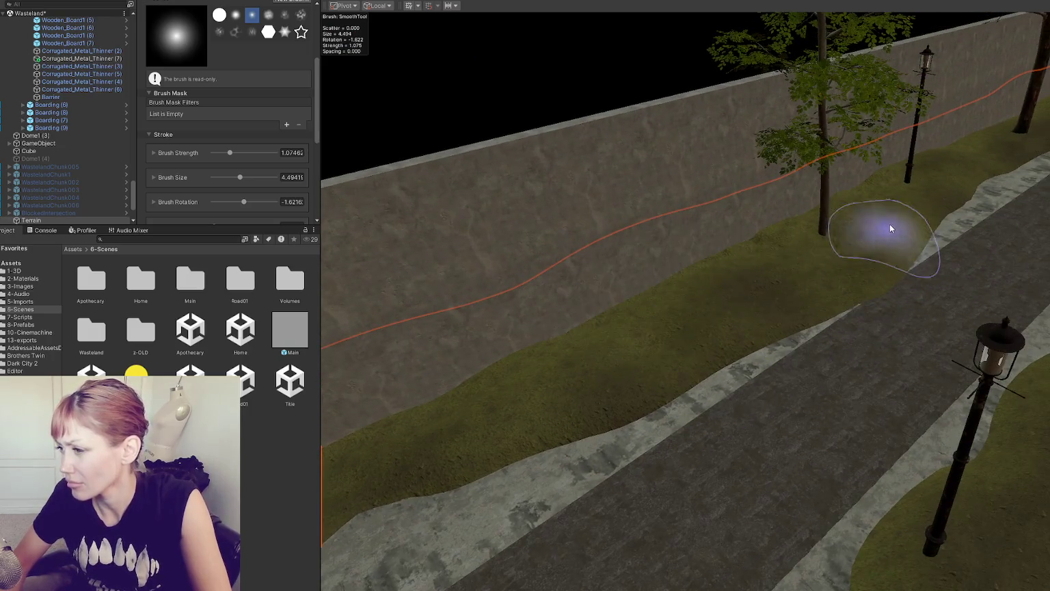
pyautogui.moveTo(890, 228); pyautogui.dragTo(700, 255)
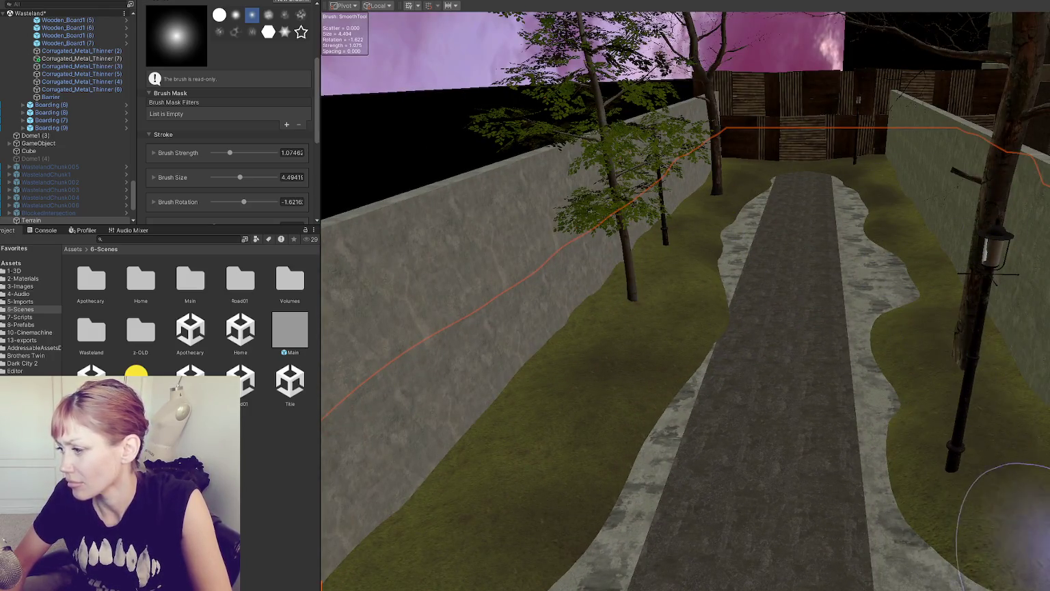
pyautogui.scroll(6, 956, 338)
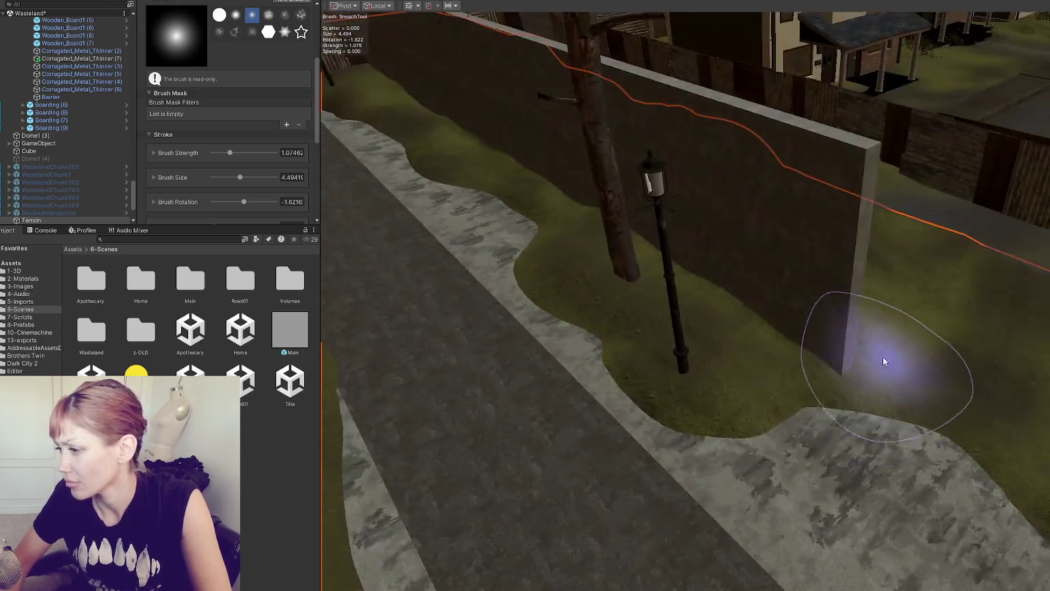
pyautogui.moveTo(884, 361)
pyautogui.mouseDown()
pyautogui.moveTo(633, 394)
pyautogui.moveTo(815, 403)
pyautogui.moveTo(975, 324)
pyautogui.moveTo(872, 352)
pyautogui.moveTo(961, 293)
pyautogui.mouseUp()
pyautogui.moveTo(1025, 455)
pyautogui.mouseDown()
pyautogui.moveTo(844, 394)
pyautogui.moveTo(865, 376)
pyautogui.moveTo(910, 233)
pyautogui.mouseUp()
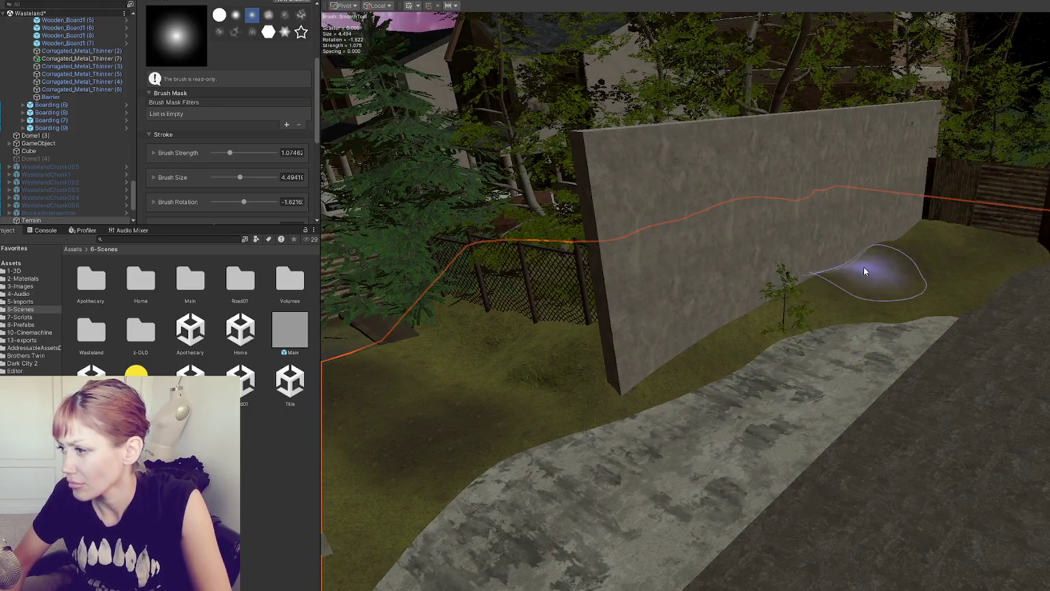
pyautogui.moveTo(893, 278)
pyautogui.mouseDown()
pyautogui.moveTo(687, 297)
pyautogui.moveTo(719, 362)
pyautogui.moveTo(564, 349)
pyautogui.moveTo(598, 375)
pyautogui.moveTo(558, 340)
pyautogui.mouseUp()
pyautogui.moveTo(600, 281)
pyautogui.mouseDown()
pyautogui.moveTo(660, 297)
pyautogui.moveTo(592, 267)
pyautogui.mouseUp()
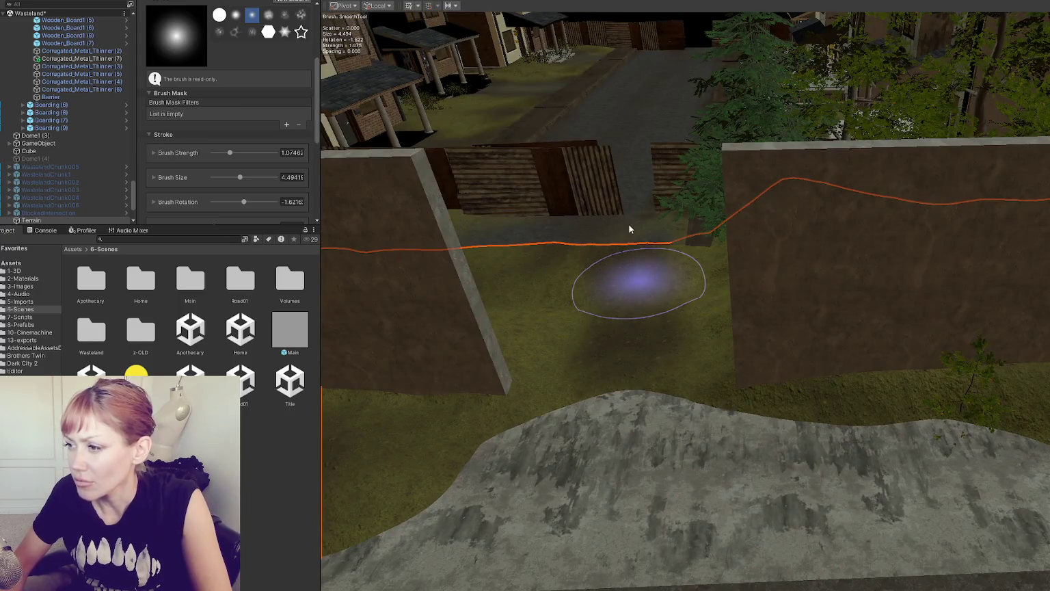
pyautogui.moveTo(645, 205)
pyautogui.mouseDown()
pyautogui.moveTo(760, 312)
pyautogui.moveTo(638, 376)
pyautogui.moveTo(825, 343)
pyautogui.moveTo(683, 308)
pyautogui.mouseUp()
pyautogui.scroll(3, 224, 115)
pyautogui.click(239, 75)
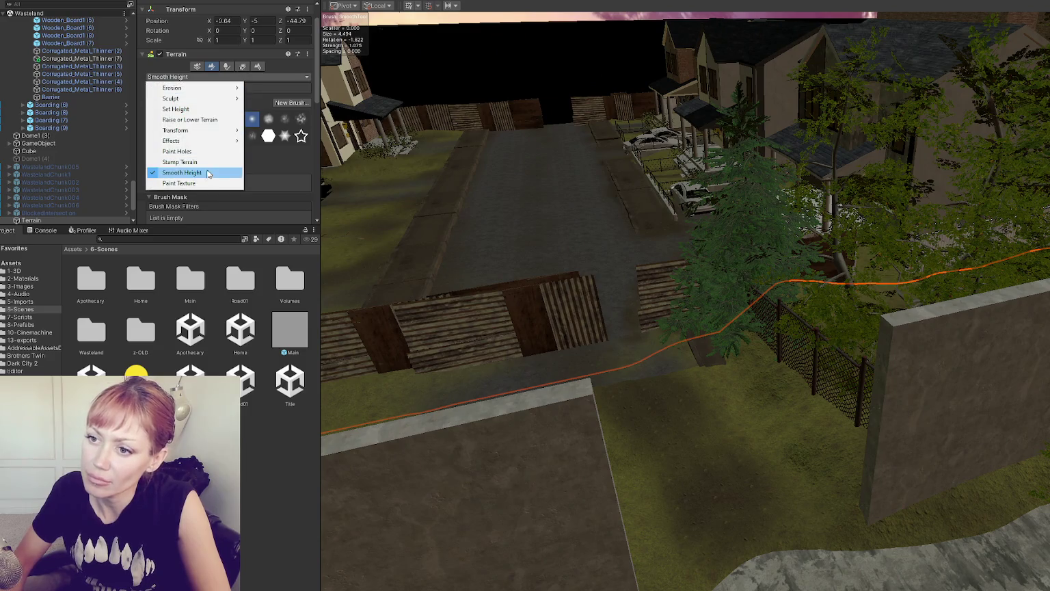
# Step: Switch the terrain tool to Paint Texture and pick the Grass_A_TerrainLayer
pyautogui.click(208, 182)
pyautogui.scroll(-4, 225, 136)
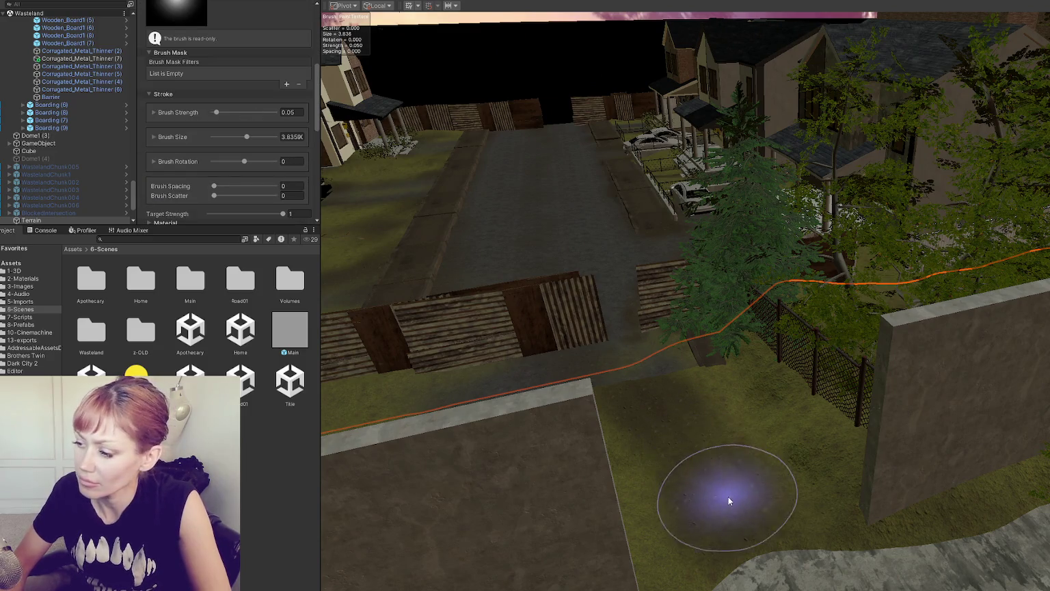
pyautogui.moveTo(774, 469)
pyautogui.mouseDown()
pyautogui.moveTo(746, 356)
pyautogui.moveTo(616, 383)
pyautogui.mouseUp()
pyautogui.scroll(5, 220, 142)
pyautogui.scroll(-5, 220, 140)
pyautogui.moveTo(557, 270)
pyautogui.mouseDown()
pyautogui.moveTo(873, 363)
pyautogui.moveTo(774, 328)
pyautogui.moveTo(738, 285)
pyautogui.moveTo(844, 352)
pyautogui.moveTo(798, 263)
pyautogui.mouseUp()
pyautogui.click(170, 120)
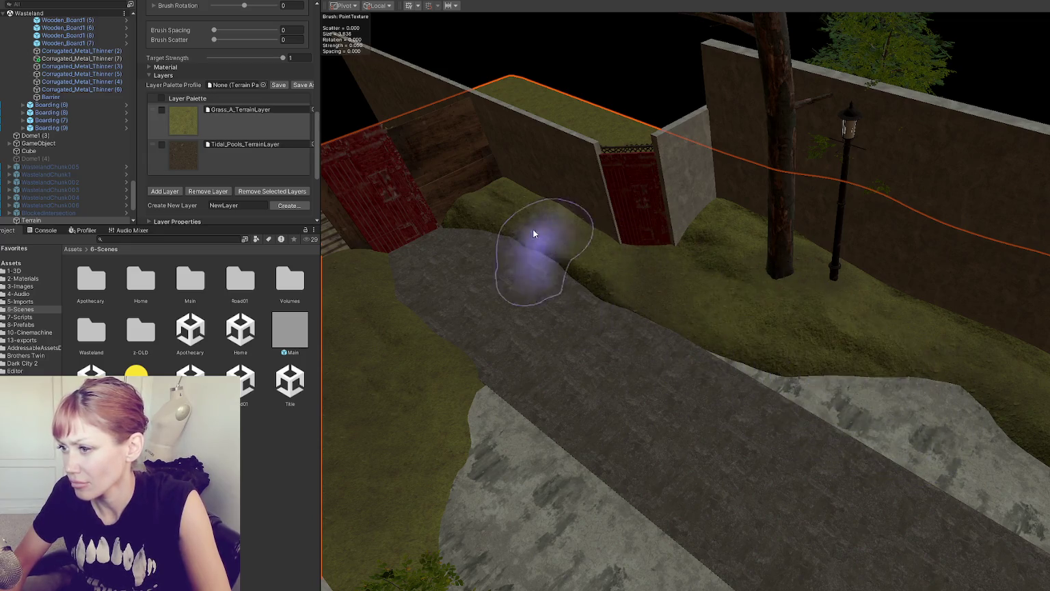
# Step: Look along the wall and road and choose the Tidal_Pools_TerrainLayer for painting
pyautogui.scroll(1, 704, 305)
pyautogui.scroll(1, 1015, 441)
pyautogui.scroll(-2, 719, 333)
pyautogui.moveTo(886, 344)
pyautogui.mouseDown()
pyautogui.moveTo(926, 356)
pyautogui.moveTo(850, 251)
pyautogui.moveTo(890, 312)
pyautogui.moveTo(1008, 422)
pyautogui.mouseUp()
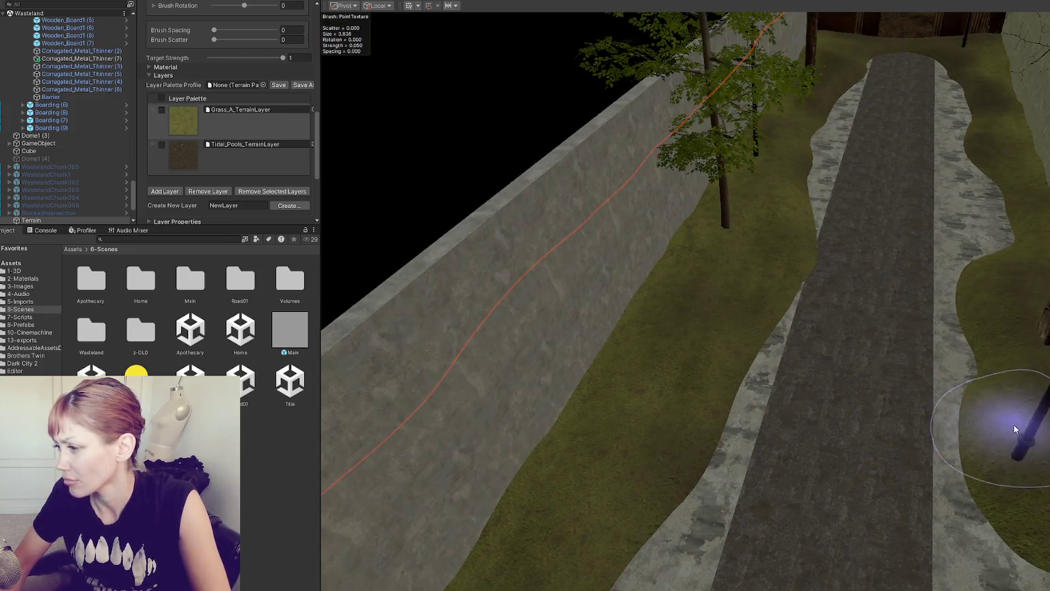
pyautogui.moveTo(1022, 383); pyautogui.dragTo(798, 92)
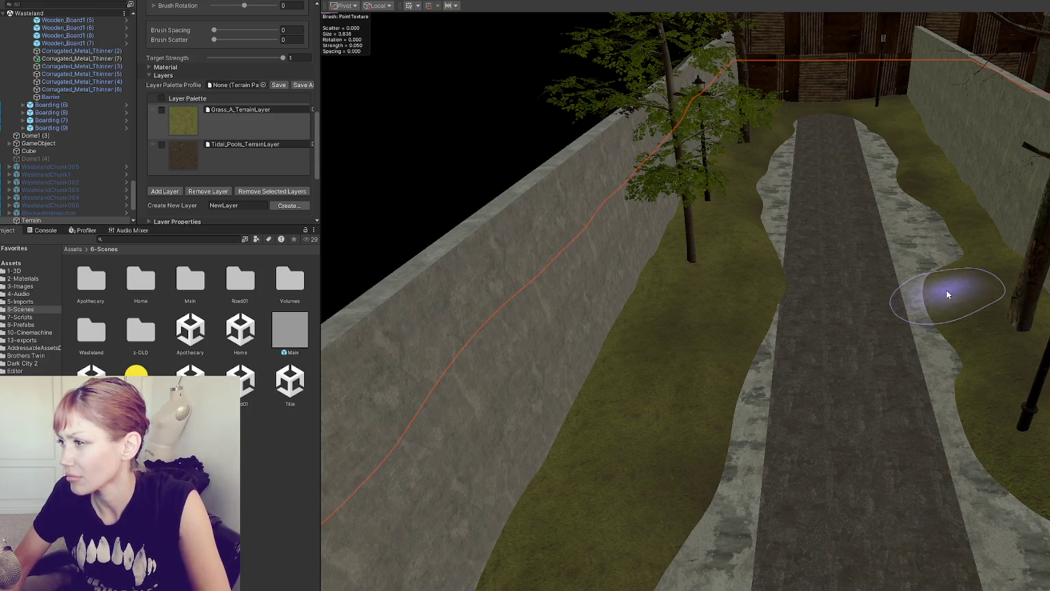
pyautogui.click(214, 162)
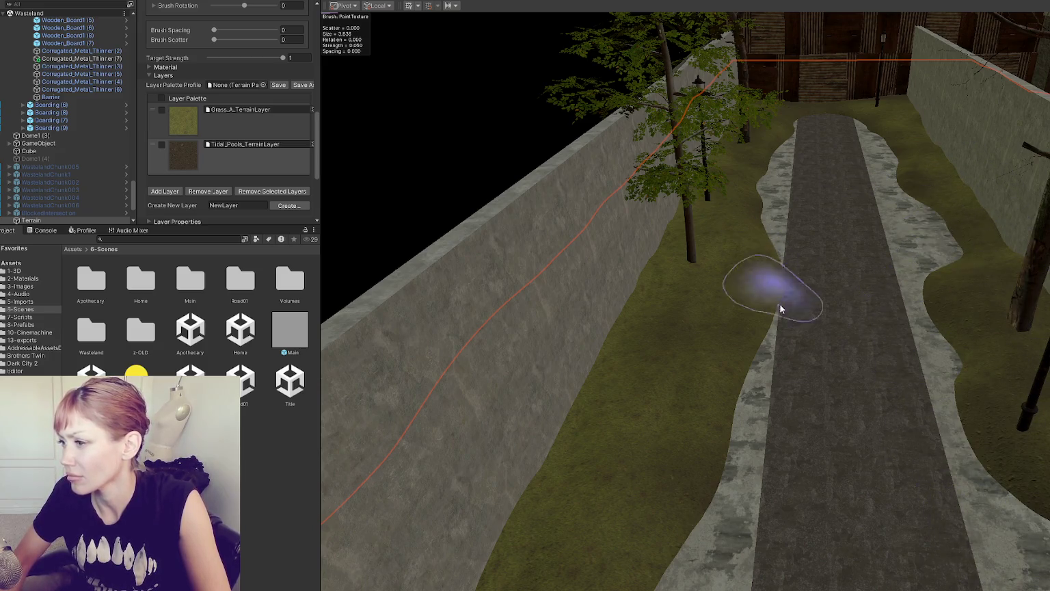
# Step: Work in close around the lamp post and tree, returning to the Grass_A_TerrainLayer
pyautogui.scroll(-3, 752, 396)
pyautogui.moveTo(680, 561); pyautogui.dragTo(540, 475)
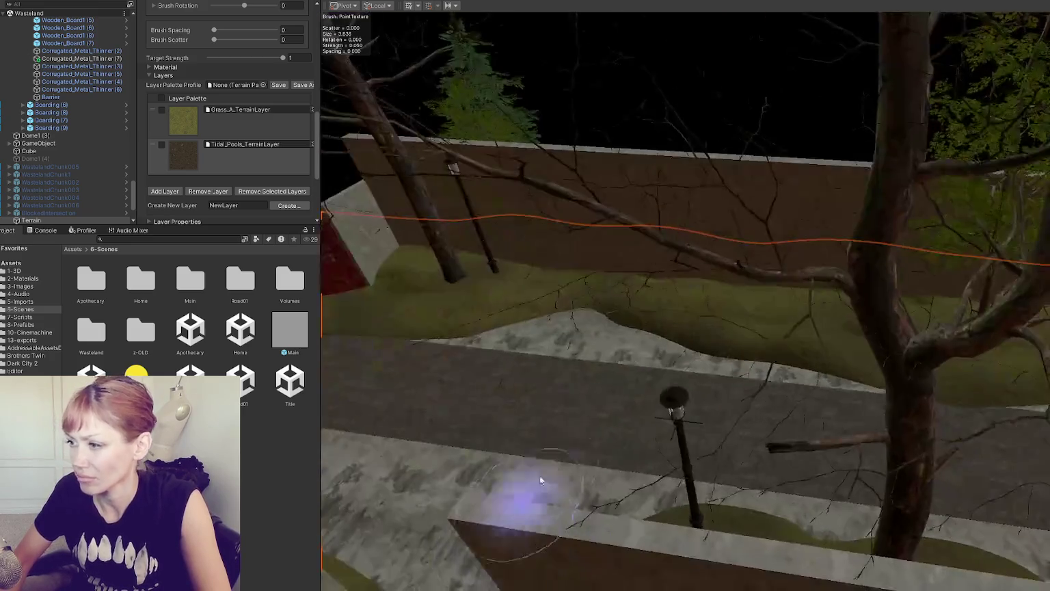
pyautogui.moveTo(480, 343)
pyautogui.mouseDown()
pyautogui.moveTo(622, 317)
pyautogui.moveTo(530, 342)
pyautogui.moveTo(699, 339)
pyautogui.moveTo(669, 369)
pyautogui.moveTo(784, 178)
pyautogui.mouseUp()
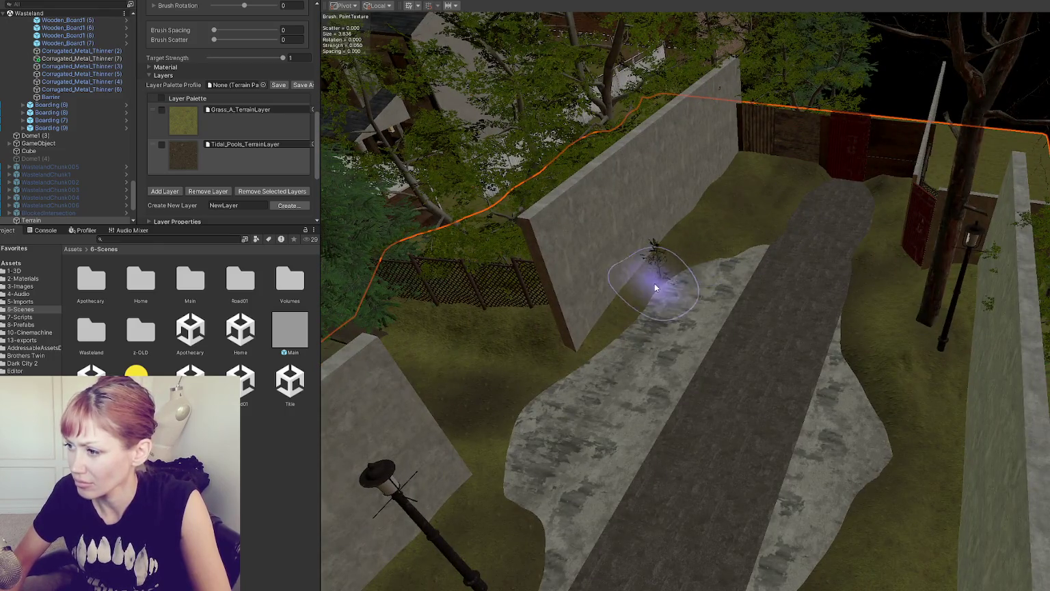
pyautogui.moveTo(512, 421)
pyautogui.mouseDown()
pyautogui.moveTo(800, 331)
pyautogui.moveTo(640, 353)
pyautogui.mouseUp()
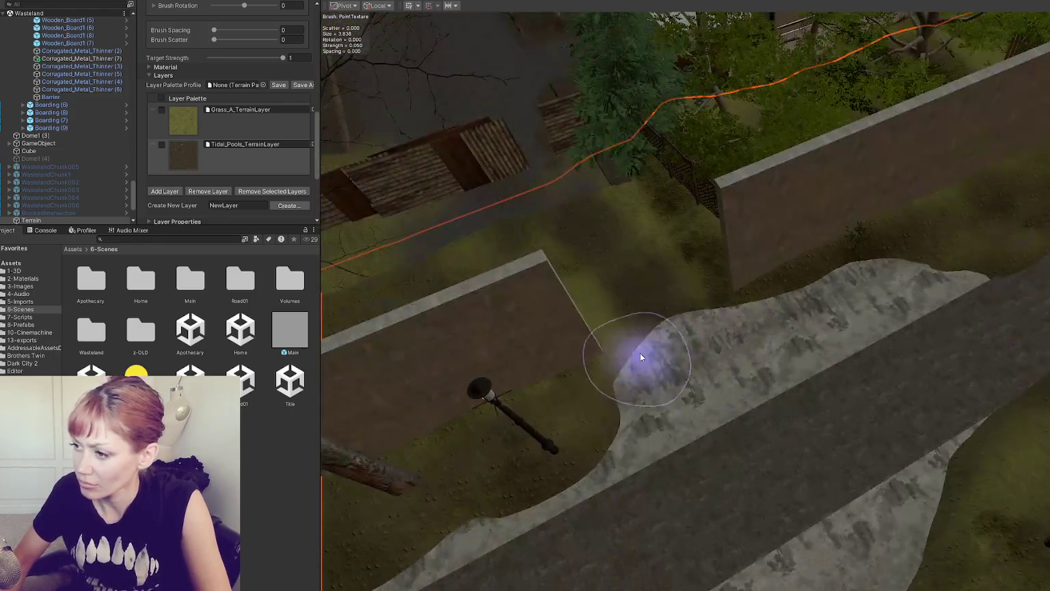
pyautogui.scroll(5, 639, 234)
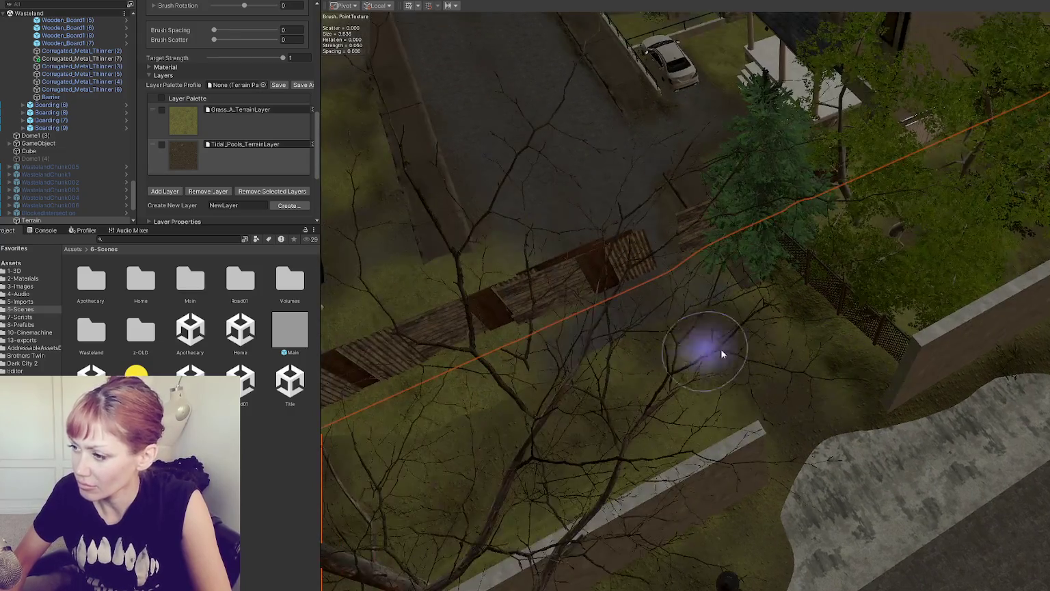
pyautogui.scroll(3, 744, 323)
pyautogui.scroll(-8, 743, 323)
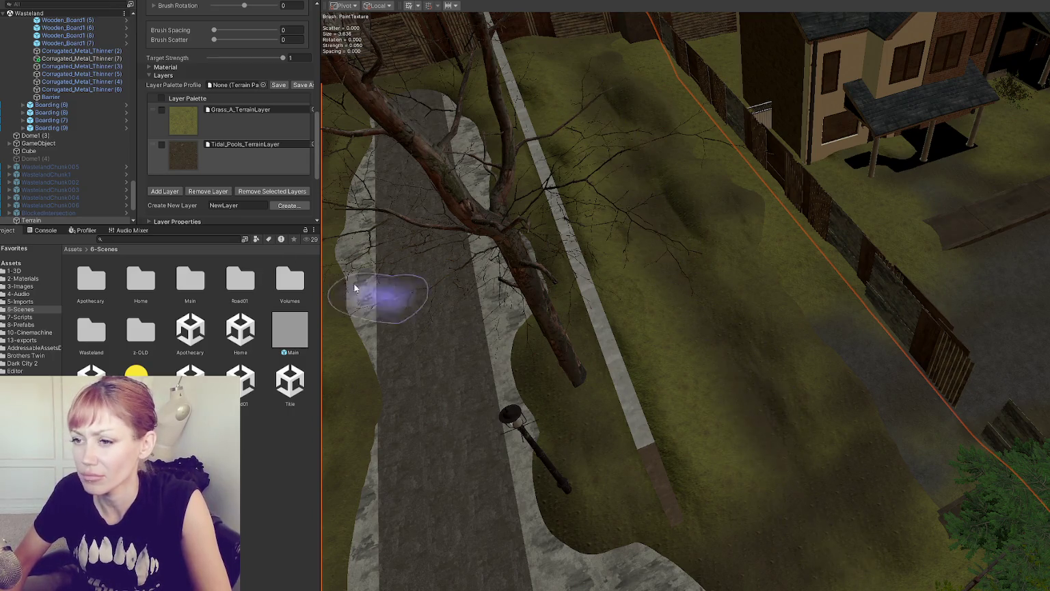
pyautogui.click(230, 137)
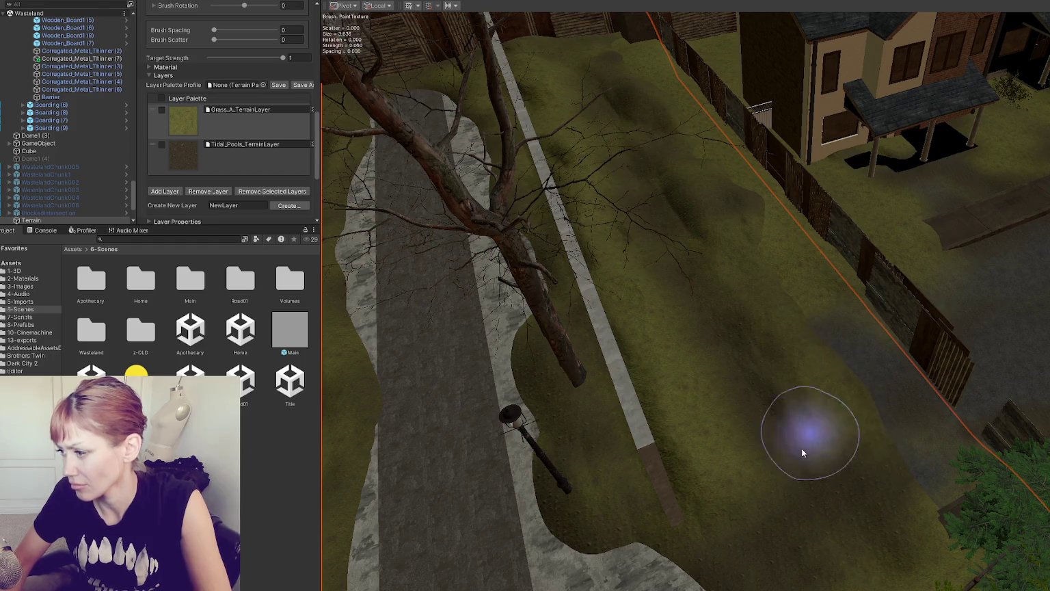
# Step: Select the neighbouring terrain tile and survey the grass, fences, houses and road beside it
pyautogui.moveTo(726, 198); pyautogui.dragTo(777, 304)
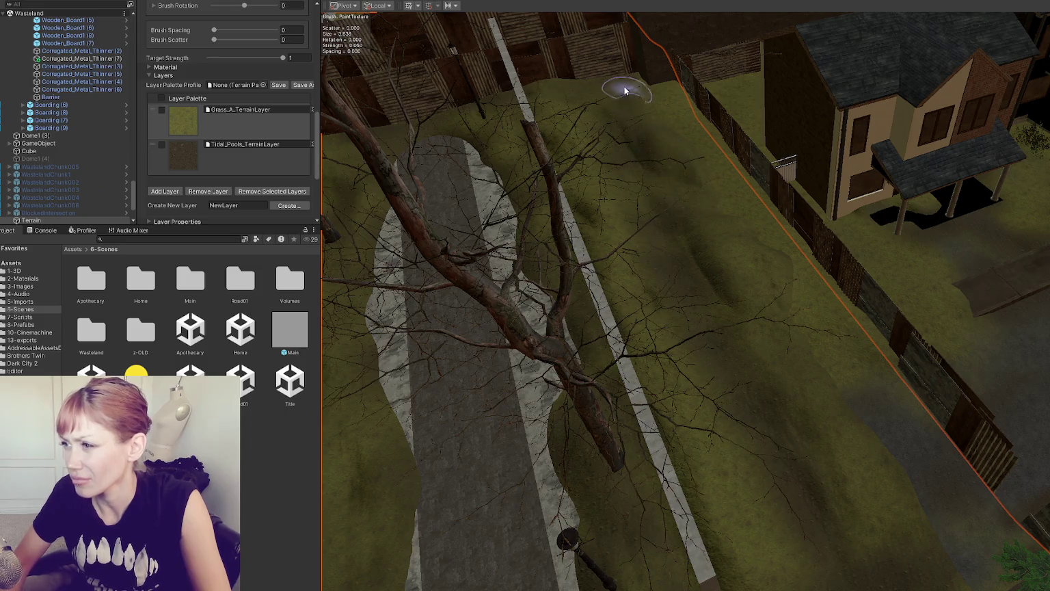
pyautogui.click(839, 390)
pyautogui.moveTo(719, 225); pyautogui.dragTo(836, 266)
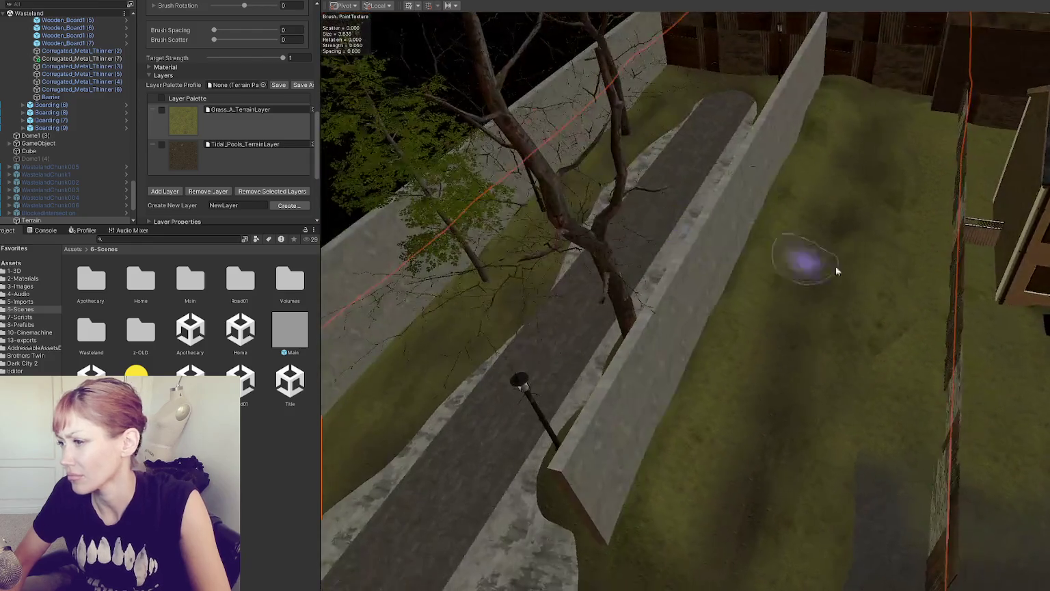
pyautogui.moveTo(925, 188)
pyautogui.mouseDown()
pyautogui.moveTo(891, 422)
pyautogui.moveTo(902, 525)
pyautogui.moveTo(784, 372)
pyautogui.moveTo(856, 516)
pyautogui.moveTo(875, 403)
pyautogui.mouseUp()
pyautogui.moveTo(1009, 368)
pyautogui.mouseDown()
pyautogui.moveTo(797, 404)
pyautogui.moveTo(1029, 478)
pyautogui.moveTo(930, 427)
pyautogui.moveTo(864, 442)
pyautogui.moveTo(680, 301)
pyautogui.moveTo(826, 258)
pyautogui.moveTo(563, 262)
pyautogui.mouseUp()
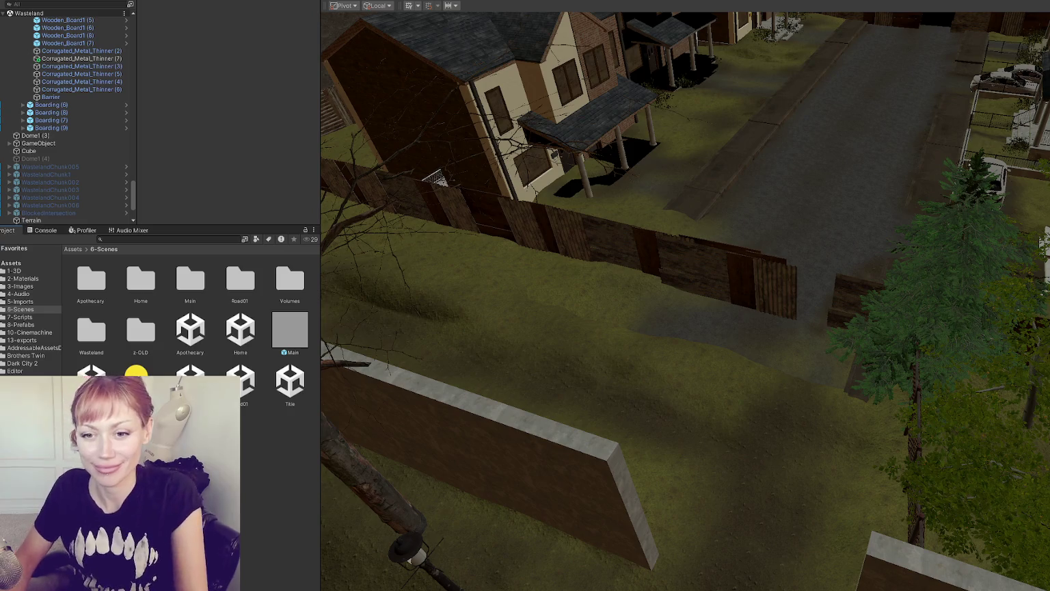
# Step: Look along the street and select the terrain tile in front of the fence
pyautogui.moveTo(585, 387)
pyautogui.mouseDown()
pyautogui.moveTo(690, 376)
pyautogui.moveTo(603, 341)
pyautogui.moveTo(673, 347)
pyautogui.moveTo(615, 317)
pyautogui.moveTo(661, 310)
pyautogui.moveTo(532, 372)
pyautogui.moveTo(473, 332)
pyautogui.moveTo(696, 366)
pyautogui.mouseUp()
pyautogui.click(473, 333)
pyautogui.scroll(-1, 203, 81)
pyautogui.scroll(1, 198, 72)
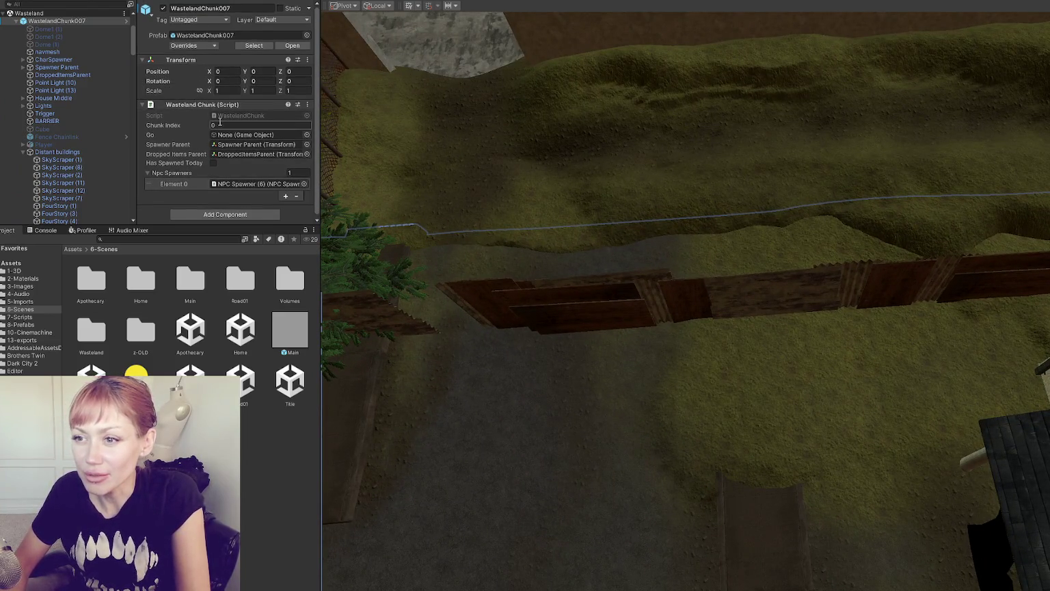
pyautogui.click(592, 441)
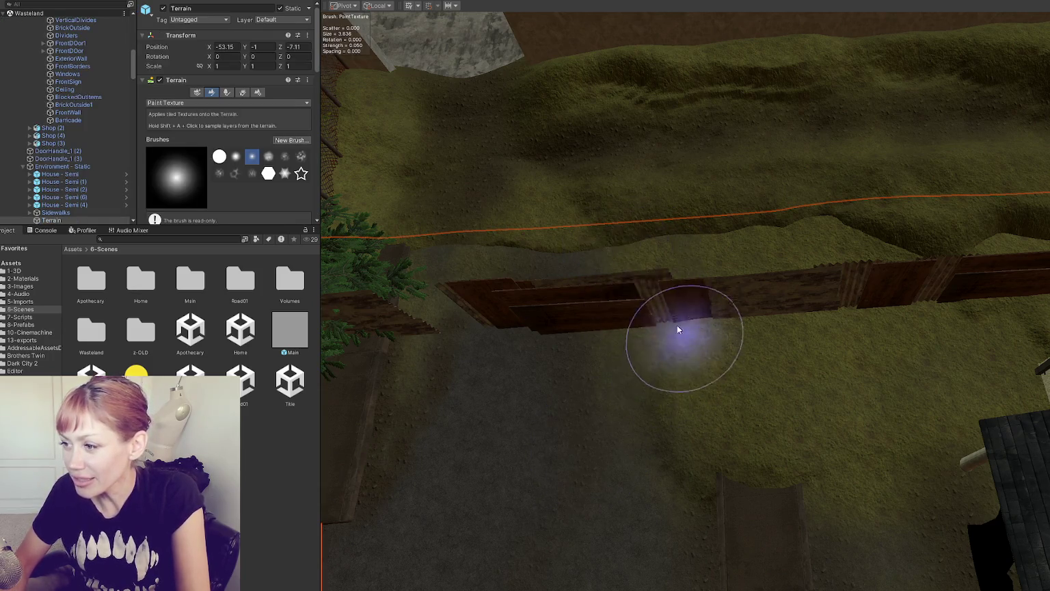
pyautogui.scroll(-2, 677, 326)
# Step: Select another terrain tile and orbit around its fences and tree
pyautogui.click(642, 327)
pyautogui.moveTo(643, 329)
pyautogui.mouseDown()
pyautogui.moveTo(828, 372)
pyautogui.moveTo(638, 310)
pyautogui.mouseUp()
pyautogui.moveTo(429, 403)
pyautogui.mouseDown()
pyautogui.moveTo(738, 282)
pyautogui.moveTo(738, 251)
pyautogui.moveTo(503, 352)
pyautogui.moveTo(802, 296)
pyautogui.moveTo(549, 332)
pyautogui.moveTo(825, 263)
pyautogui.mouseUp()
pyautogui.moveTo(668, 250); pyautogui.dragTo(711, 286)
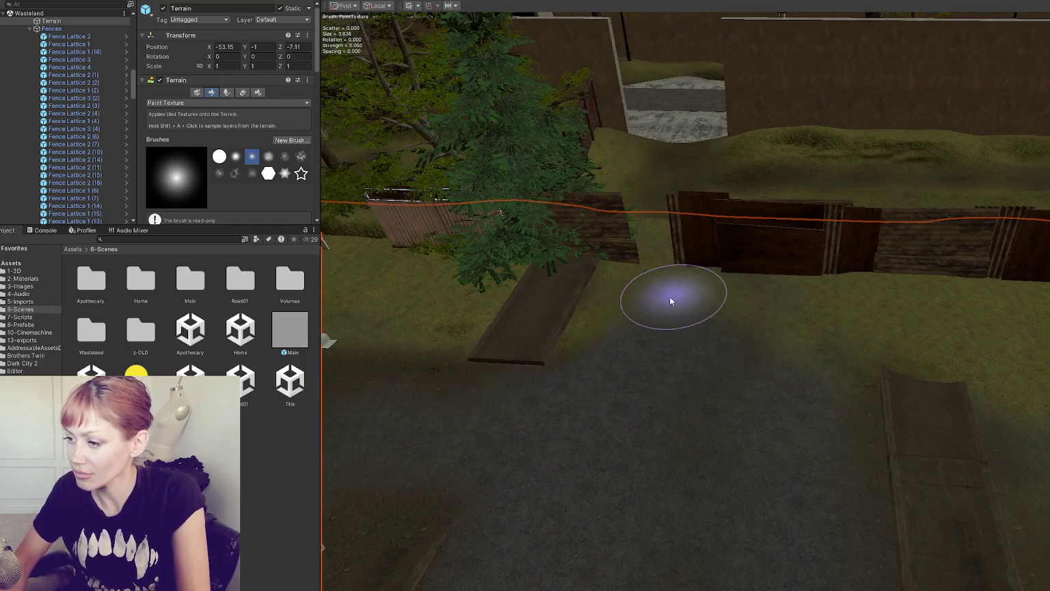
pyautogui.moveTo(800, 277)
pyautogui.mouseDown()
pyautogui.moveTo(706, 263)
pyautogui.moveTo(745, 239)
pyautogui.mouseUp()
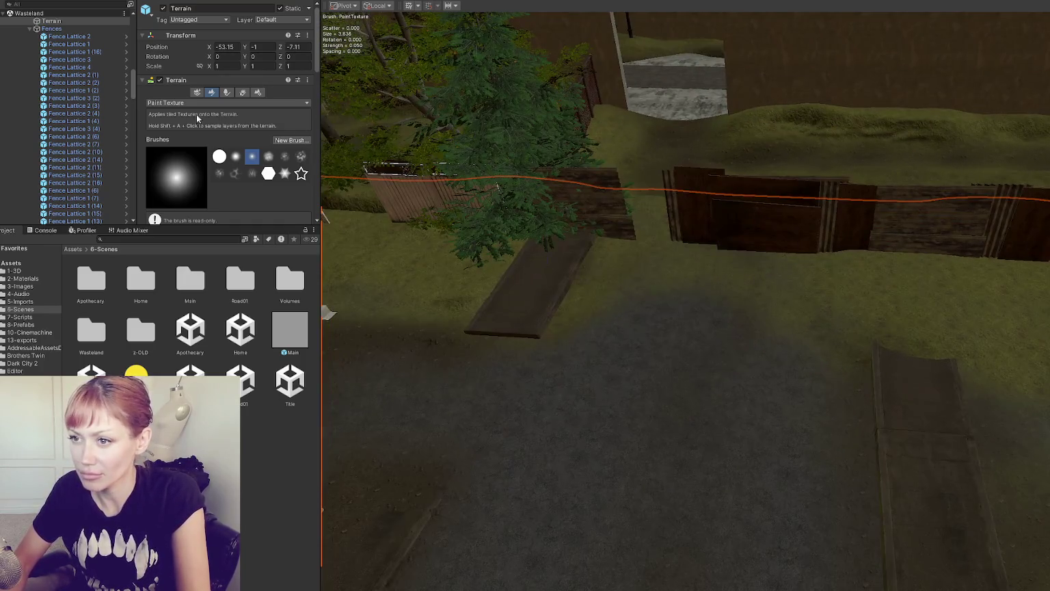
pyautogui.scroll(-10, 219, 130)
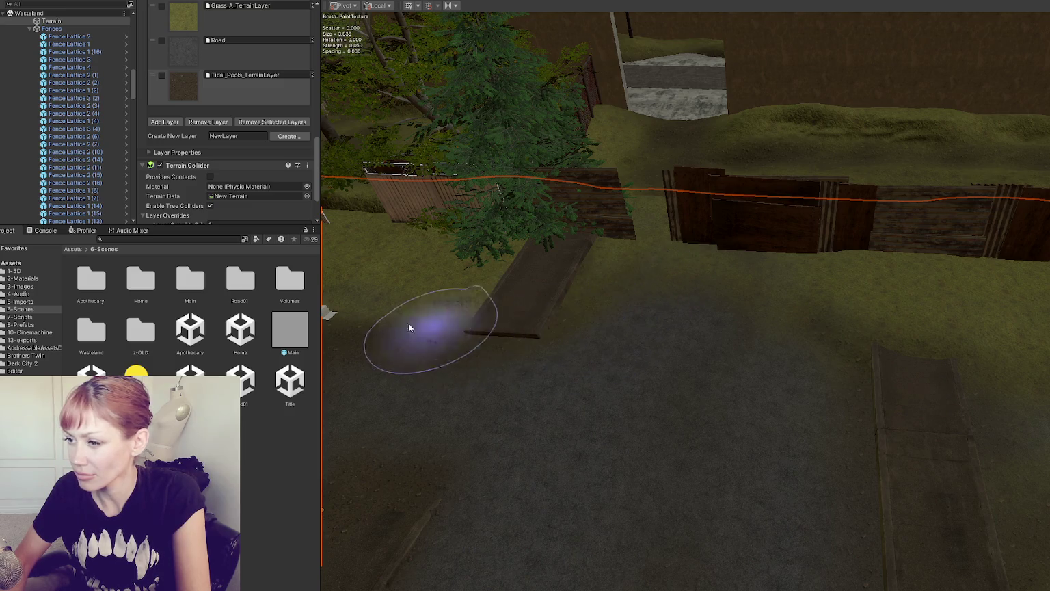
# Step: Move close to the ground by the fence and select the terrain tile by the walls and lamp
pyautogui.moveTo(874, 322)
pyautogui.mouseDown()
pyautogui.moveTo(910, 327)
pyautogui.moveTo(581, 297)
pyautogui.mouseUp()
pyautogui.scroll(3, 816, 329)
pyautogui.moveTo(621, 370); pyautogui.dragTo(910, 387)
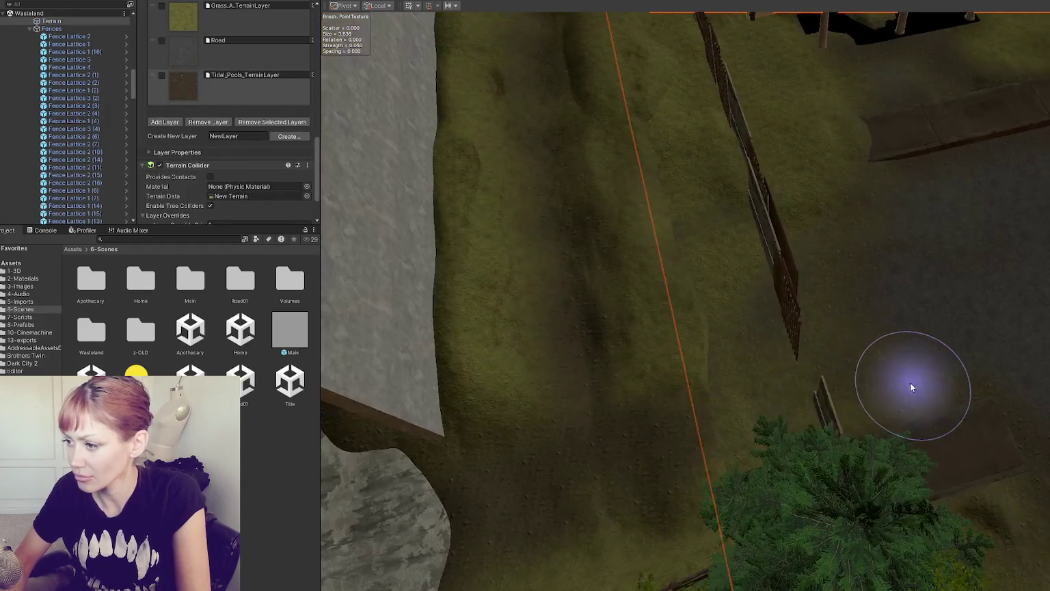
pyautogui.moveTo(752, 403)
pyautogui.mouseDown()
pyautogui.moveTo(982, 335)
pyautogui.moveTo(816, 344)
pyautogui.mouseUp()
pyautogui.click(906, 337)
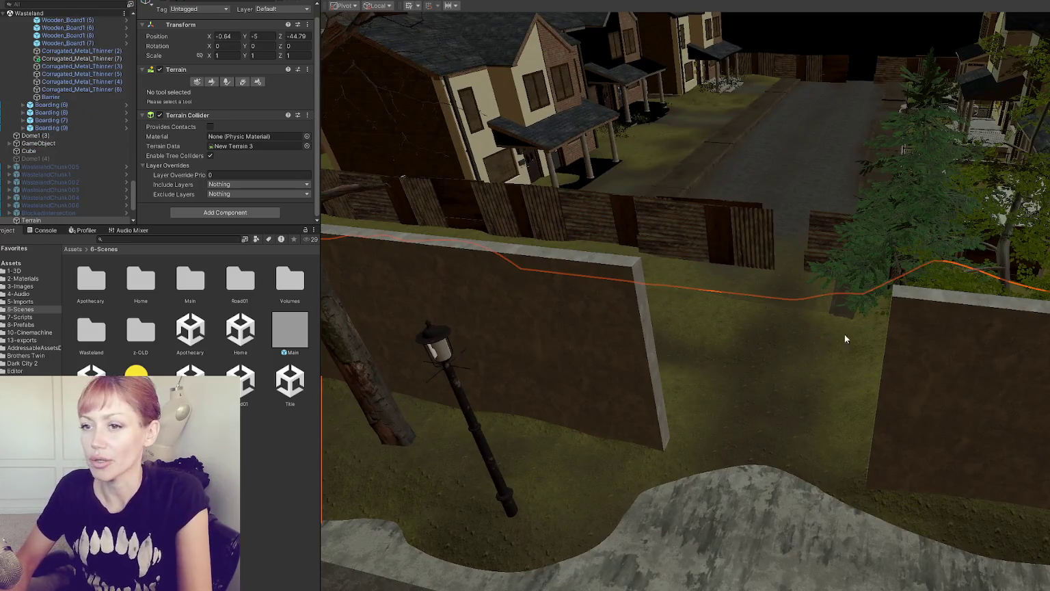
# Step: Apply all overrides to the WastelandChunk007 prefab and deactivate it
pyautogui.scroll(-5, 71, 97)
pyautogui.scroll(10, 99, 98)
pyautogui.click(58, 105)
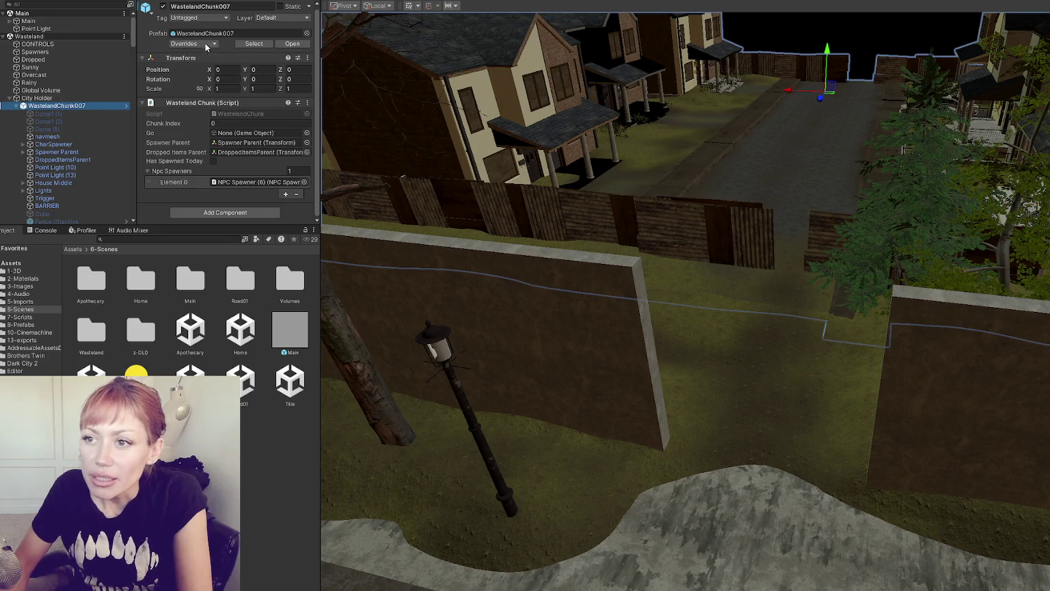
pyautogui.click(184, 44)
pyautogui.click(283, 293)
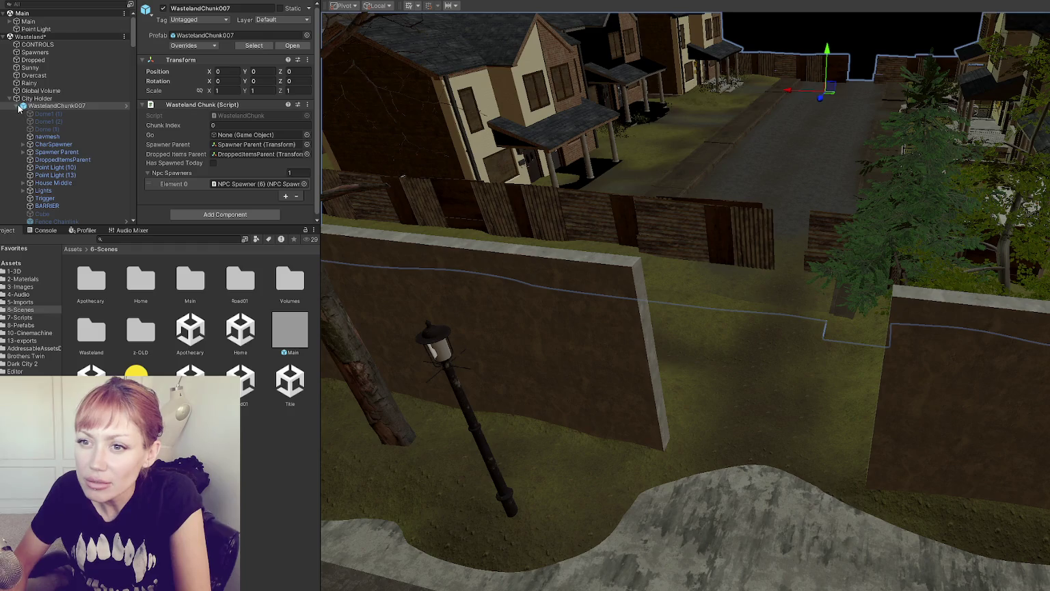
pyautogui.hotkey('alt', 'shift', 'a')
# Step: Move WastelandChunk007 out of City Holder, collapse it, and load the Title scene
pyautogui.moveTo(19, 108); pyautogui.dragTo(18, 103)
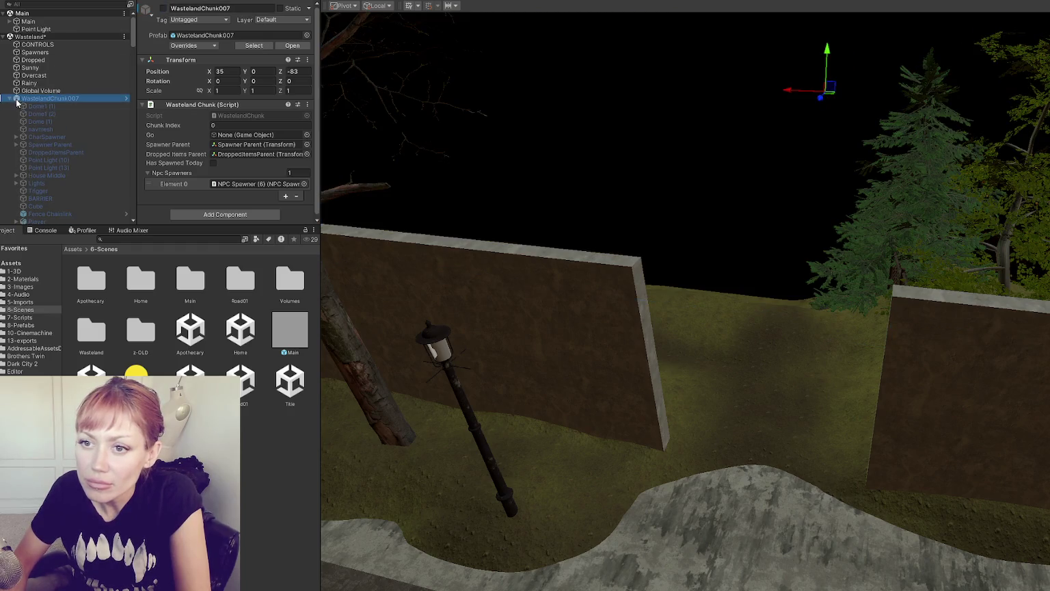
pyautogui.click(10, 99)
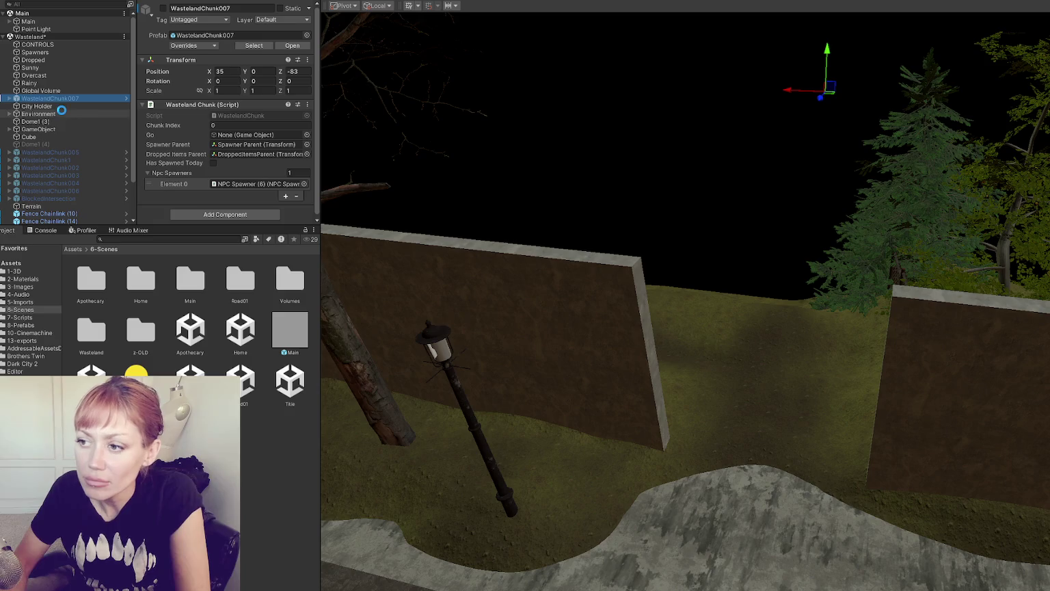
pyautogui.doubleClick(290, 381)
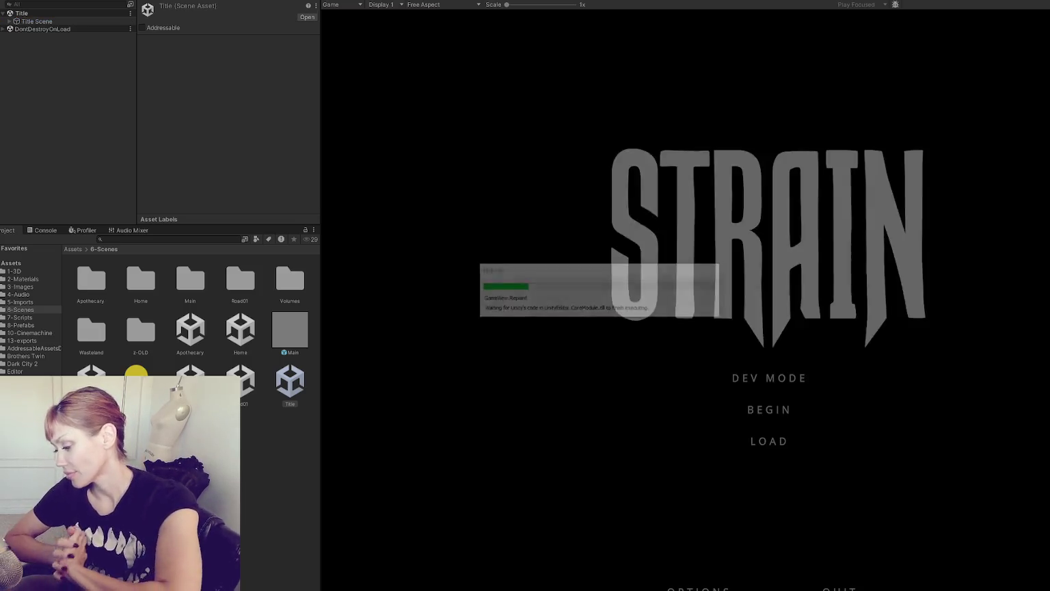
pyautogui.click(744, 387)
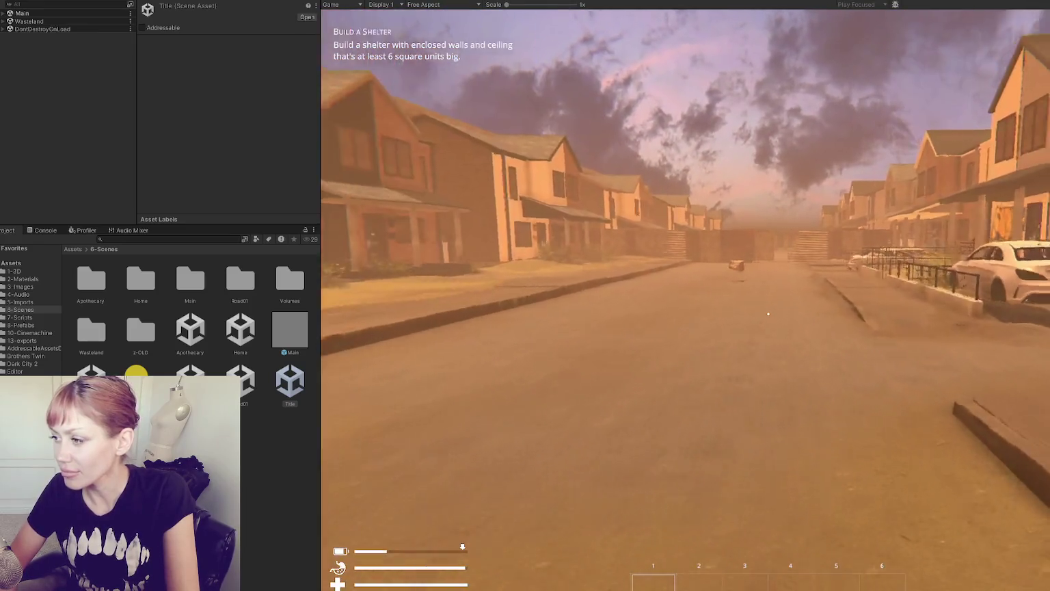
pyautogui.press('w')
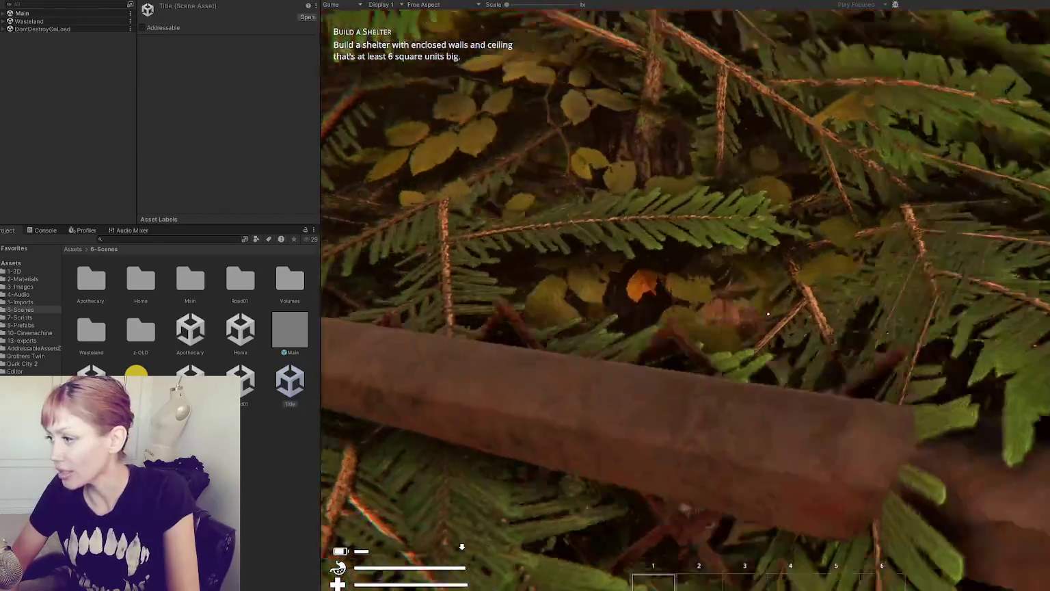
pyautogui.press('w')
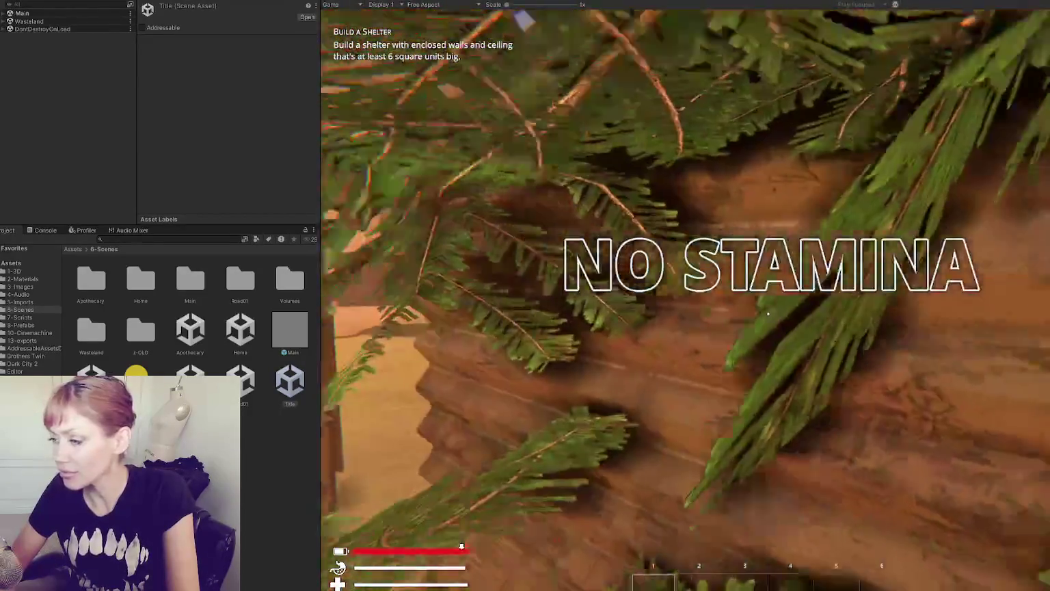
pyautogui.press('w')
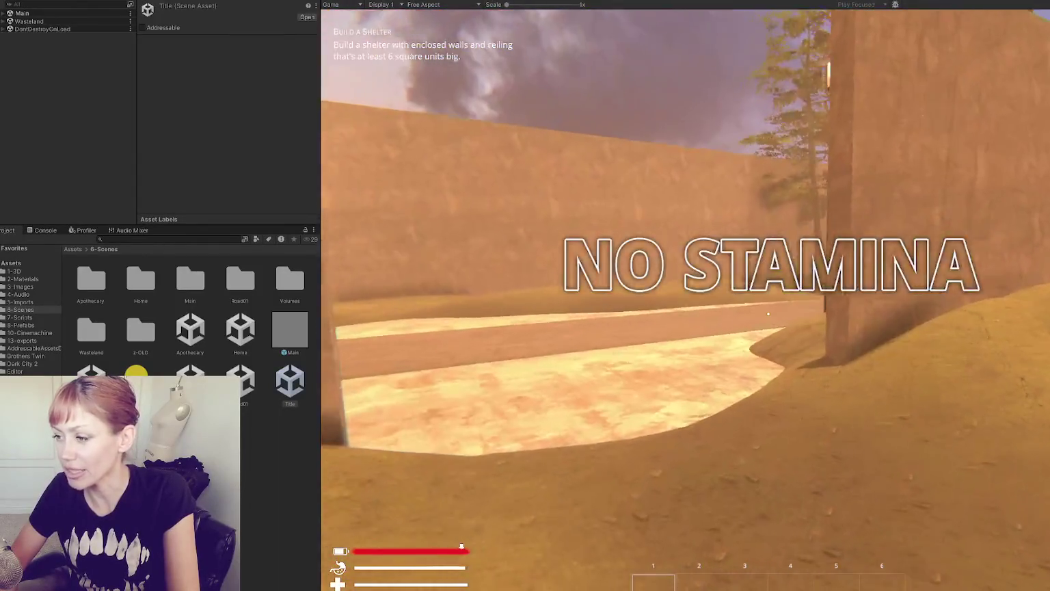
pyautogui.press('w')
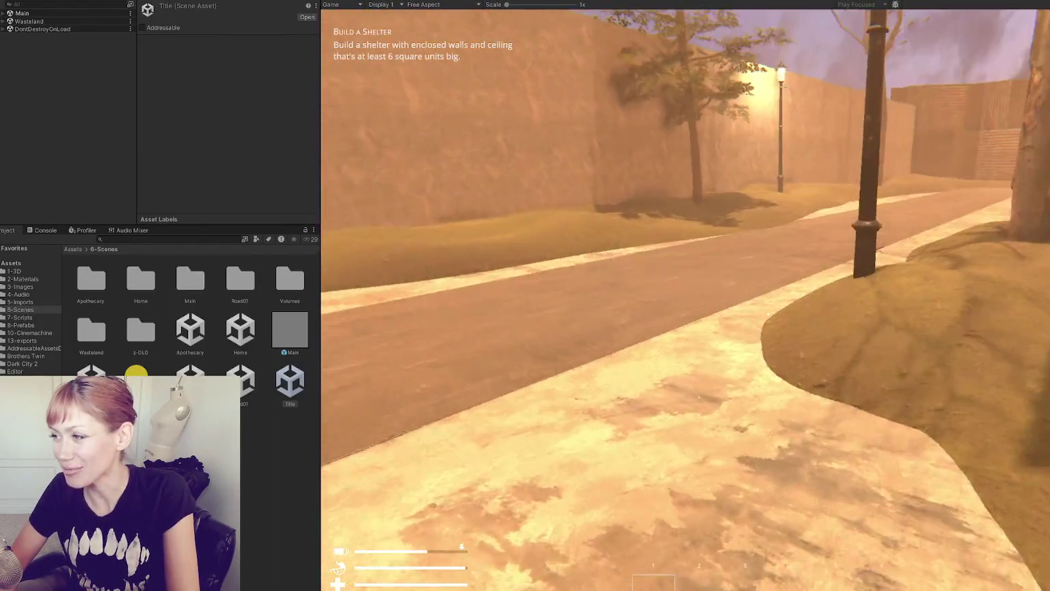
pyautogui.press('w')
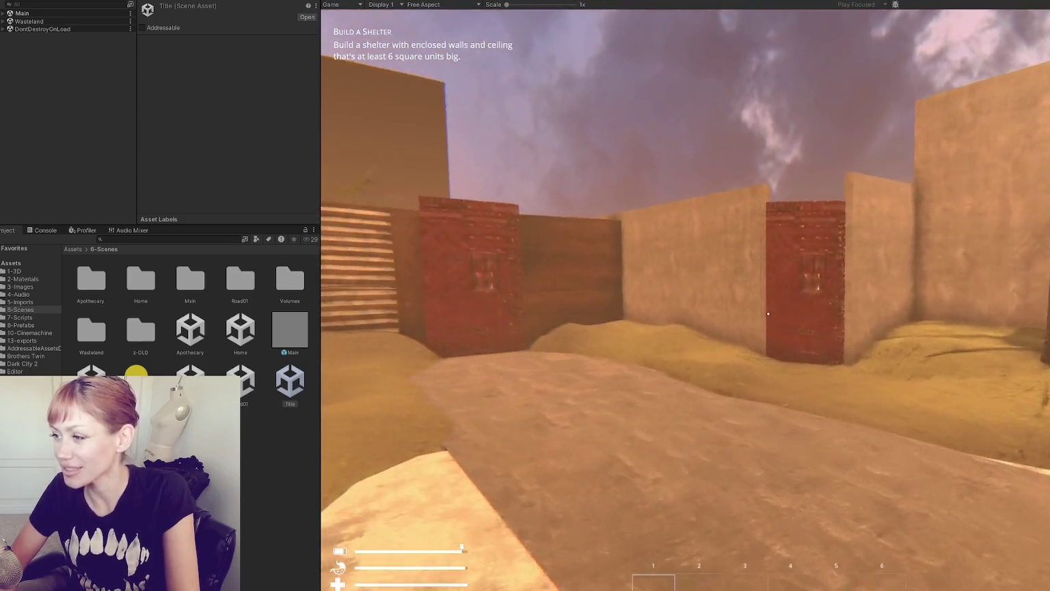
pyautogui.press('w')
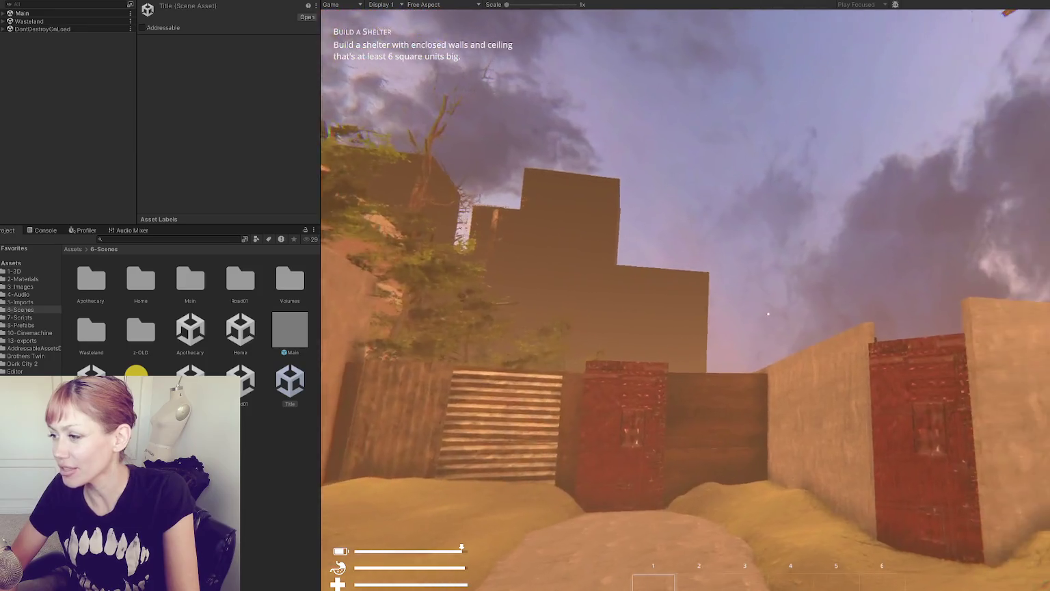
pyautogui.moveTo(757, 316)
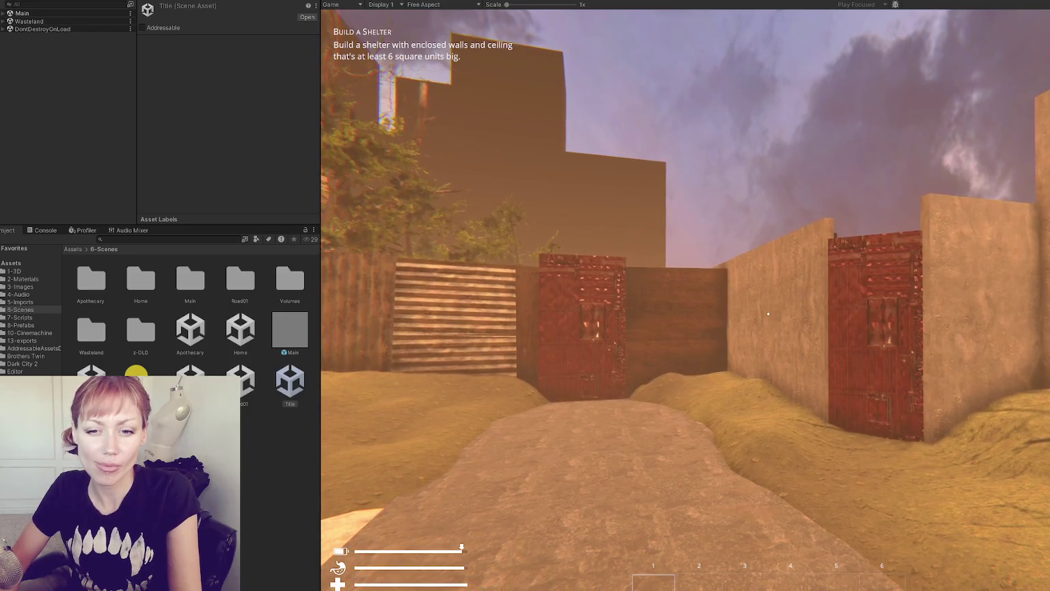
pyautogui.hotkey('ctrl', 'p')
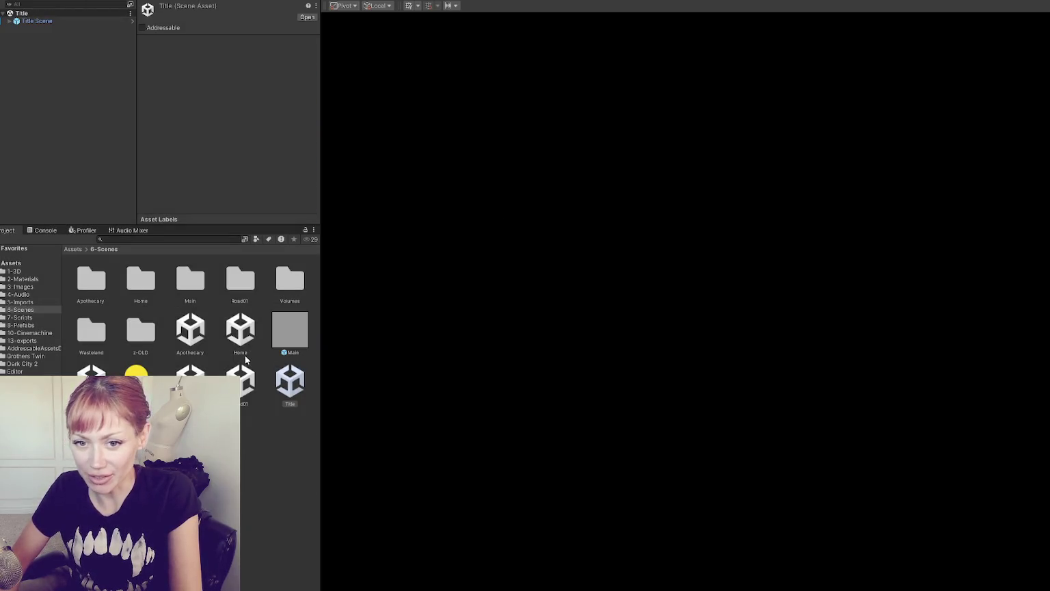
# Step: Add the Main and Home scenes additively, then focus the view on the point light
pyautogui.rightClick(290, 330)
pyautogui.click(137, 161)
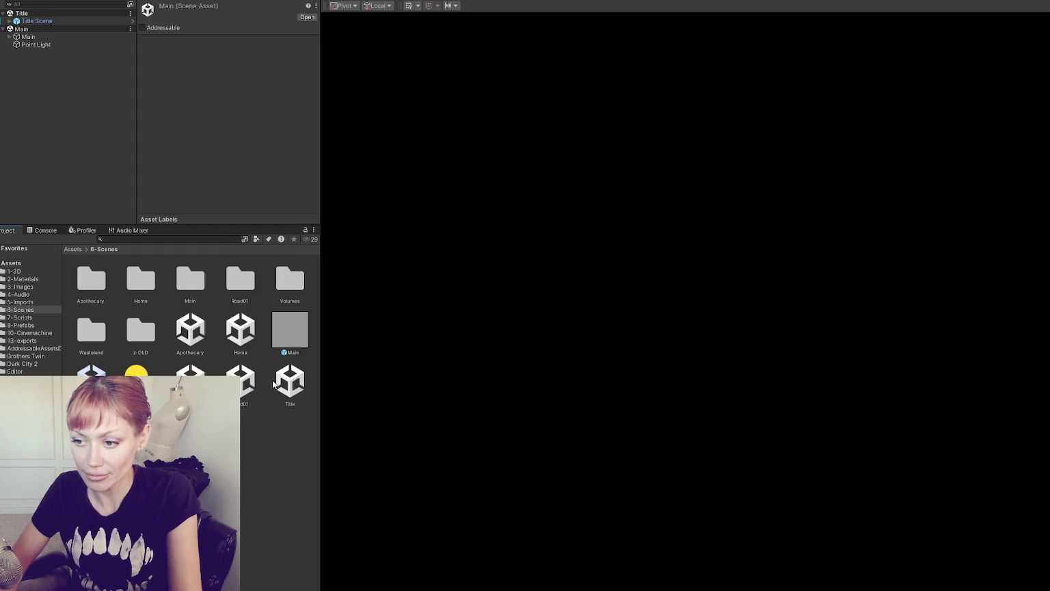
pyautogui.rightClick(247, 338)
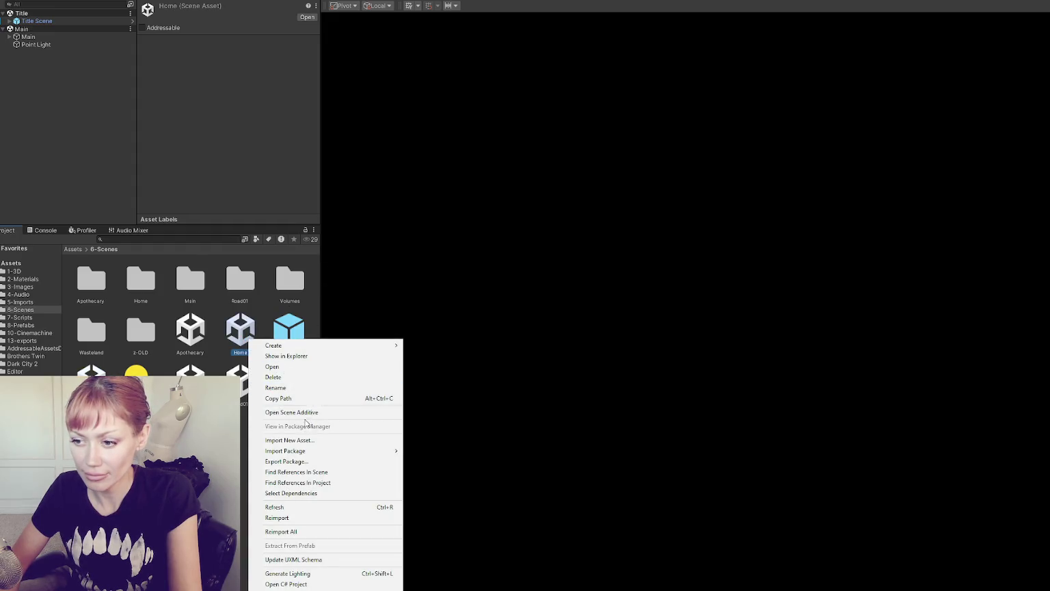
pyautogui.click(291, 412)
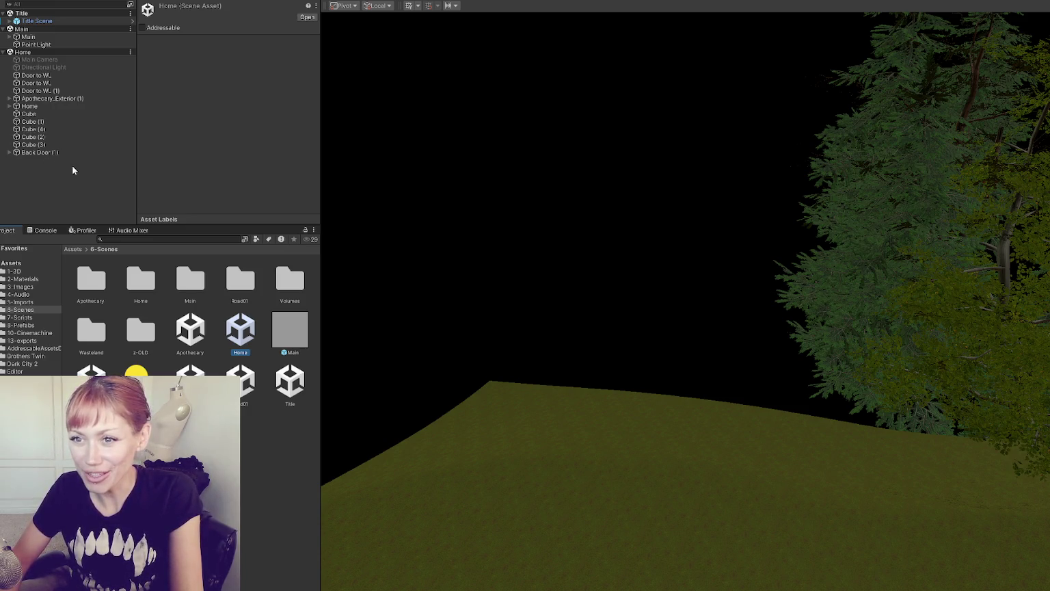
pyautogui.doubleClick(36, 44)
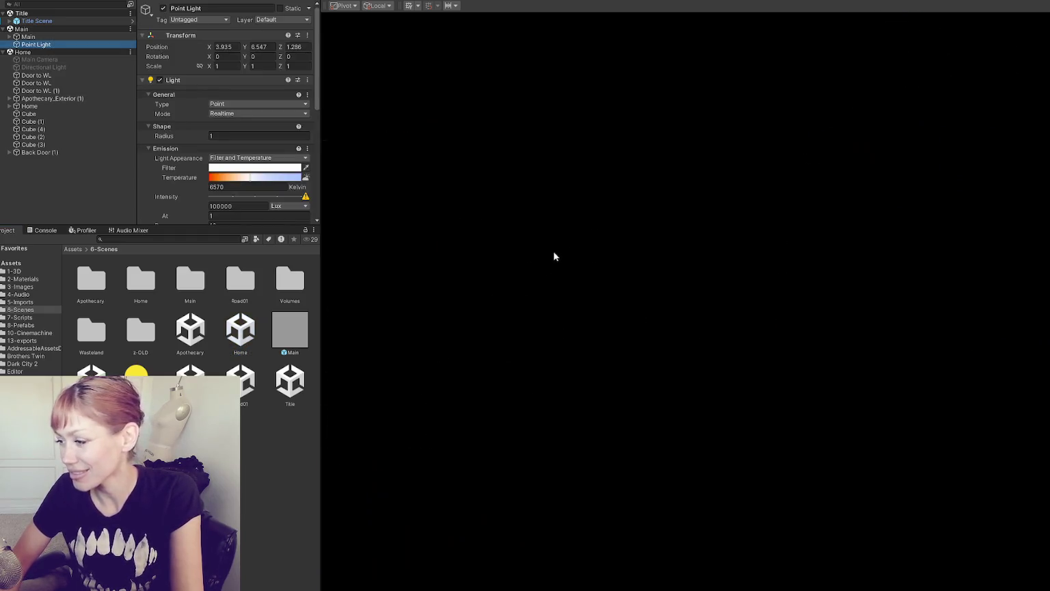
# Step: Select the distant apartment blocks, glass towers, crane and a beech tree in the Scene view
pyautogui.moveTo(554, 256)
pyautogui.mouseDown()
pyautogui.moveTo(792, 330)
pyautogui.moveTo(881, 223)
pyautogui.moveTo(598, 289)
pyautogui.moveTo(551, 253)
pyautogui.moveTo(561, 276)
pyautogui.moveTo(525, 277)
pyautogui.moveTo(570, 295)
pyautogui.moveTo(640, 297)
pyautogui.moveTo(571, 287)
pyautogui.mouseUp()
pyautogui.moveTo(710, 271)
pyautogui.mouseDown()
pyautogui.moveTo(783, 252)
pyautogui.moveTo(797, 292)
pyautogui.moveTo(772, 270)
pyautogui.mouseUp()
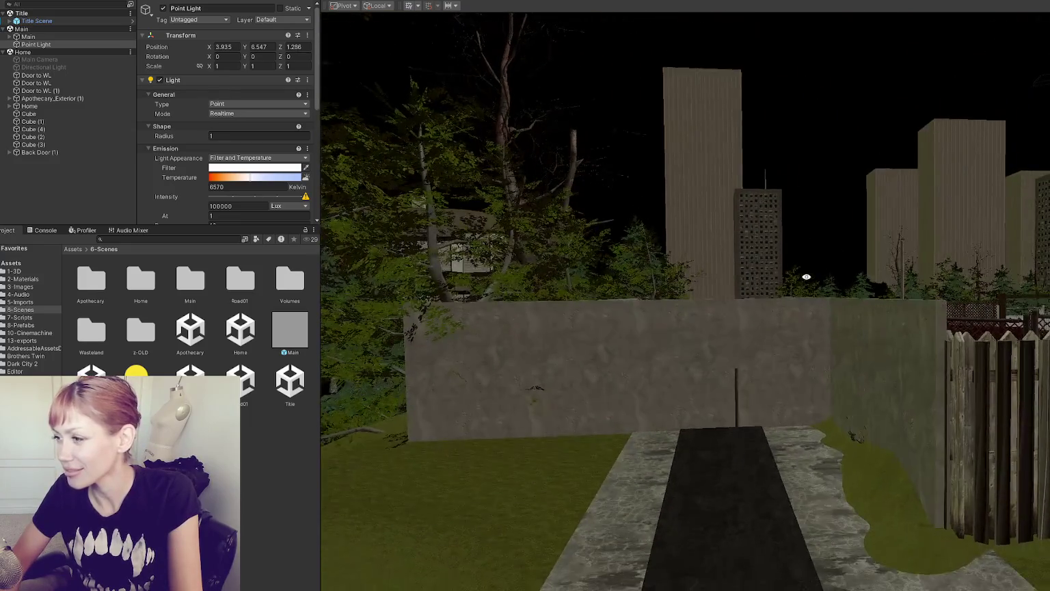
pyautogui.click(767, 261)
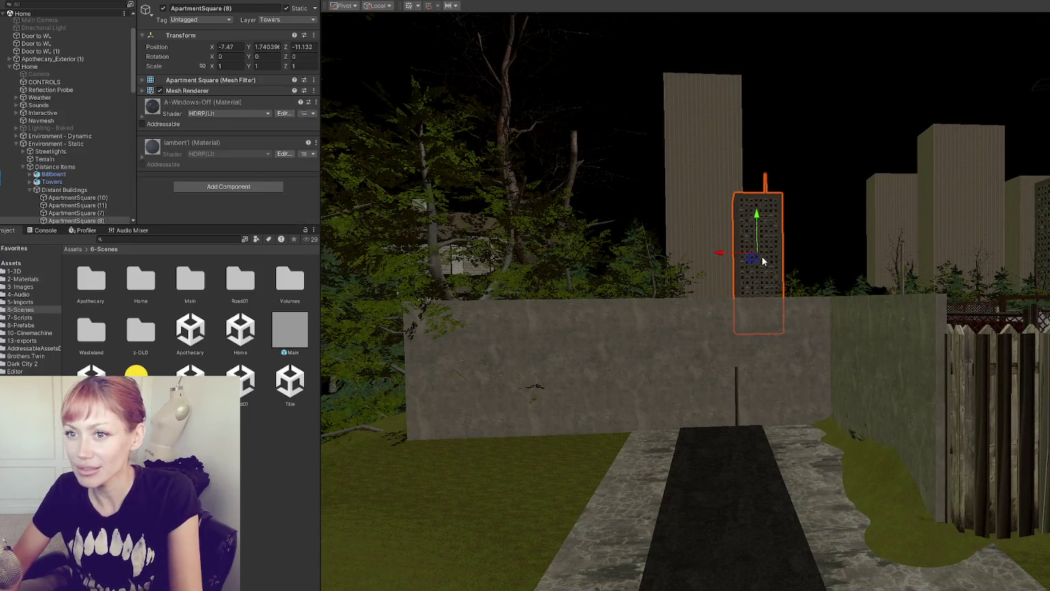
pyautogui.keyDown('shift'); pyautogui.click(714, 202); pyautogui.keyUp('shift')
pyautogui.keyDown('shift'); pyautogui.click(889, 205); pyautogui.keyUp('shift')
pyautogui.keyDown('shift'); pyautogui.click(952, 200); pyautogui.keyUp('shift')
pyautogui.keyDown('shift'); pyautogui.click(1039, 205); pyautogui.keyUp('shift')
pyautogui.keyDown('shift'); pyautogui.click(1021, 207); pyautogui.keyUp('shift')
pyautogui.press('f')
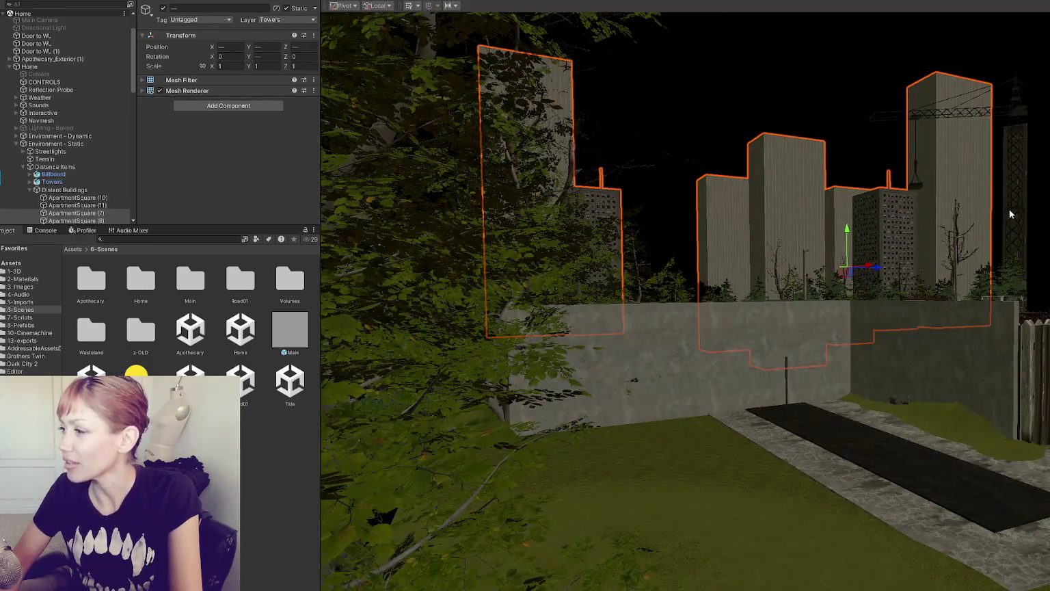
pyautogui.keyDown('shift'); pyautogui.click(1011, 214); pyautogui.keyUp('shift')
pyautogui.press('f')
pyautogui.keyDown('shift'); pyautogui.click(941, 232); pyautogui.keyUp('shift')
pyautogui.moveTo(941, 232)
pyautogui.mouseDown()
pyautogui.moveTo(987, 231)
pyautogui.moveTo(888, 234)
pyautogui.moveTo(955, 241)
pyautogui.moveTo(948, 216)
pyautogui.mouseUp()
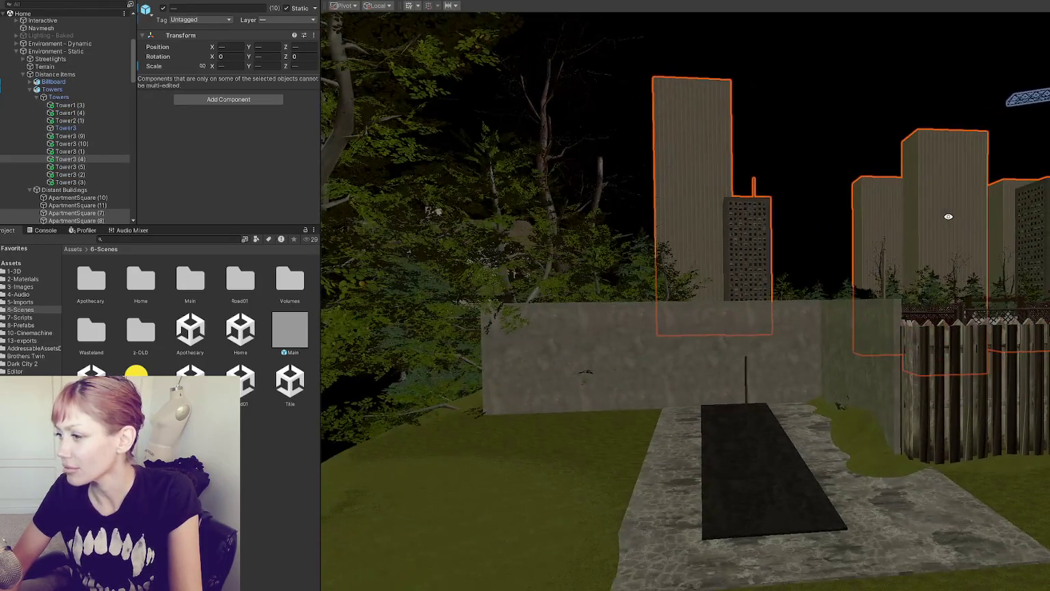
# Step: Drag the selected buildings, crane and tree to the Home scene root below Main Camera
pyautogui.moveTo(887, 266)
pyautogui.mouseDown()
pyautogui.moveTo(900, 271)
pyautogui.moveTo(879, 264)
pyautogui.mouseUp()
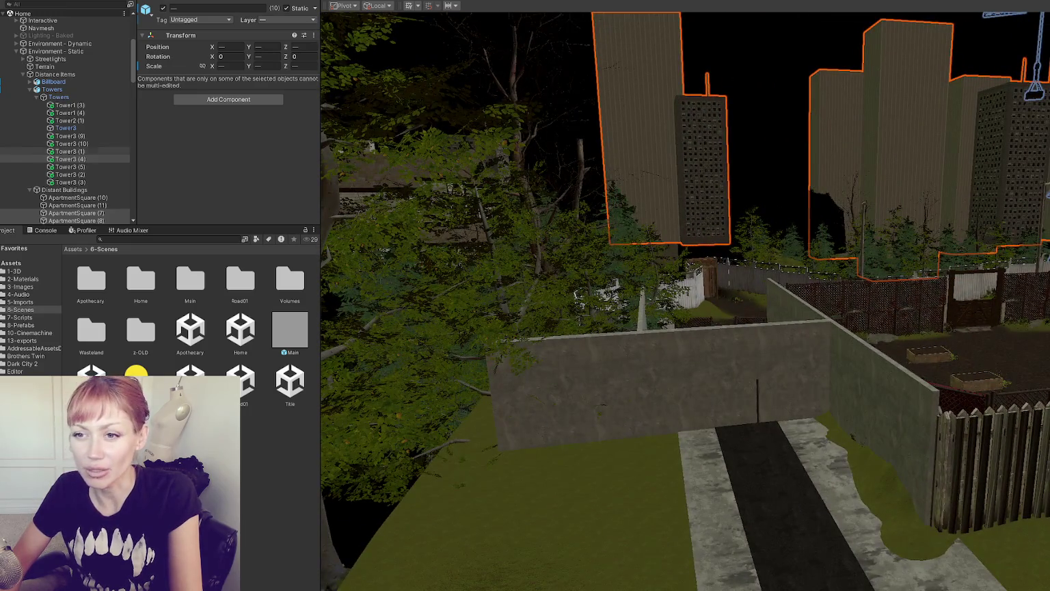
pyautogui.scroll(-10, 73, 51)
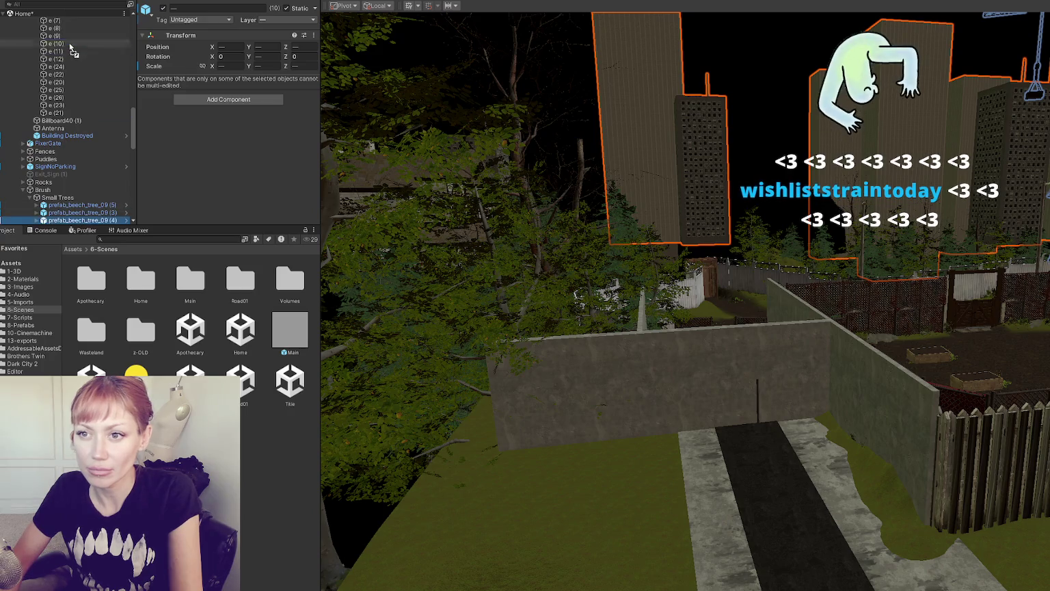
pyautogui.scroll(10, 74, 51)
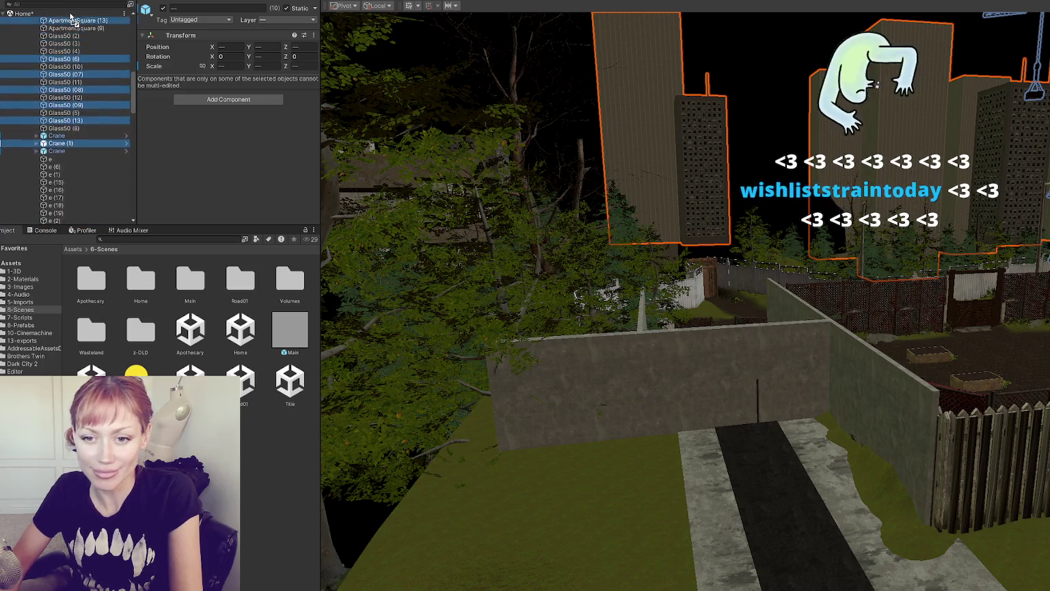
pyautogui.scroll(10, 71, 16)
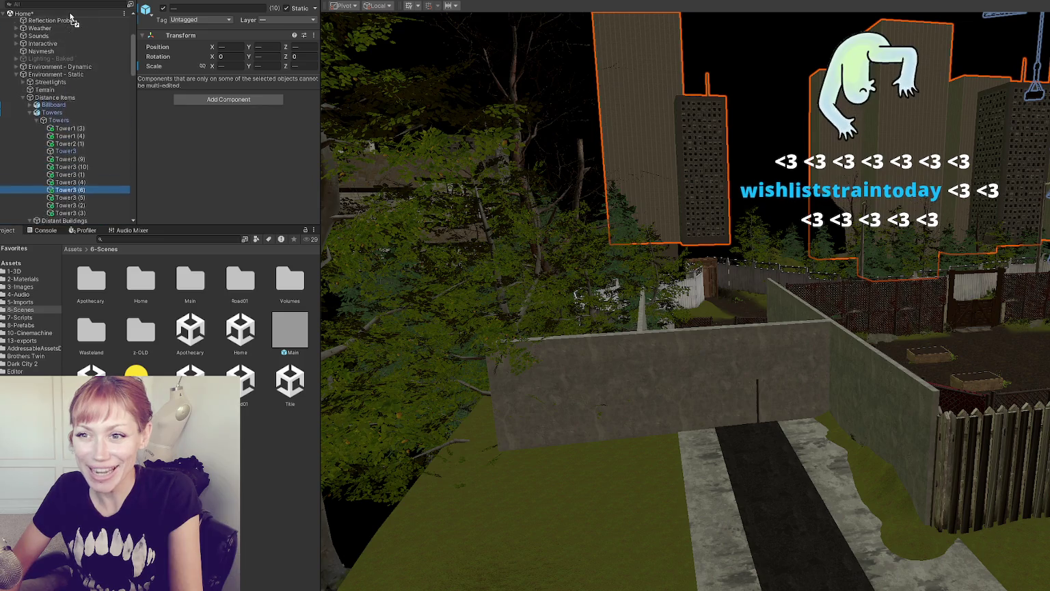
pyautogui.scroll(5, 71, 16)
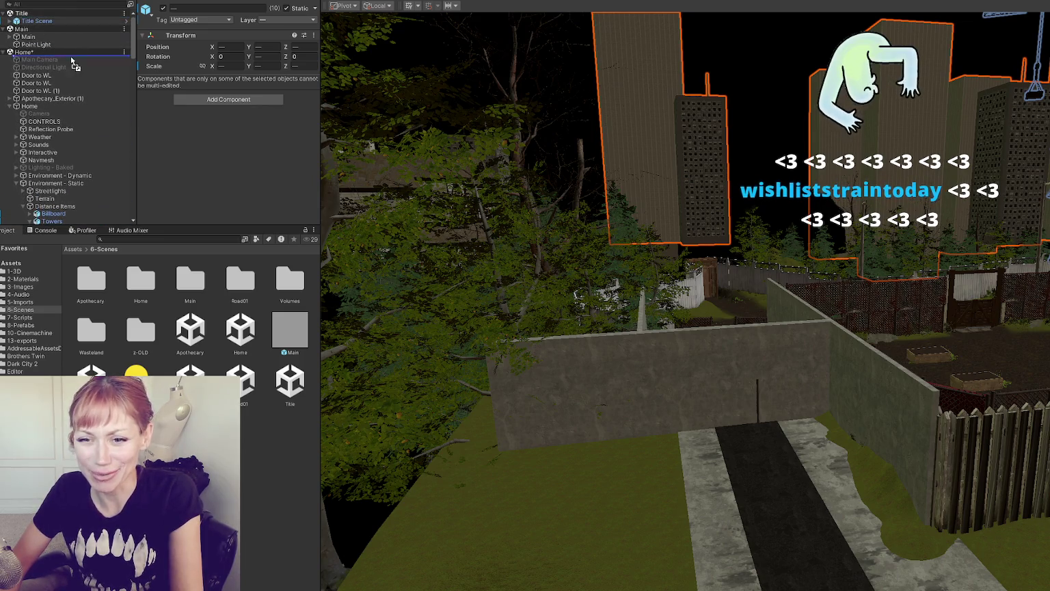
pyautogui.moveTo(73, 66); pyautogui.dragTo(73, 64)
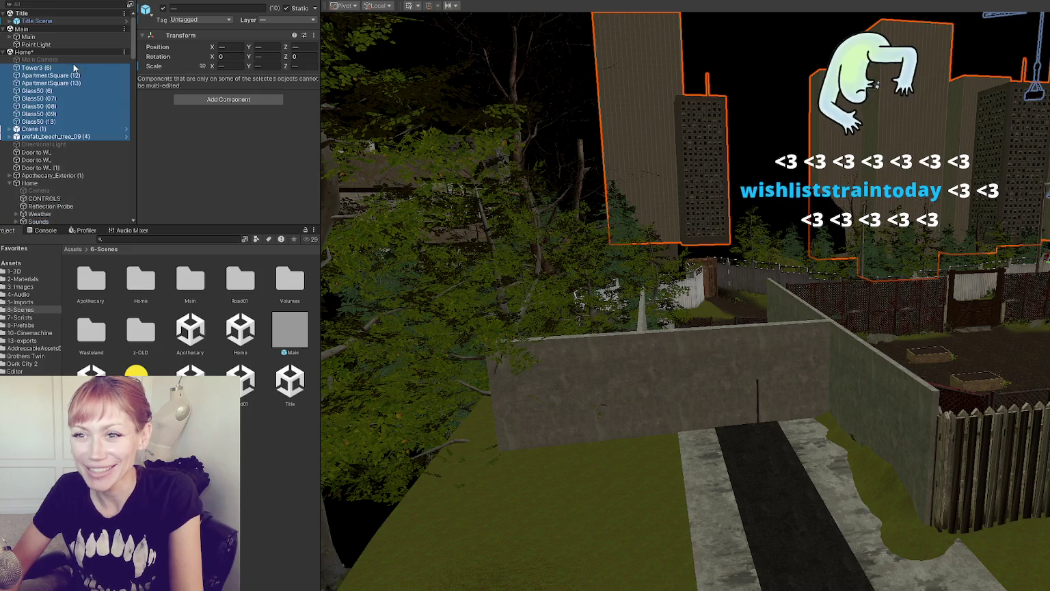
pyautogui.scroll(-1, 59, 158)
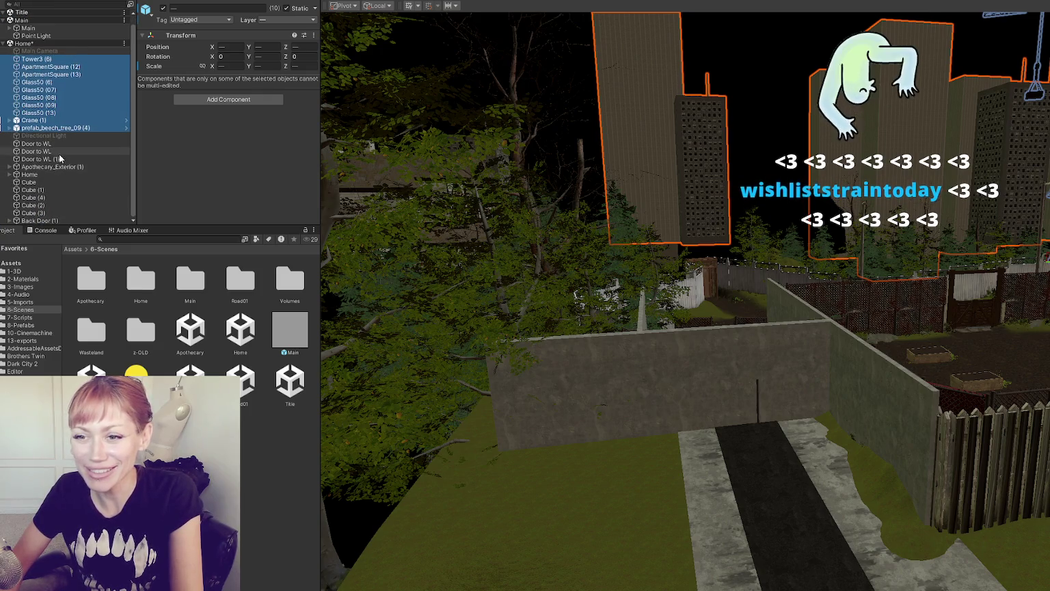
pyautogui.scroll(1, 53, 140)
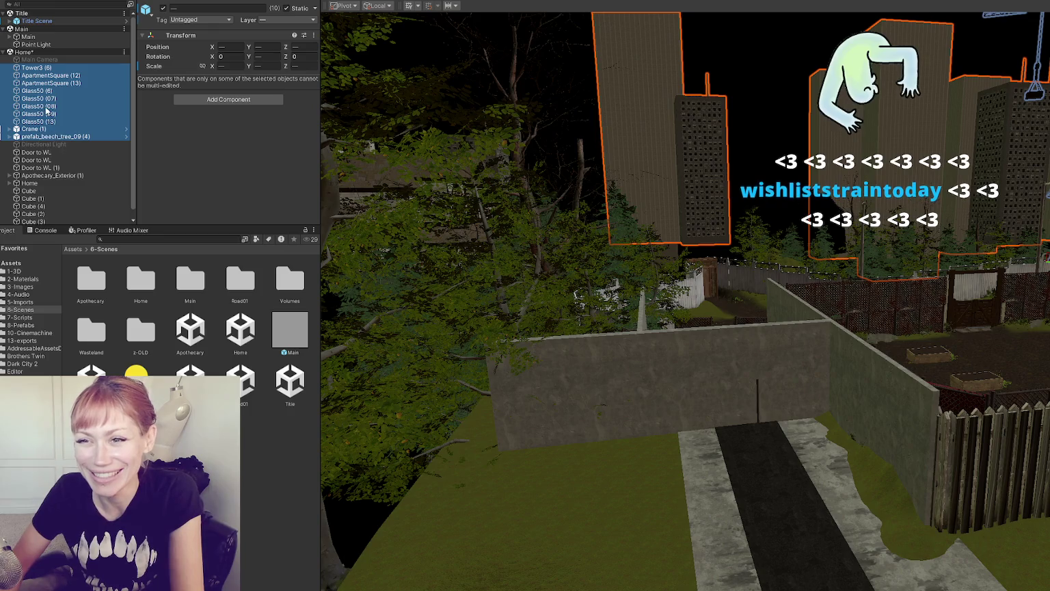
pyautogui.rightClick(95, 146)
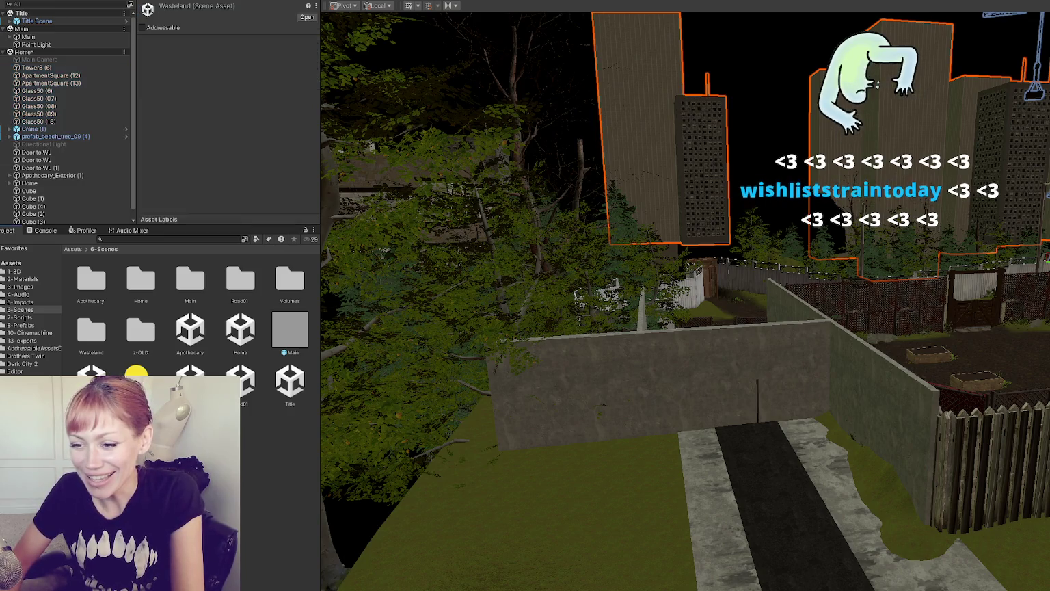
# Step: Load the Wasteland scene and drag the selected towers, crane and trees into it
pyautogui.click(137, 222)
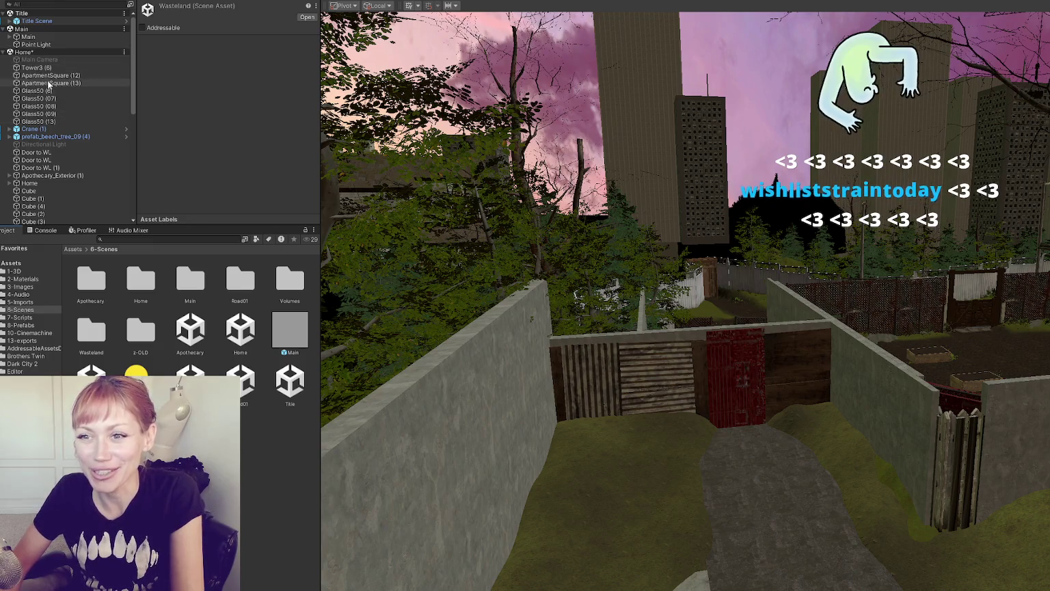
pyautogui.click(55, 75)
pyautogui.click(57, 69)
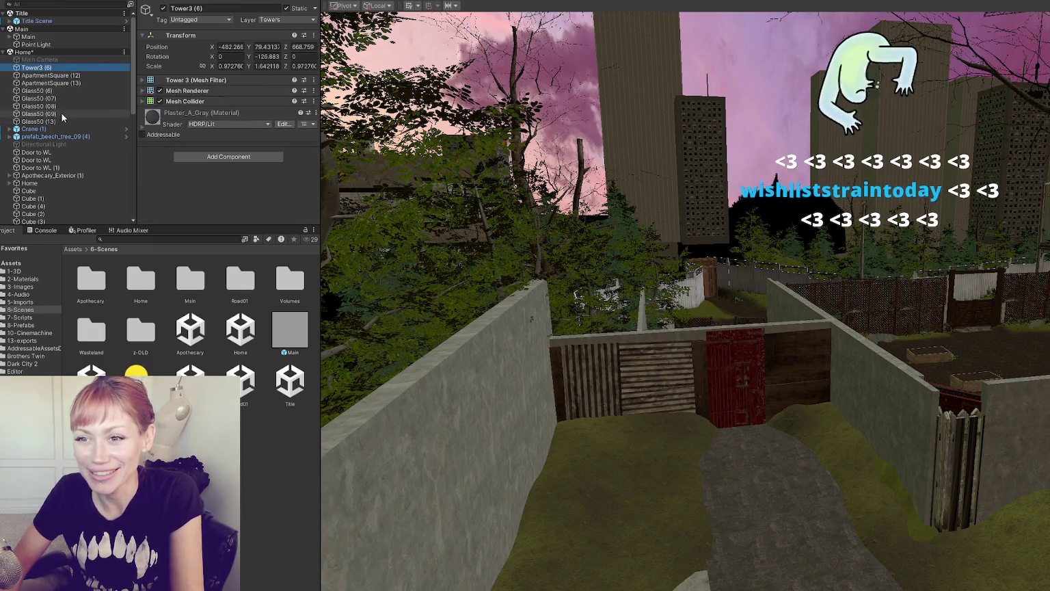
pyautogui.keyDown('shift'); pyautogui.click(64, 135); pyautogui.keyUp('shift')
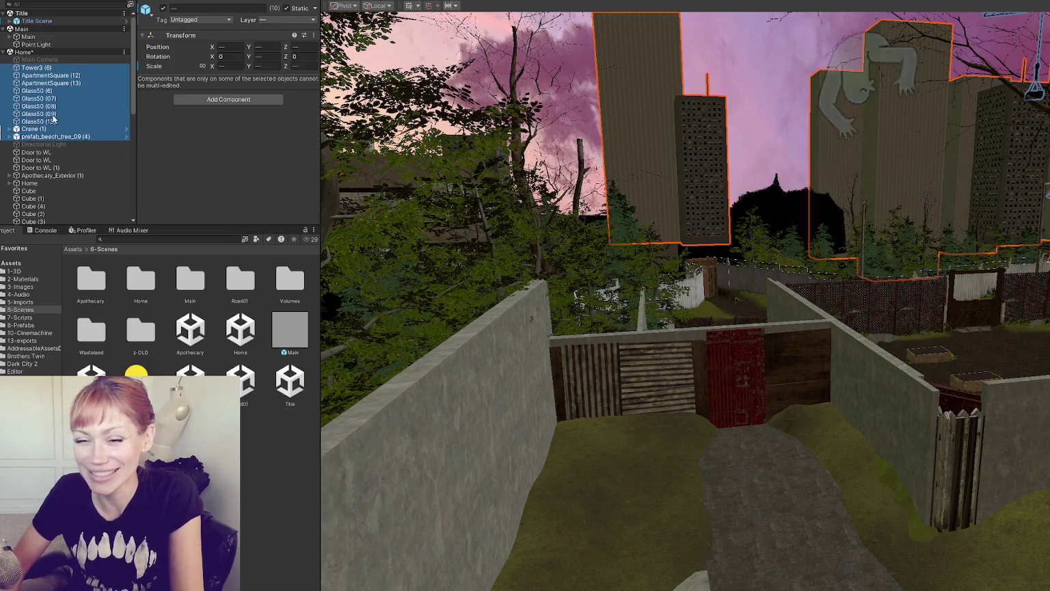
pyautogui.scroll(-10, 50, 93)
pyautogui.scroll(8, 51, 92)
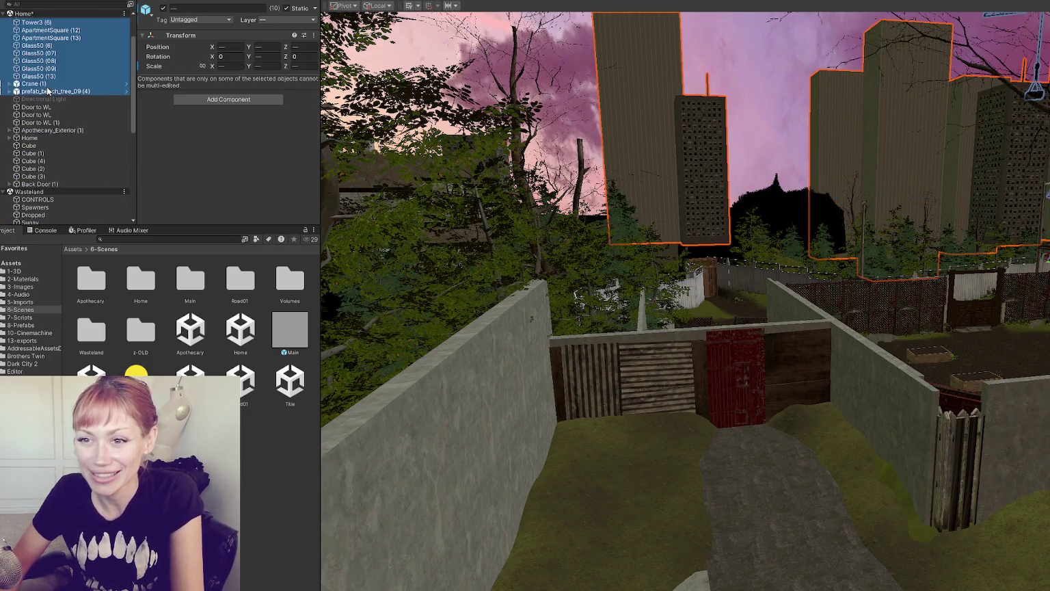
pyautogui.moveTo(45, 80)
pyautogui.mouseDown()
pyautogui.moveTo(58, 205)
pyautogui.moveTo(82, 188)
pyautogui.mouseUp()
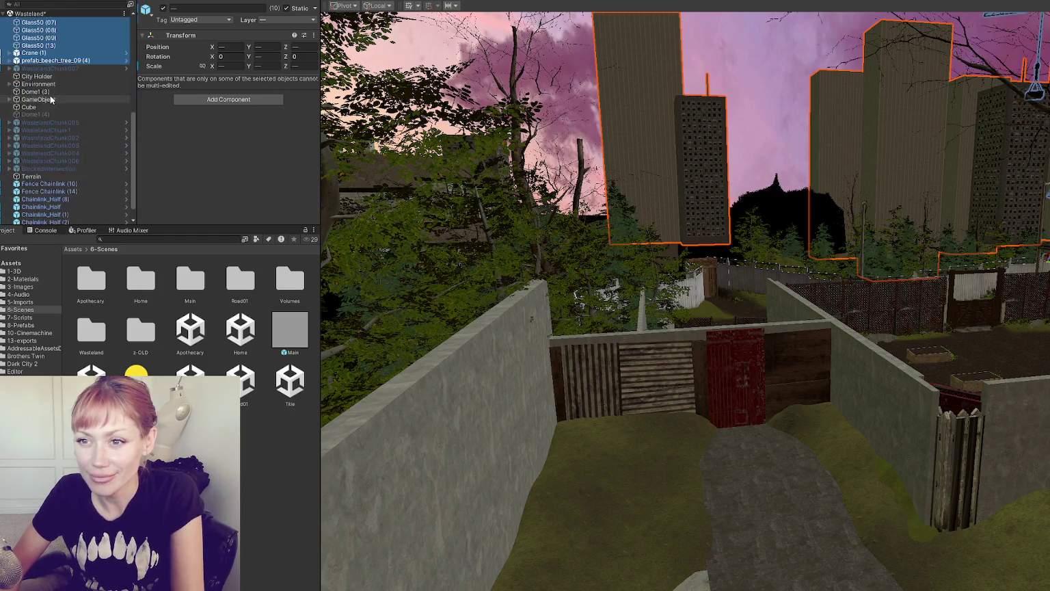
pyautogui.click(59, 159)
# Step: Create an empty GameObject at Wasteland's top level with its Position zeroed
pyautogui.click(59, 168)
pyautogui.rightClick(59, 167)
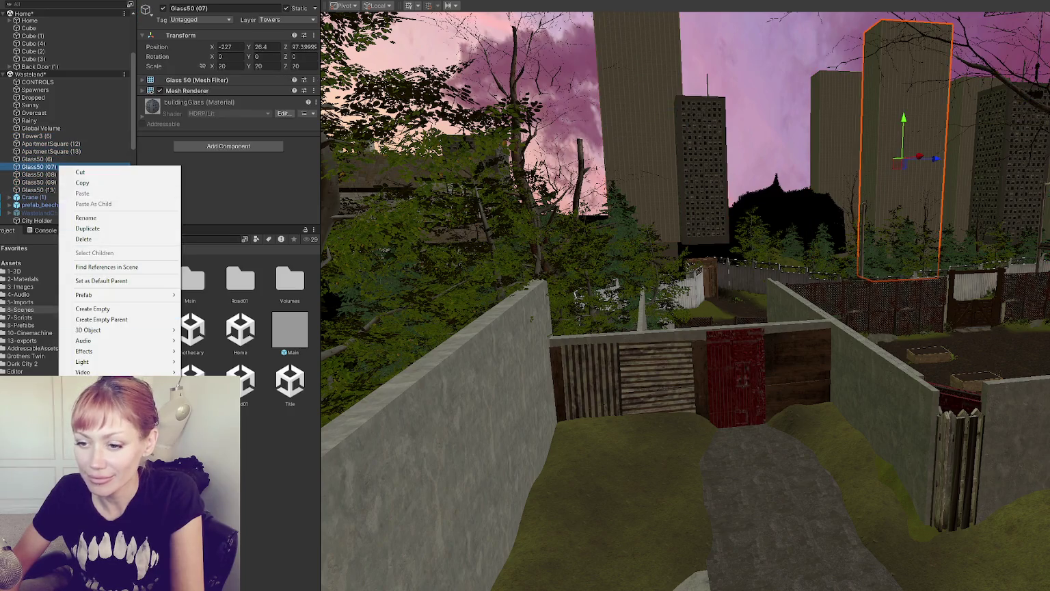
pyautogui.click(92, 308)
pyautogui.moveTo(67, 199)
pyautogui.mouseDown()
pyautogui.moveTo(45, 123)
pyautogui.moveTo(42, 132)
pyautogui.mouseUp()
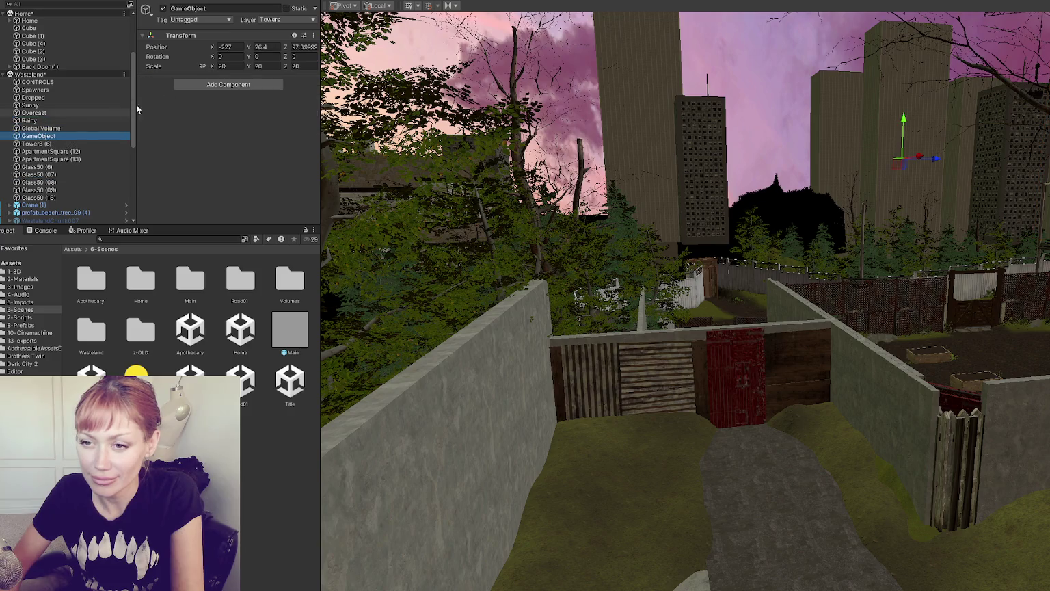
pyautogui.click(232, 47)
pyautogui.write('0')
pyautogui.press('Tab')
pyautogui.write('0')
pyautogui.press('Tab')
pyautogui.write('0')
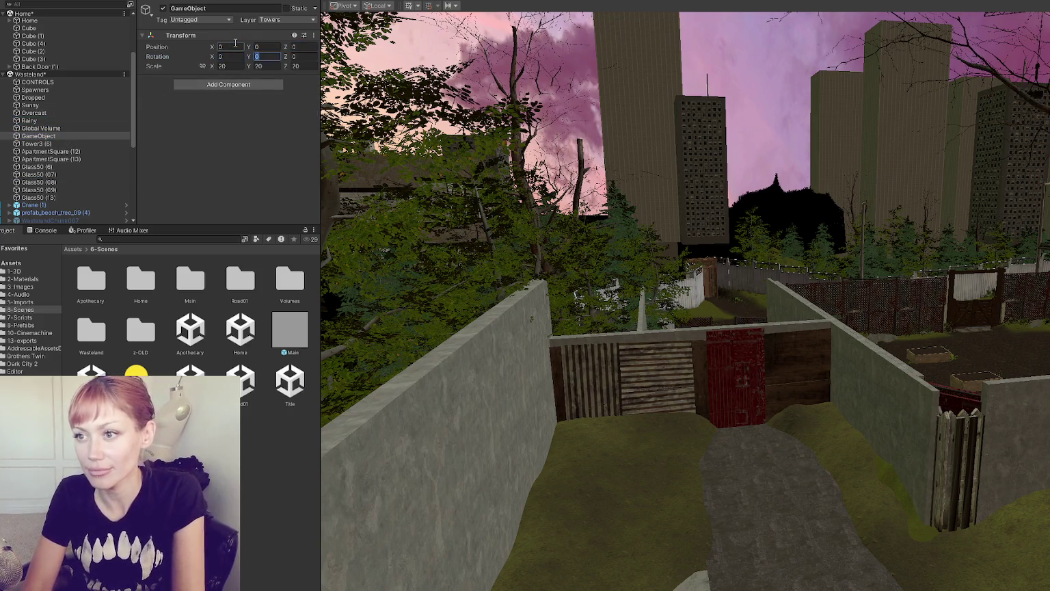
# Step: Parent the Tower3, ApartmentSquare, Glass50, crane and tree objects under the new GameObject
pyautogui.keyDown('shift'); pyautogui.click(62, 212); pyautogui.keyUp('shift')
pyautogui.moveTo(67, 146); pyautogui.dragTo(43, 136)
pyautogui.click(81, 135)
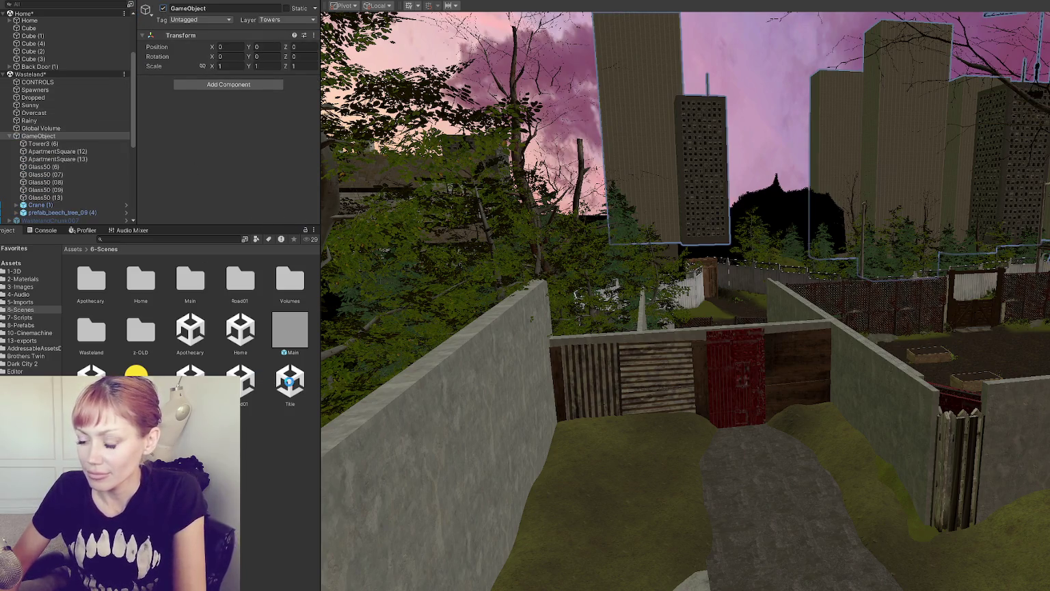
pyautogui.scroll(-5, 719, 279)
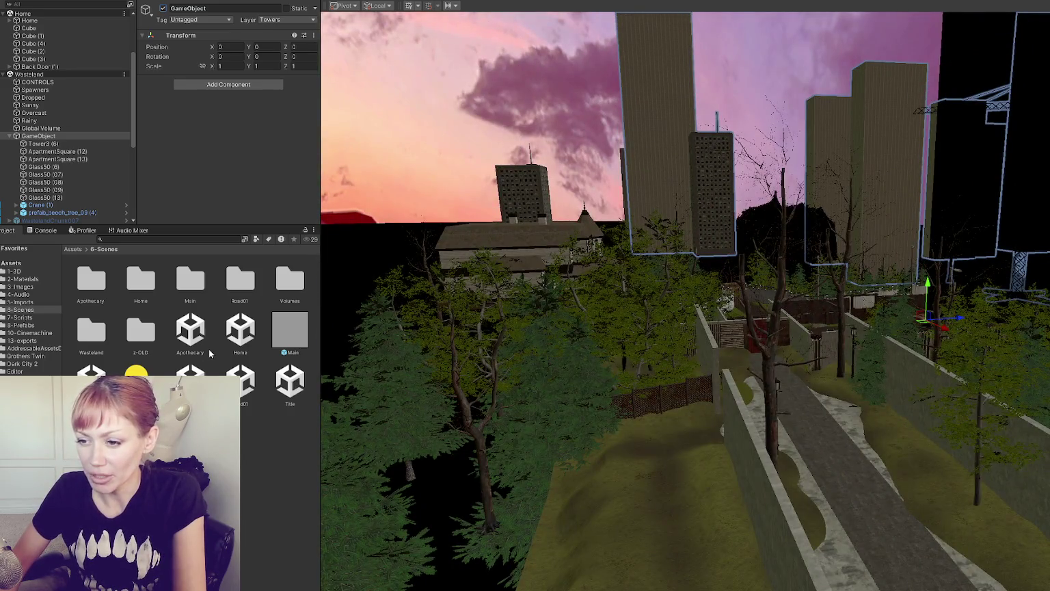
pyautogui.moveTo(670, 387)
pyautogui.mouseDown()
pyautogui.moveTo(574, 363)
pyautogui.moveTo(219, 330)
pyautogui.mouseUp()
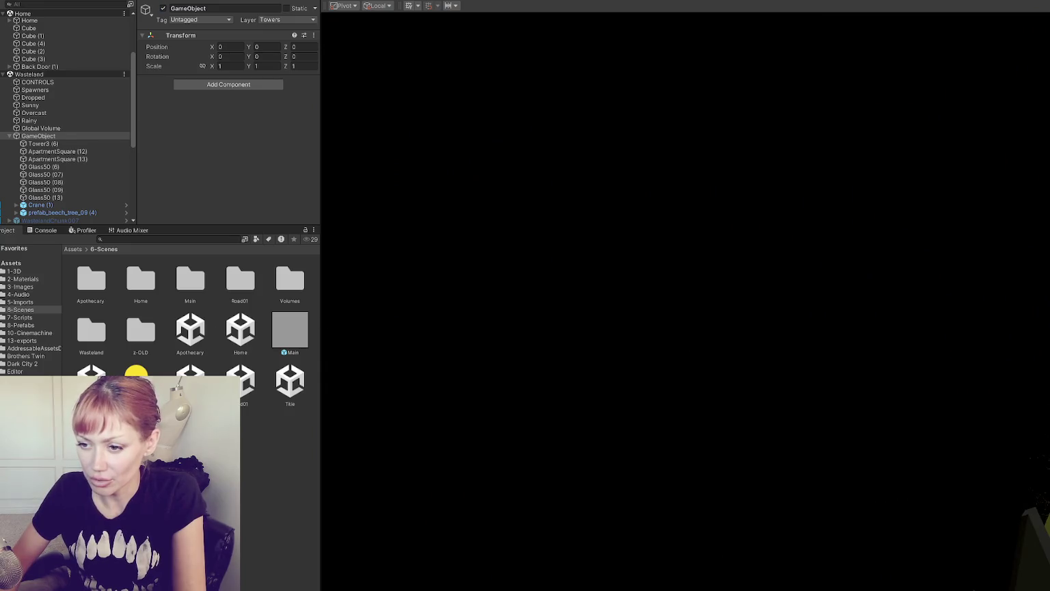
pyautogui.click(29, 74)
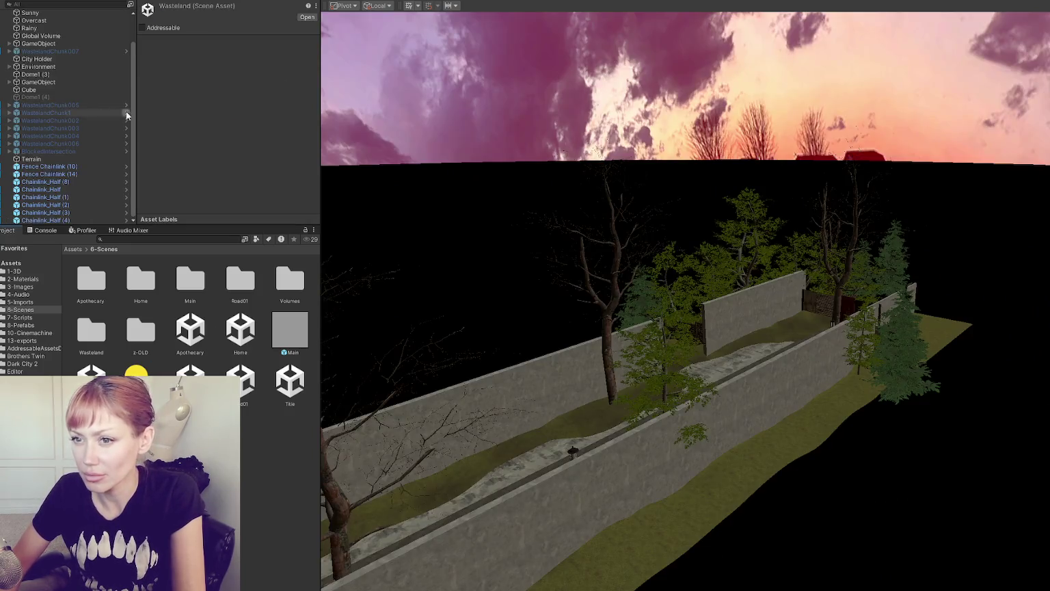
# Step: Enable WastelandChunk007, inspect a corrugated fence panel and review the chunk's prefab overrides
pyautogui.moveTo(88, 53); pyautogui.dragTo(88, 148)
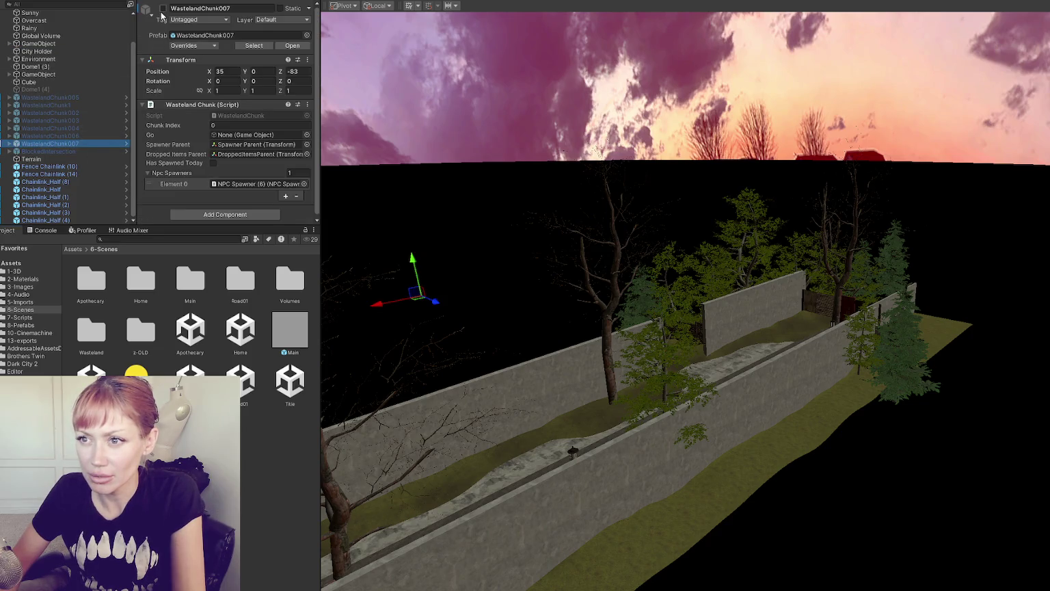
pyautogui.click(163, 8)
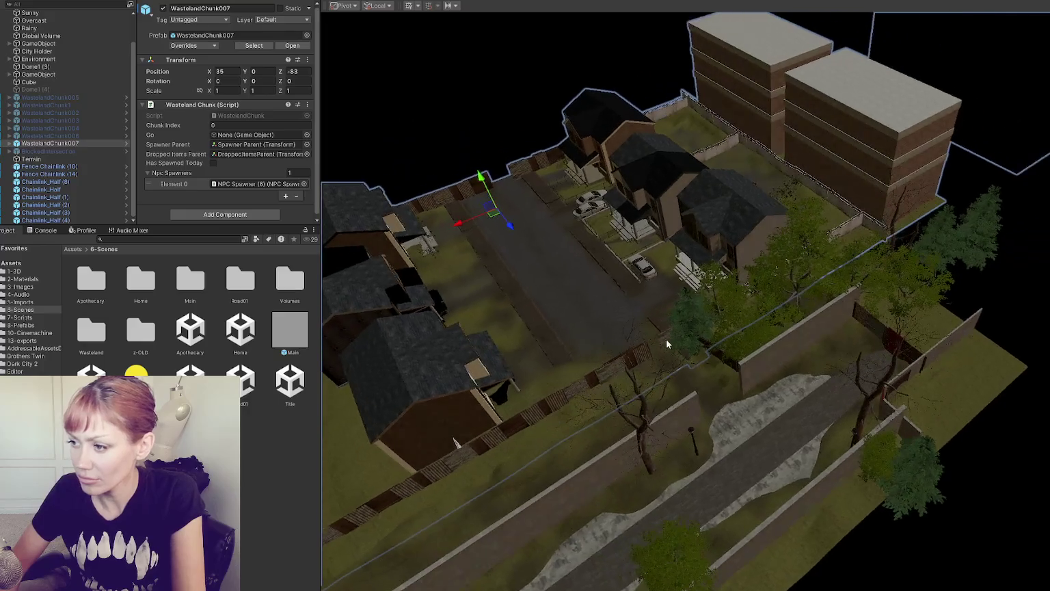
pyautogui.click(666, 342)
pyautogui.moveTo(666, 342)
pyautogui.mouseDown()
pyautogui.moveTo(862, 329)
pyautogui.moveTo(661, 278)
pyautogui.moveTo(802, 248)
pyautogui.mouseUp()
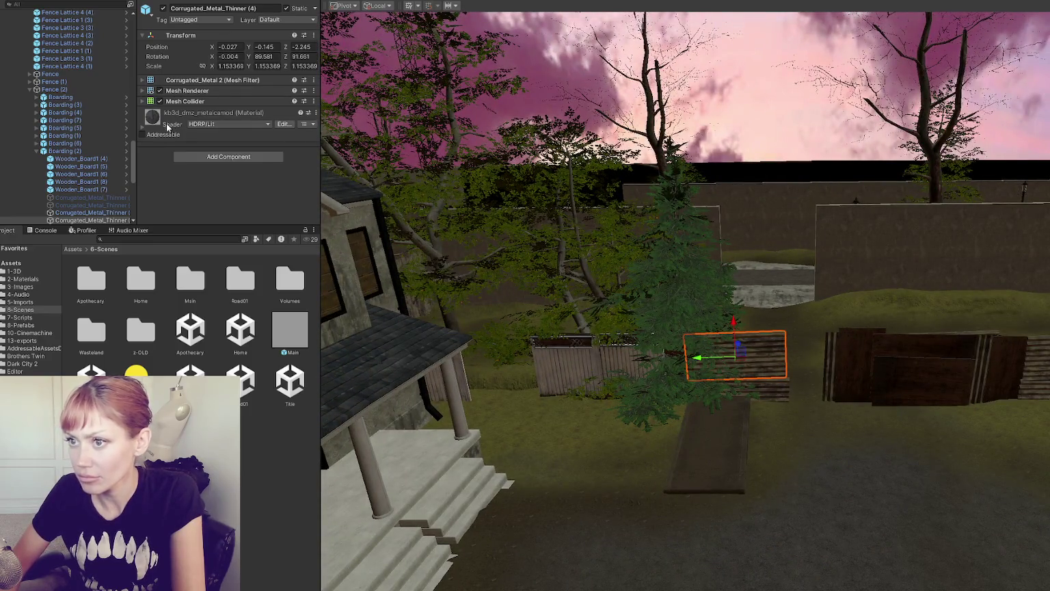
pyautogui.scroll(15, 87, 115)
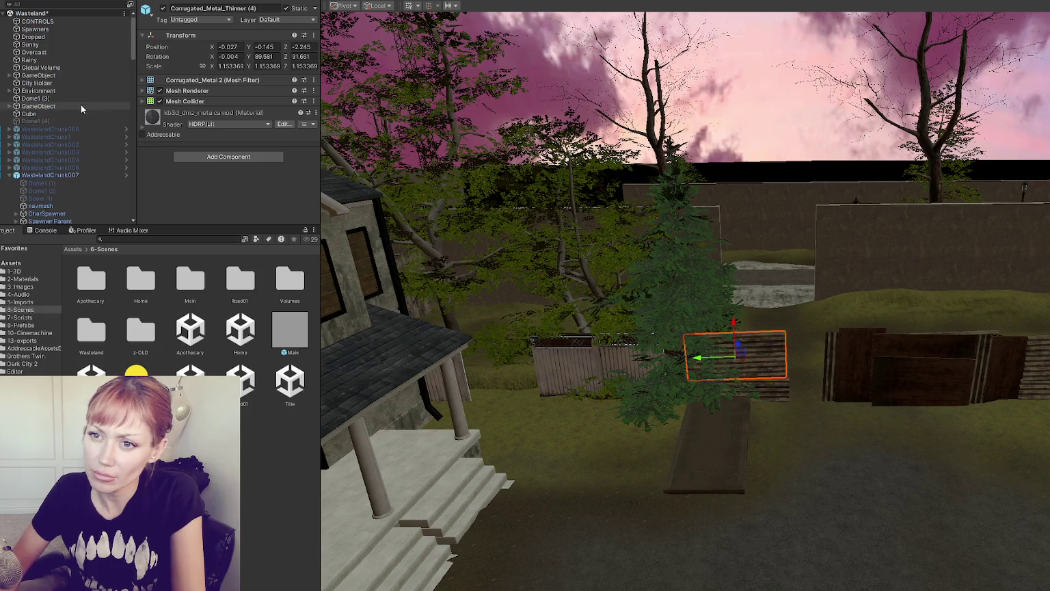
pyautogui.click(39, 176)
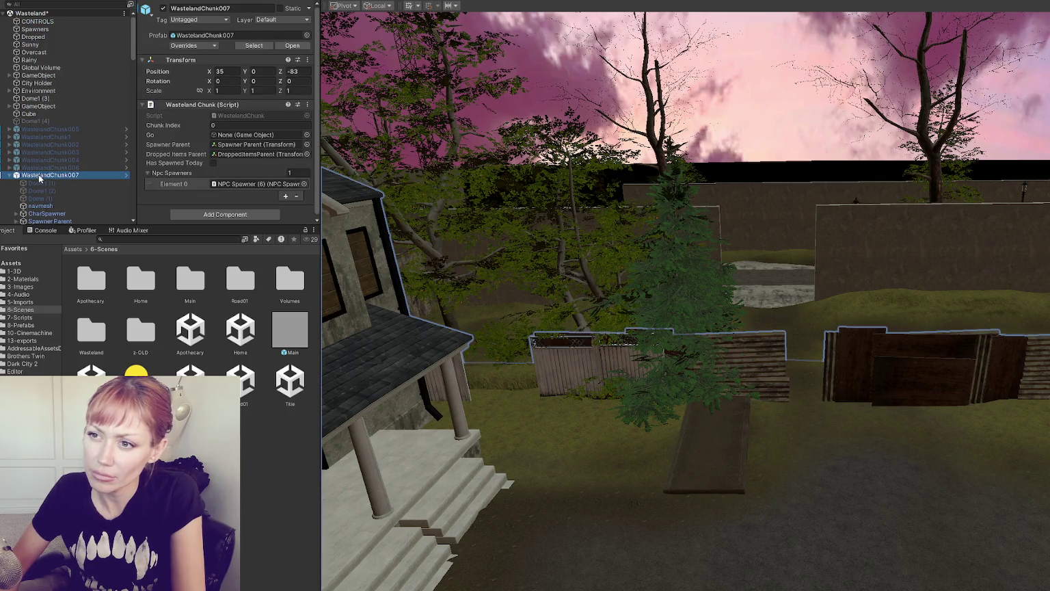
pyautogui.click(176, 45)
pyautogui.click(82, 176)
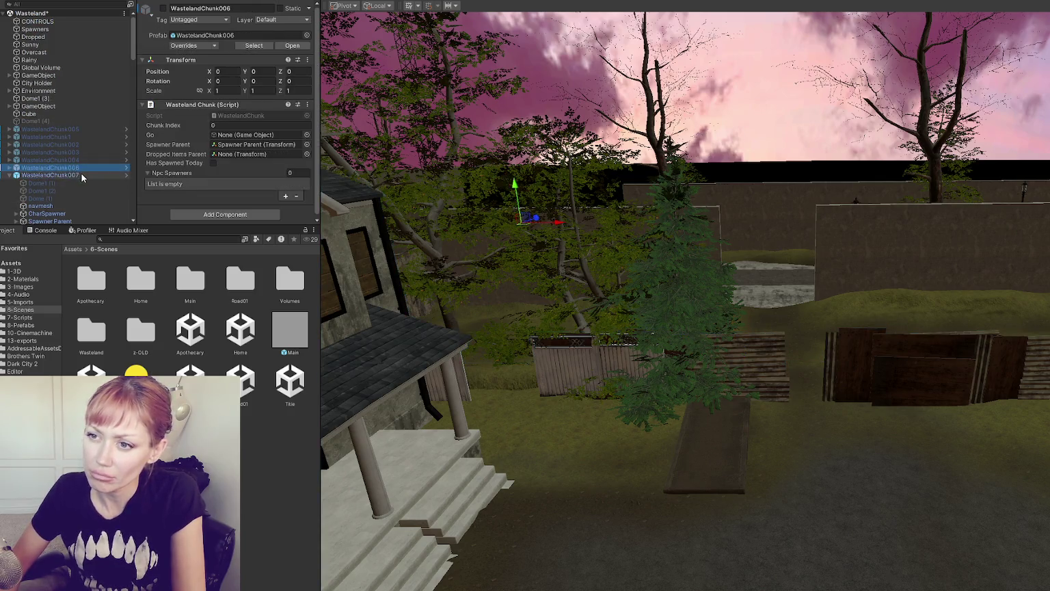
# Step: Orbit over the chunk's walls and houses, then disable WastelandChunk007 again
pyautogui.moveTo(581, 369)
pyautogui.mouseDown()
pyautogui.moveTo(577, 389)
pyautogui.moveTo(403, 305)
pyautogui.moveTo(771, 295)
pyautogui.moveTo(752, 291)
pyautogui.mouseUp()
pyautogui.click(125, 175)
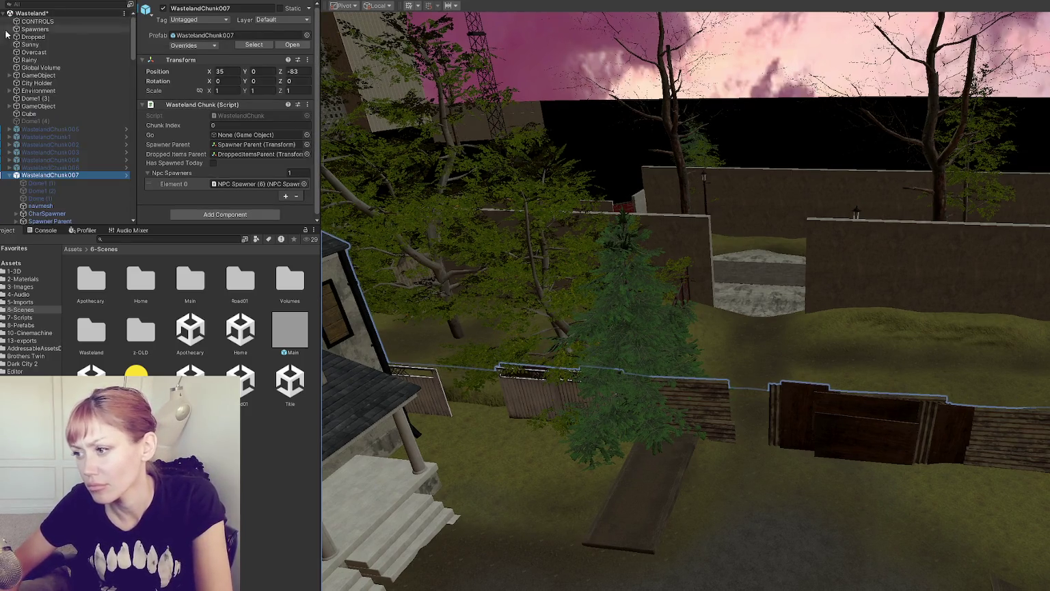
pyautogui.moveTo(734, 274)
pyautogui.mouseDown()
pyautogui.moveTo(623, 314)
pyautogui.moveTo(227, 283)
pyautogui.moveTo(606, 274)
pyautogui.moveTo(785, 248)
pyautogui.moveTo(528, 329)
pyautogui.moveTo(328, 171)
pyautogui.mouseUp()
pyautogui.click(163, 8)
pyautogui.moveTo(530, 230)
pyautogui.mouseDown()
pyautogui.moveTo(703, 180)
pyautogui.moveTo(419, 90)
pyautogui.moveTo(405, 206)
pyautogui.mouseUp()
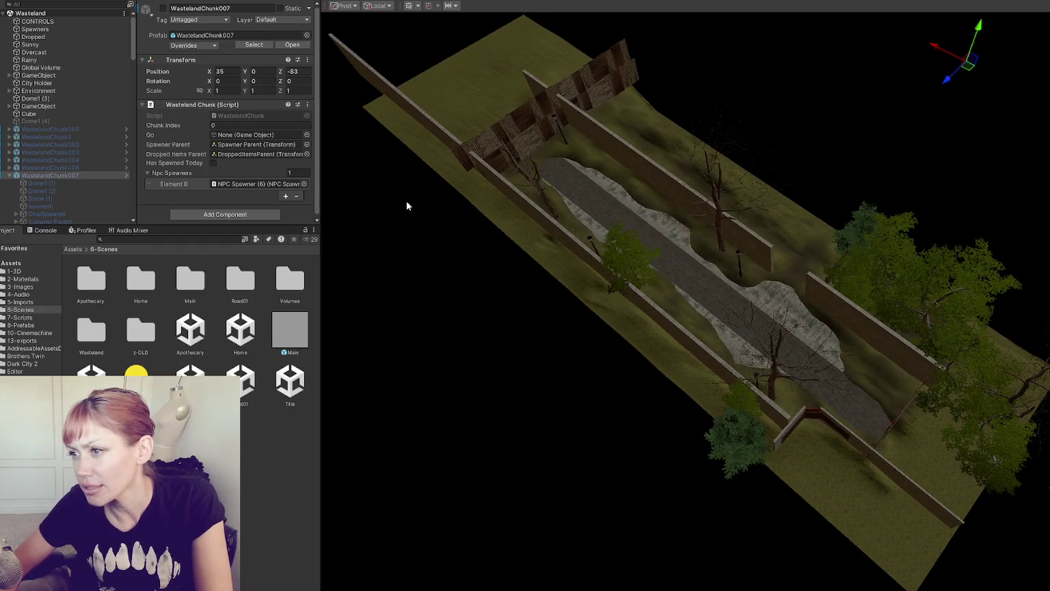
pyautogui.doubleClick(290, 383)
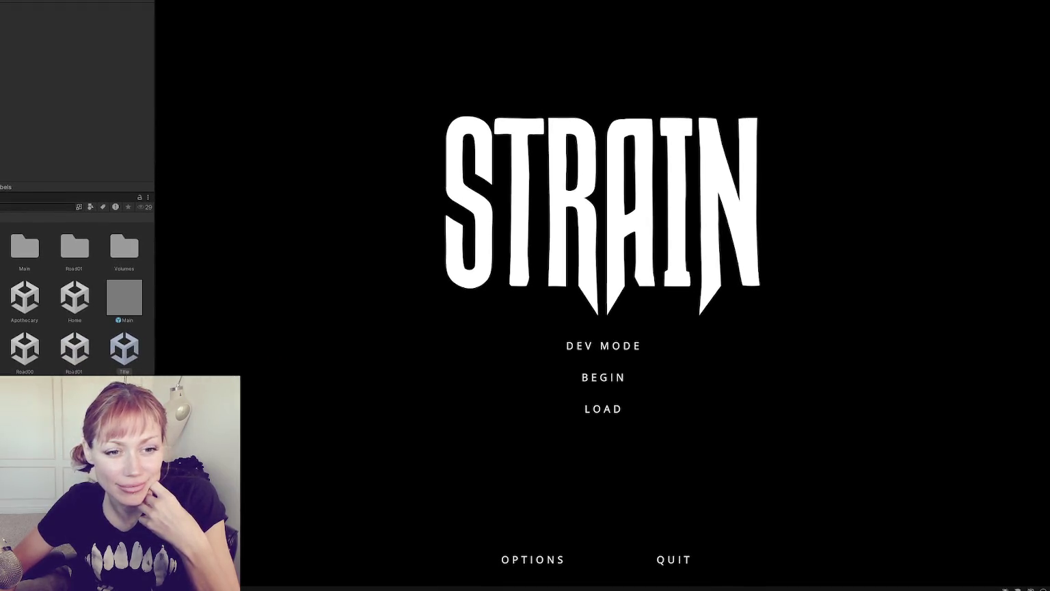
# Step: Start the game in DEV MODE and take control once the fenced backyard loads
pyautogui.click(567, 345)
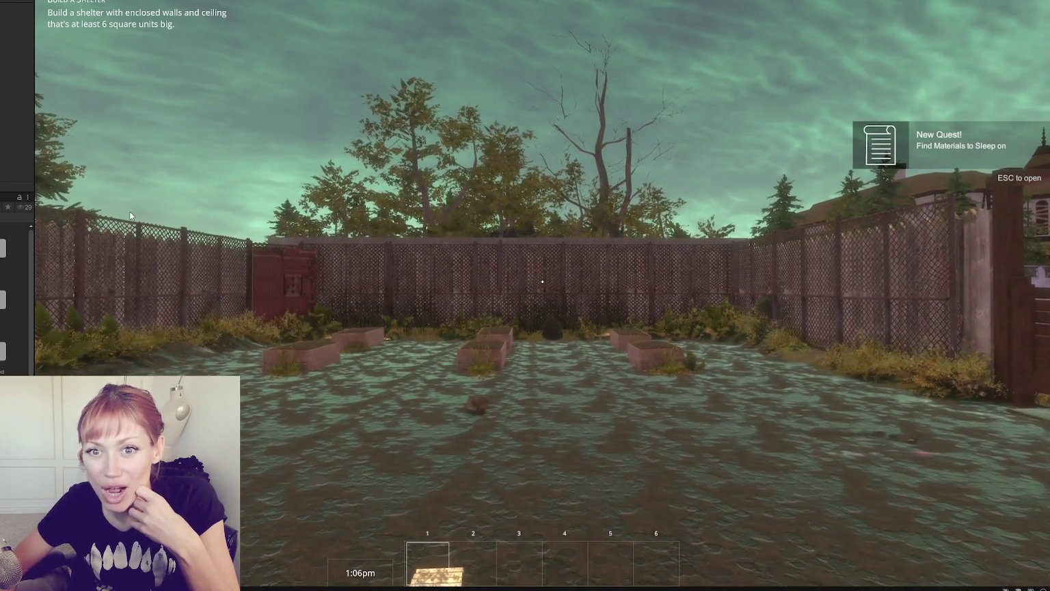
pyautogui.click(201, 183)
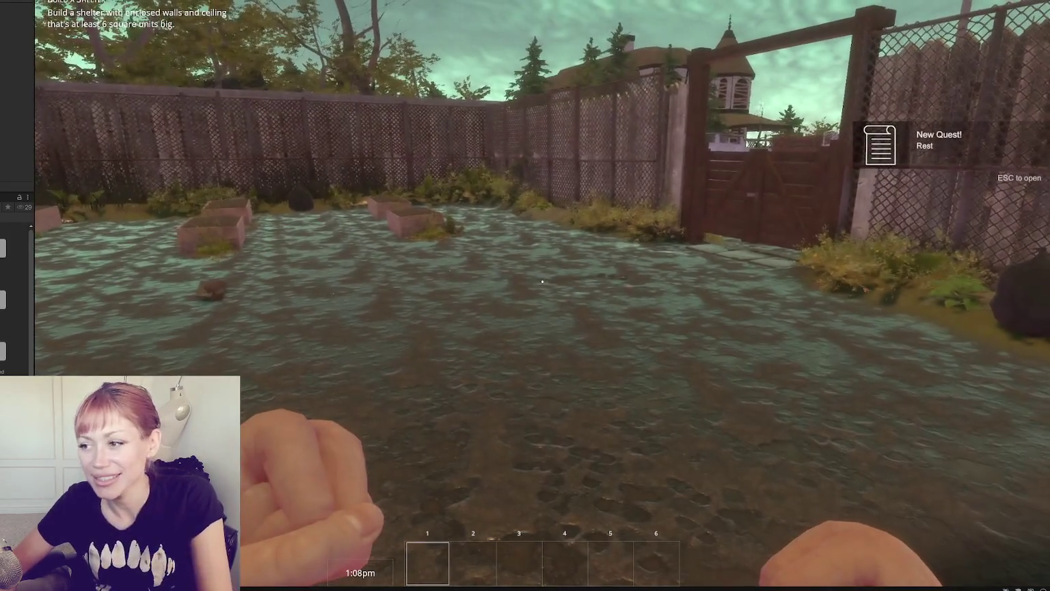
# Step: Walk the player around the garden beds up to the red gate
pyautogui.press('w')
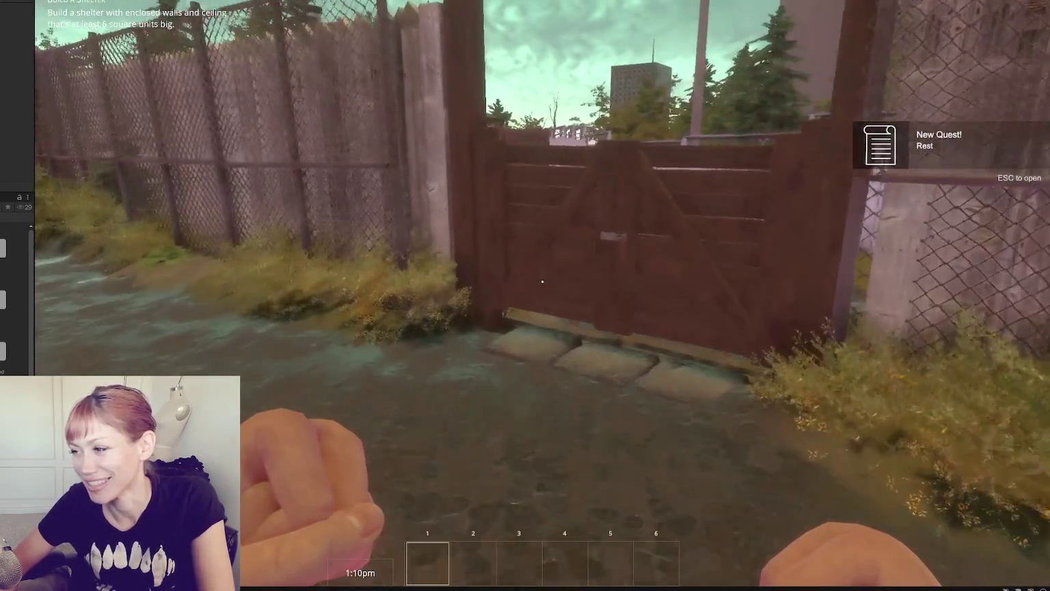
pyautogui.press('w')
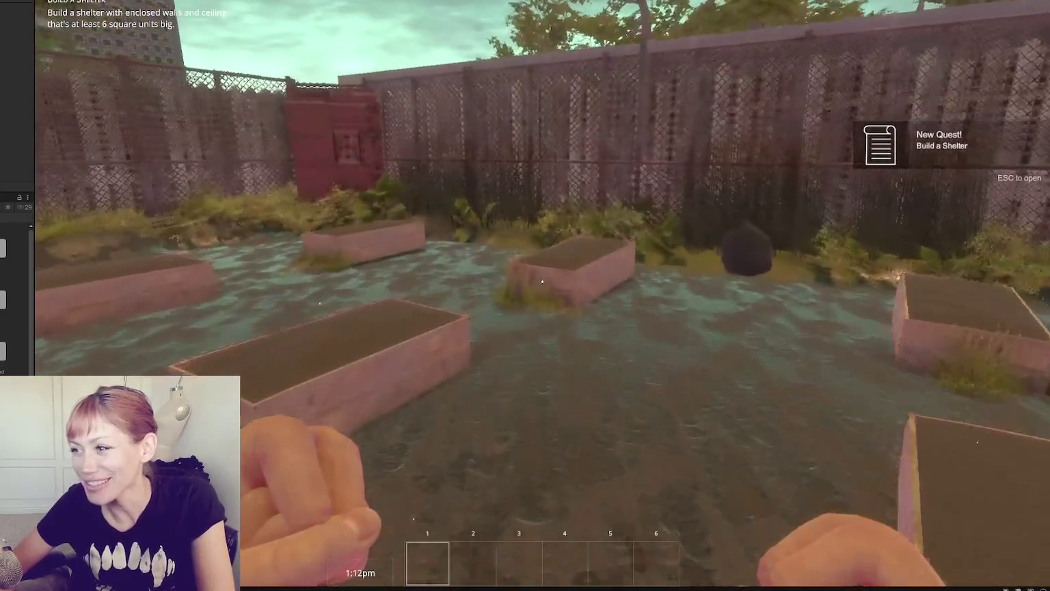
pyautogui.press('s')
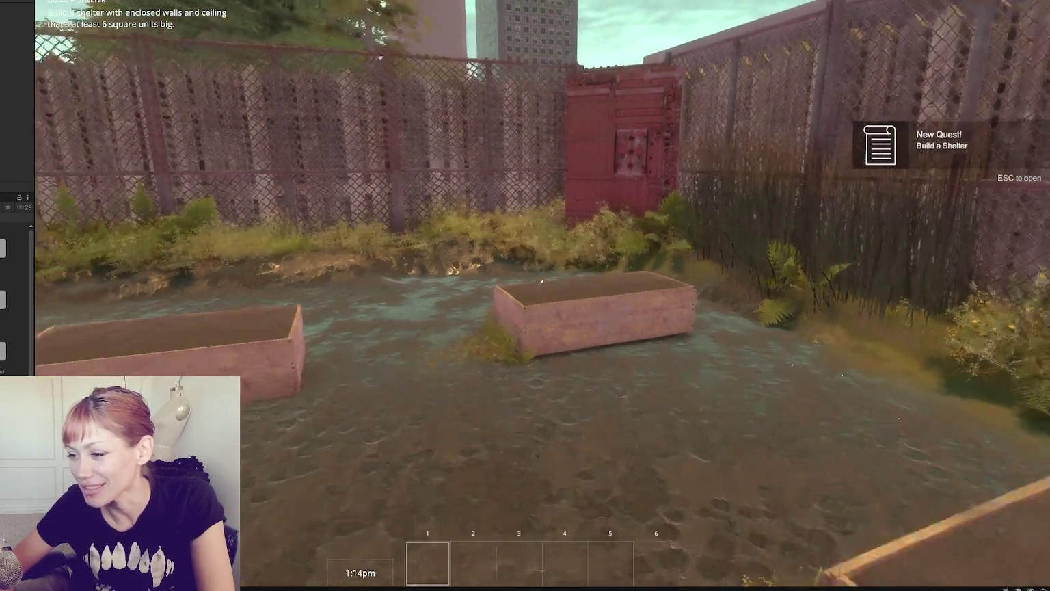
pyautogui.press('s')
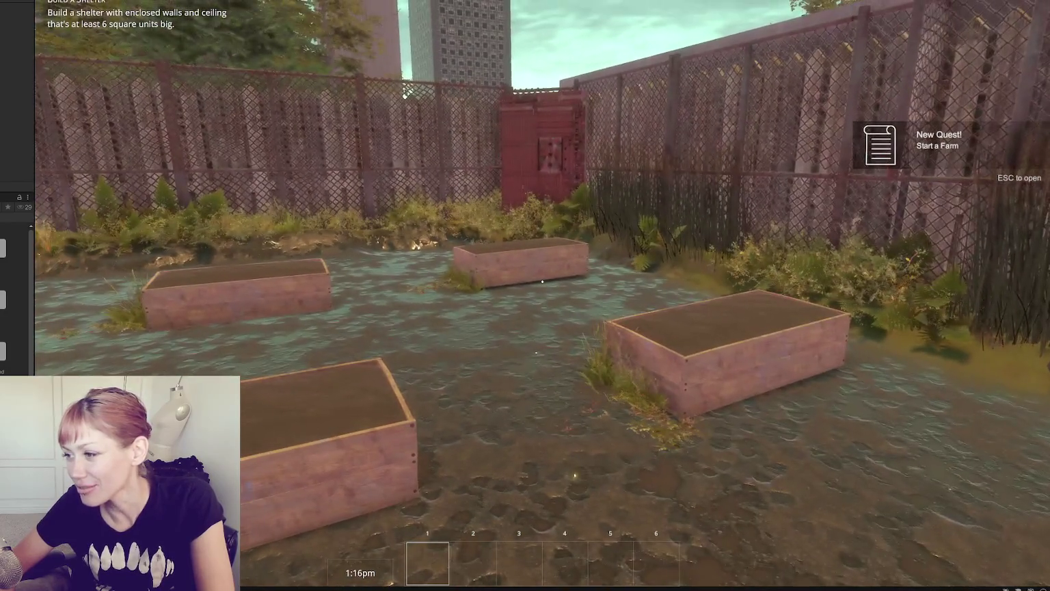
pyautogui.press('w')
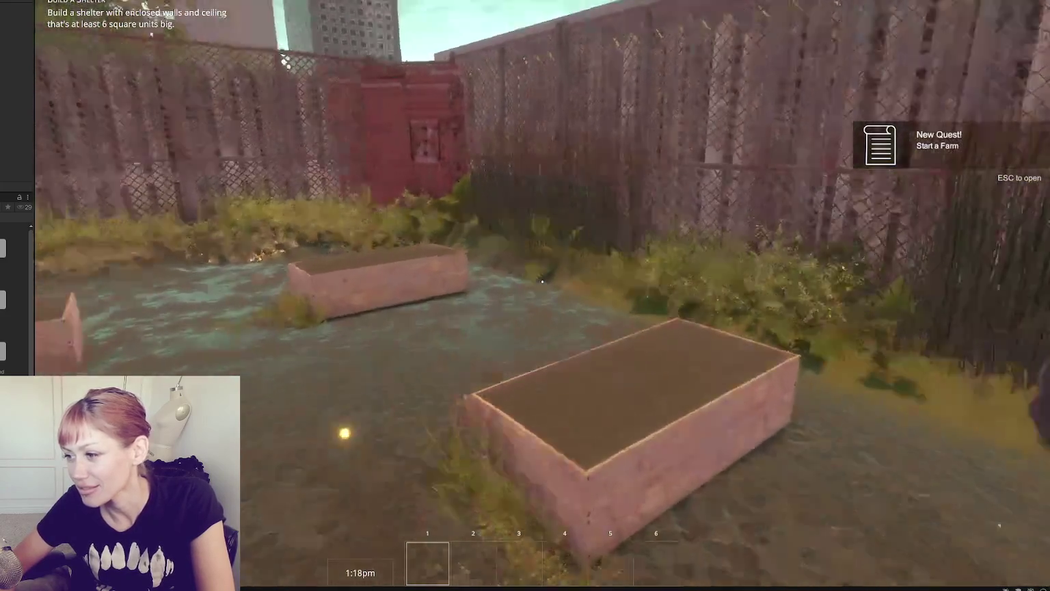
pyautogui.press('w')
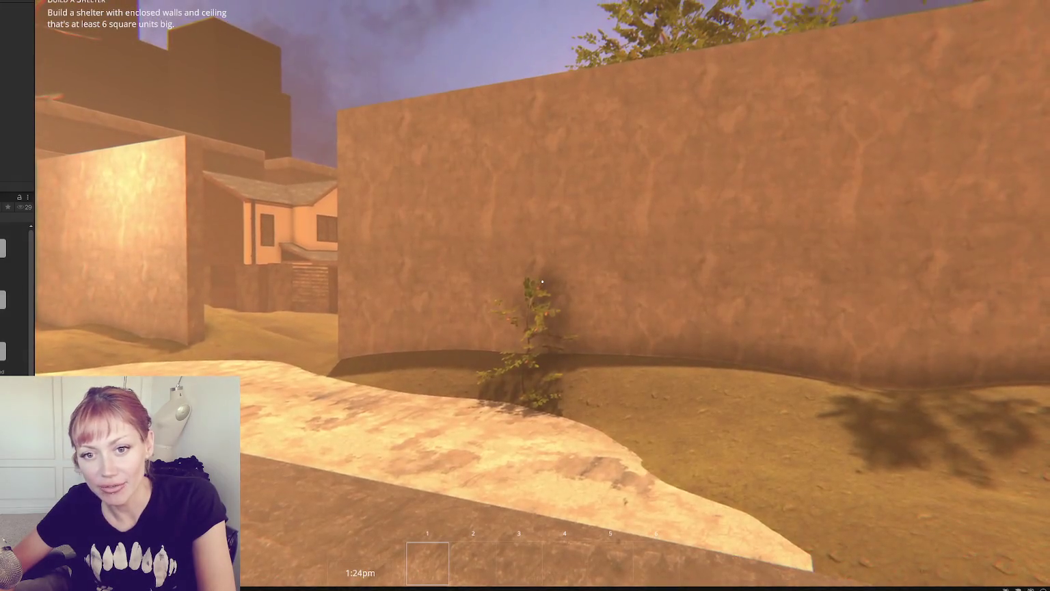
pyautogui.press('w')
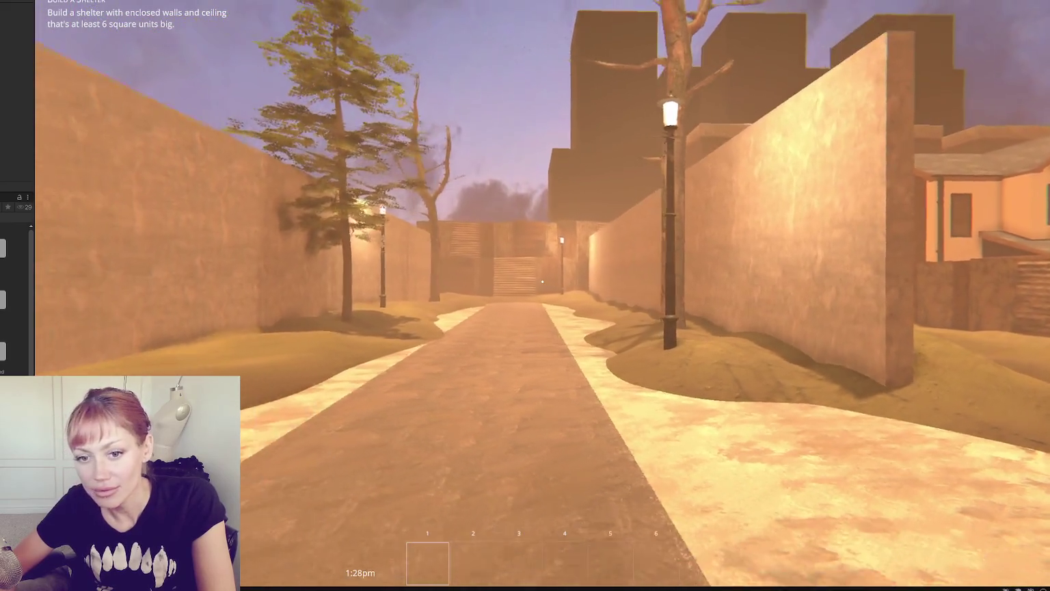
pyautogui.moveTo(542, 281)
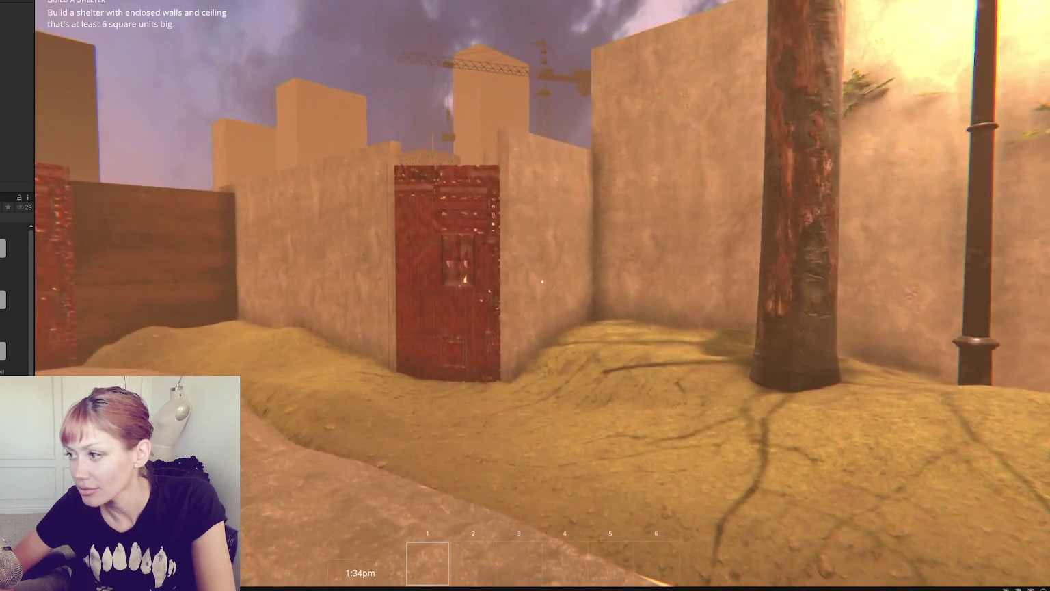
# Step: Walk along the sandy path through the fence gap into the street, then exit Play mode
pyautogui.press('w')
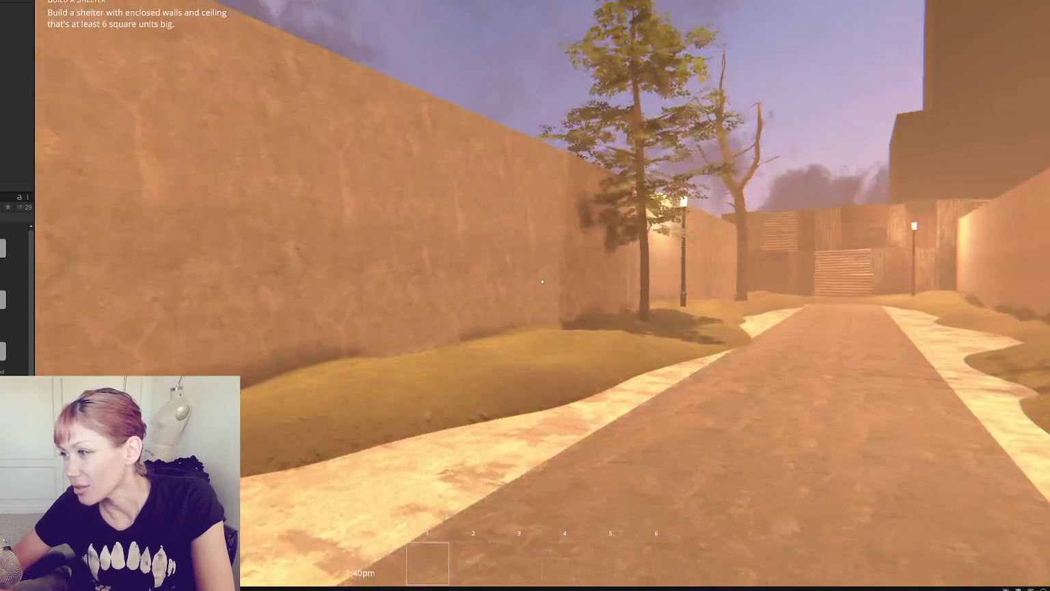
pyautogui.press('w')
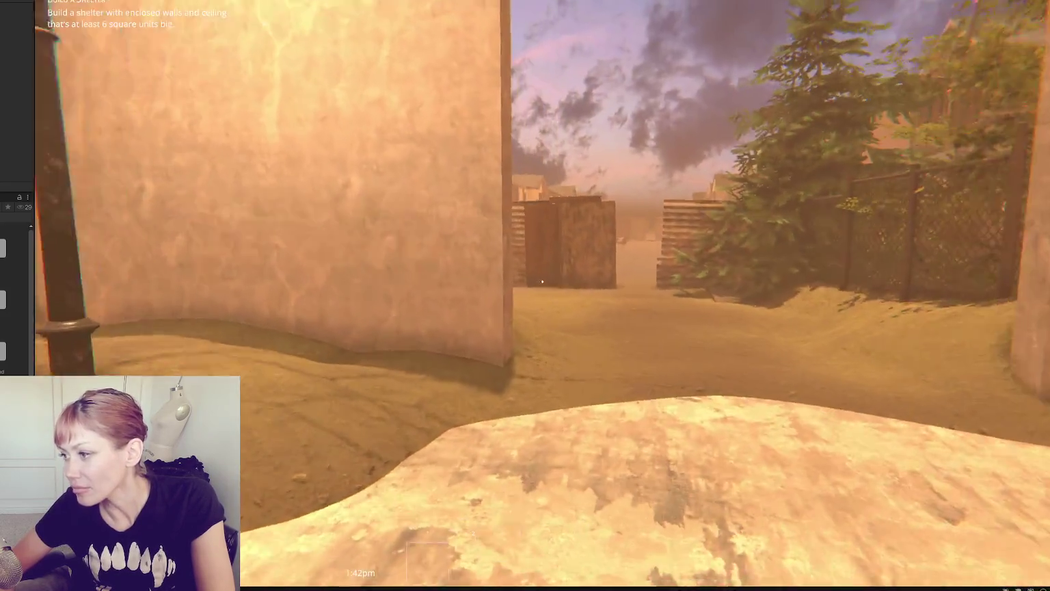
pyautogui.press('w')
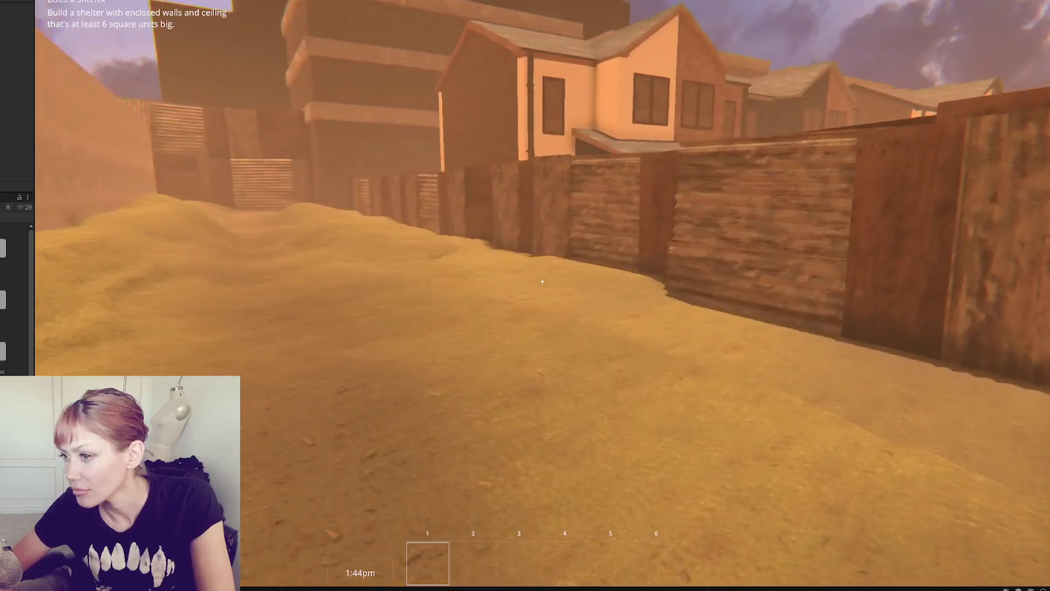
pyautogui.press('w')
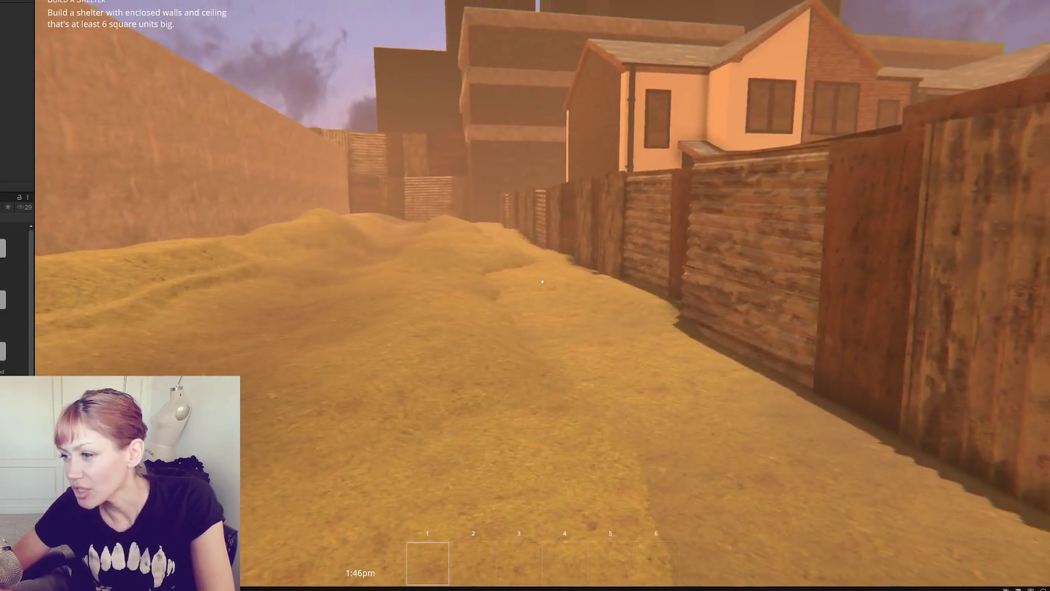
pyautogui.press('w')
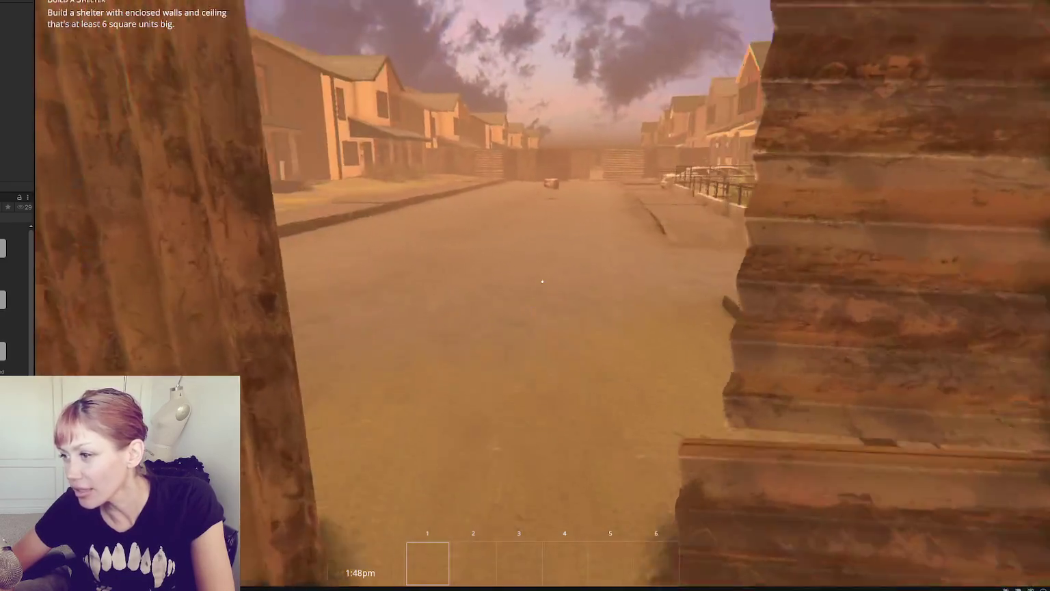
pyautogui.press('w')
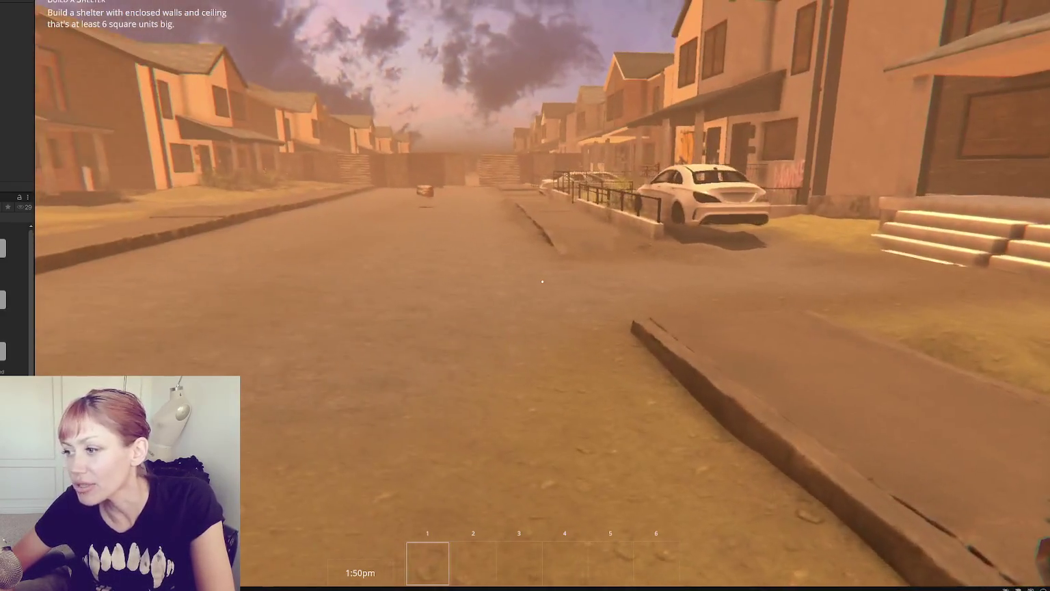
pyautogui.press('s')
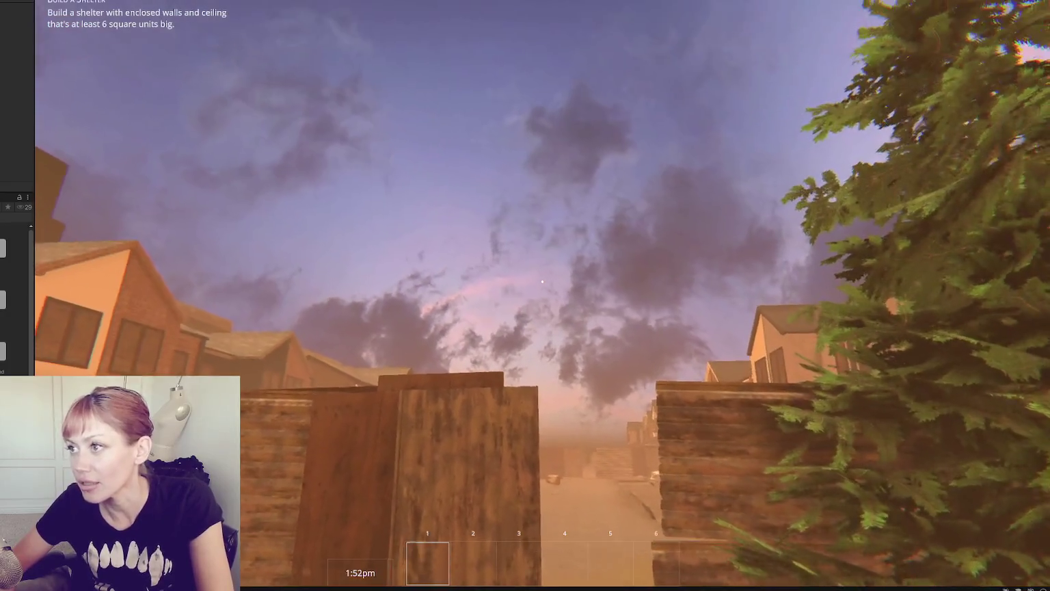
pyautogui.moveTo(483, 61)
pyautogui.hotkey('ctrl', 'p')
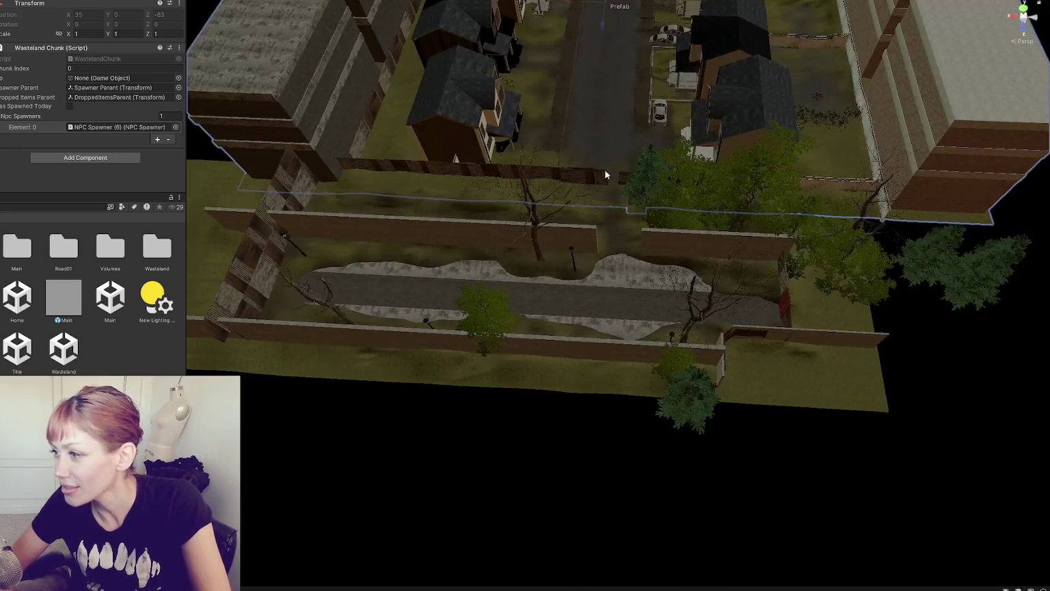
# Step: Frame the Boarding fence prefab, then inspect its parent WastelandParts, the street curb and the graffiti decal
pyautogui.click(604, 176)
pyautogui.press('f')
pyautogui.moveTo(604, 176)
pyautogui.mouseDown()
pyautogui.moveTo(558, 155)
pyautogui.moveTo(335, 170)
pyautogui.mouseUp()
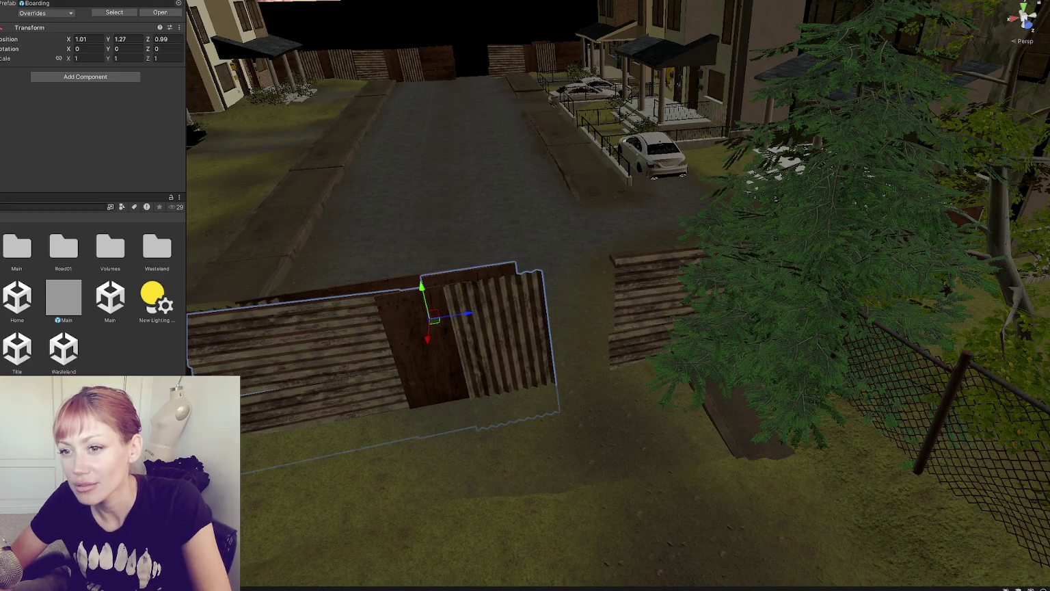
pyautogui.click(424, 329)
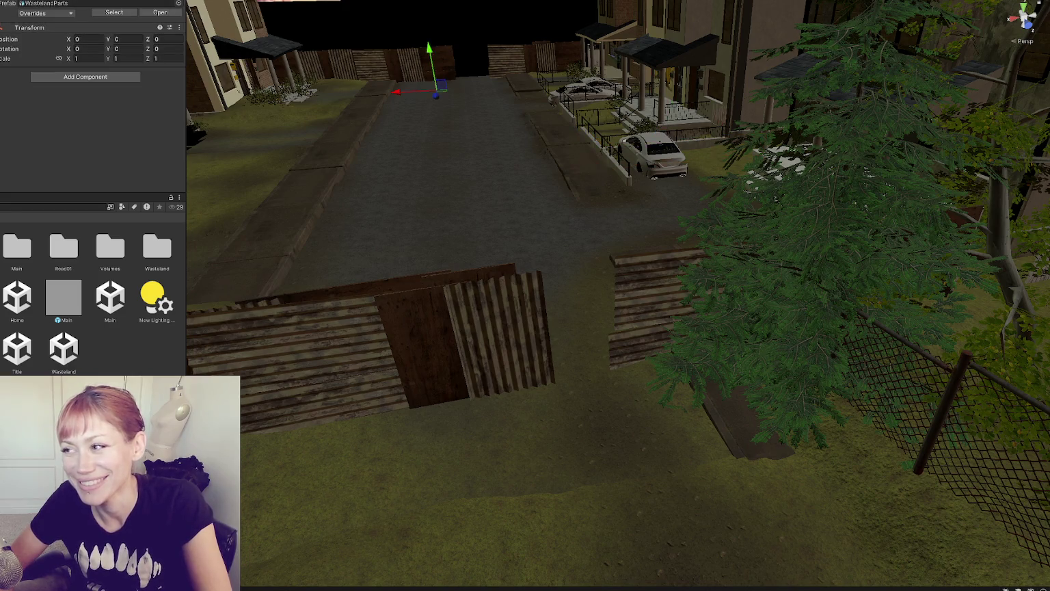
pyautogui.click(444, 312)
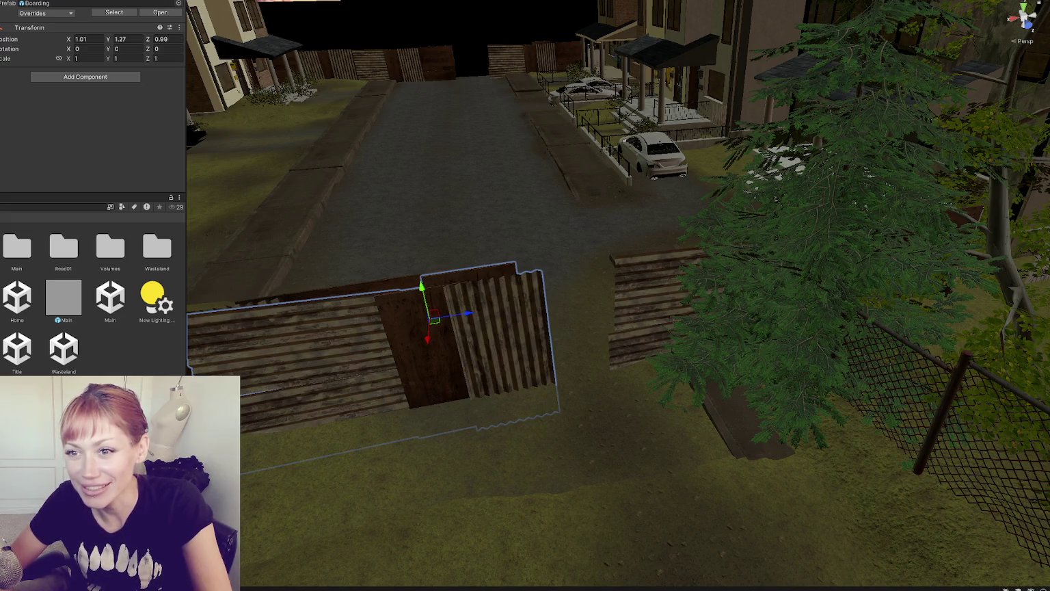
pyautogui.click(581, 157)
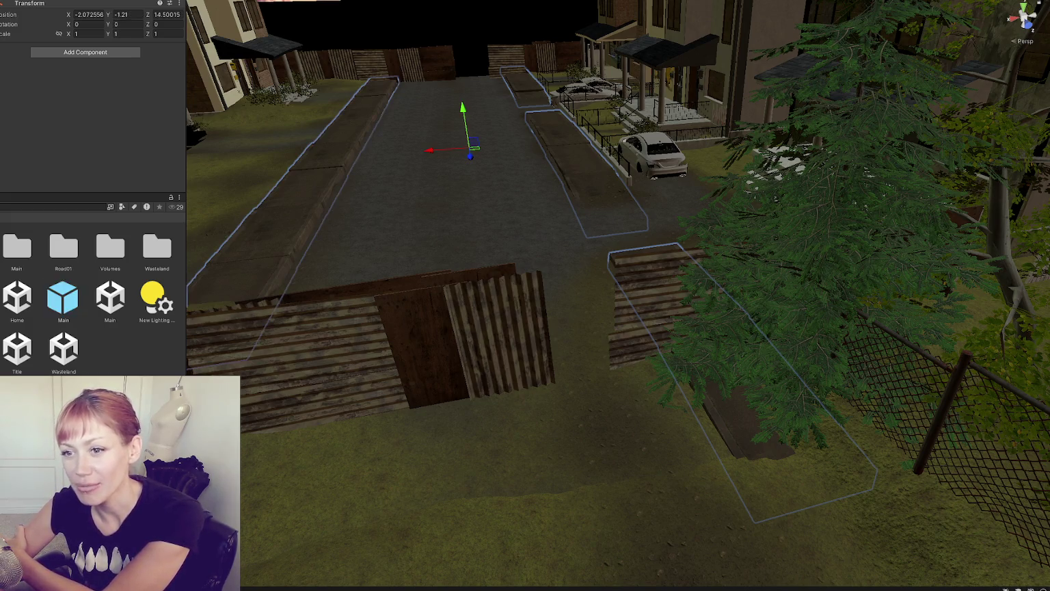
pyautogui.click(316, 320)
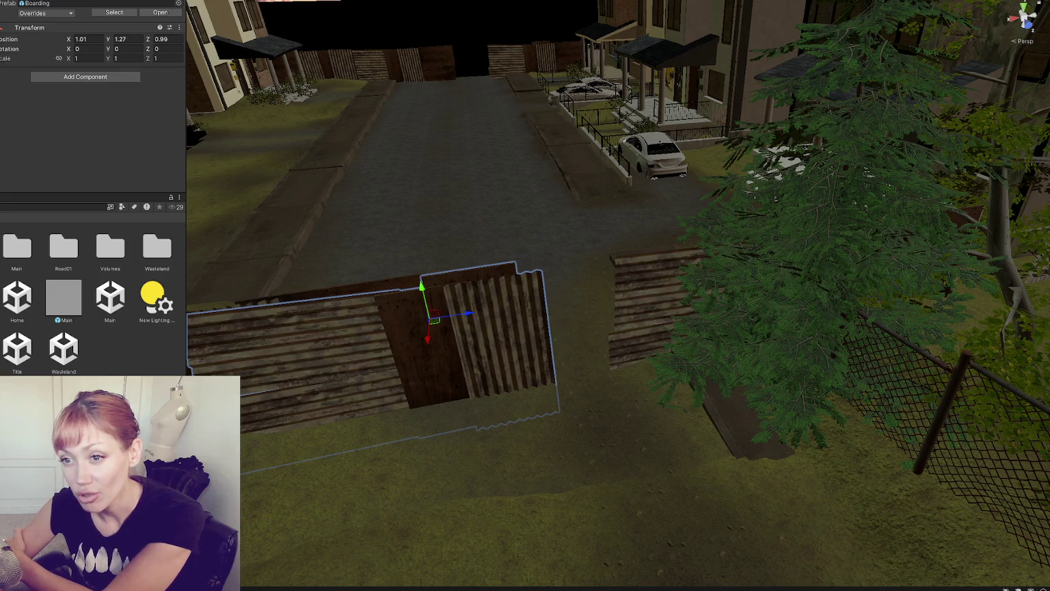
pyautogui.click(669, 73)
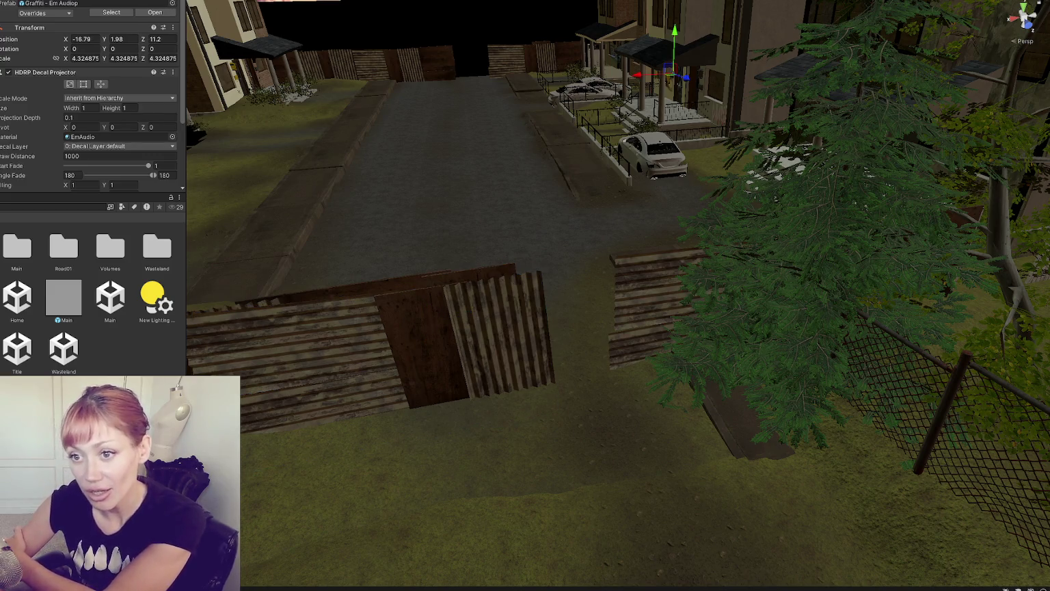
# Step: Select the placeholder cube inside one Boarding fence, passing over the parked cars
pyautogui.click(651, 153)
pyautogui.click(589, 90)
pyautogui.click(34, 83)
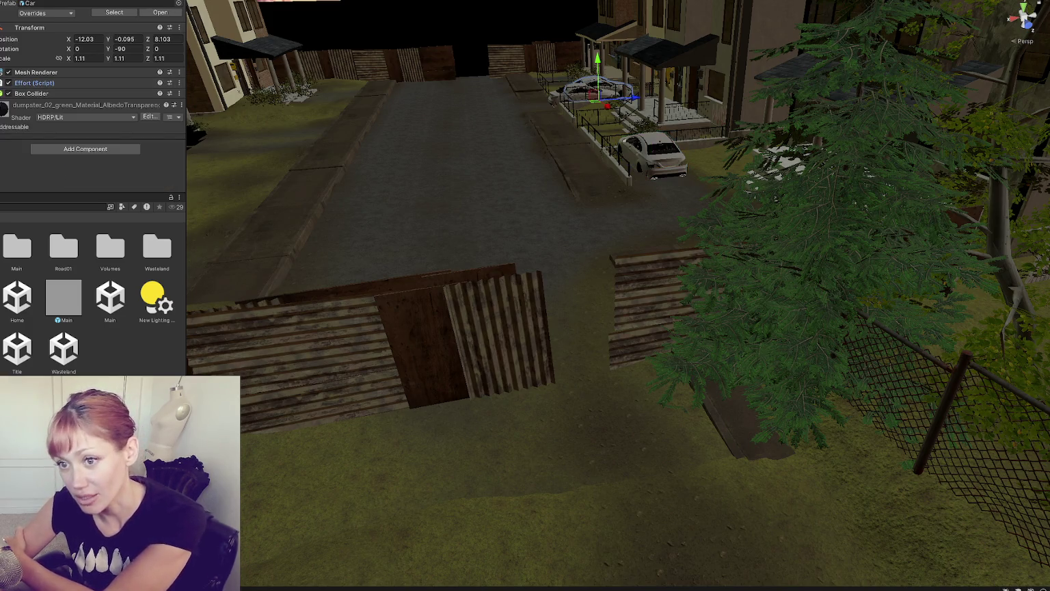
pyautogui.click(410, 328)
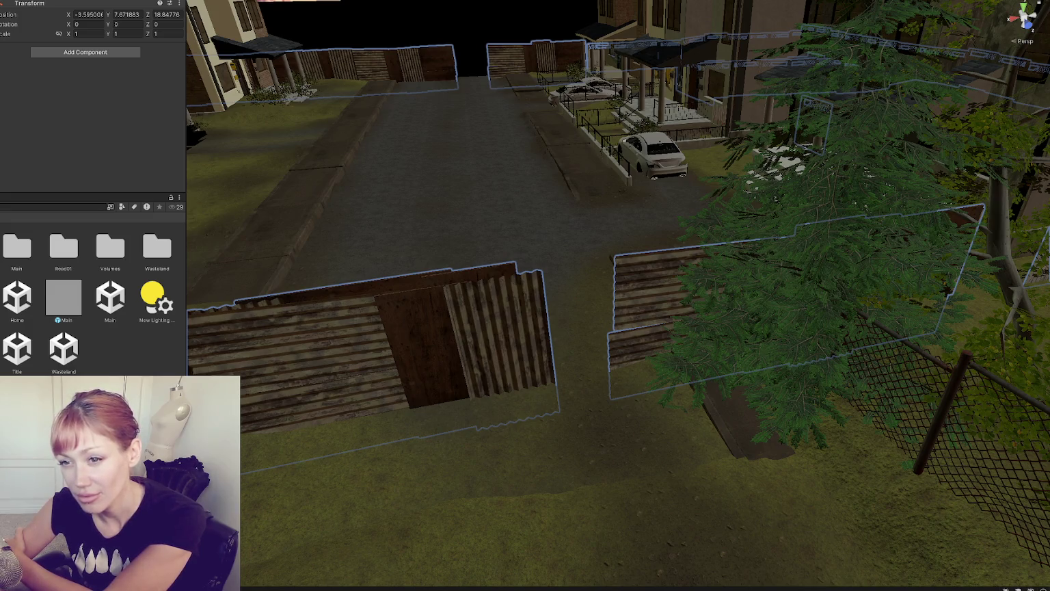
pyautogui.click(436, 272)
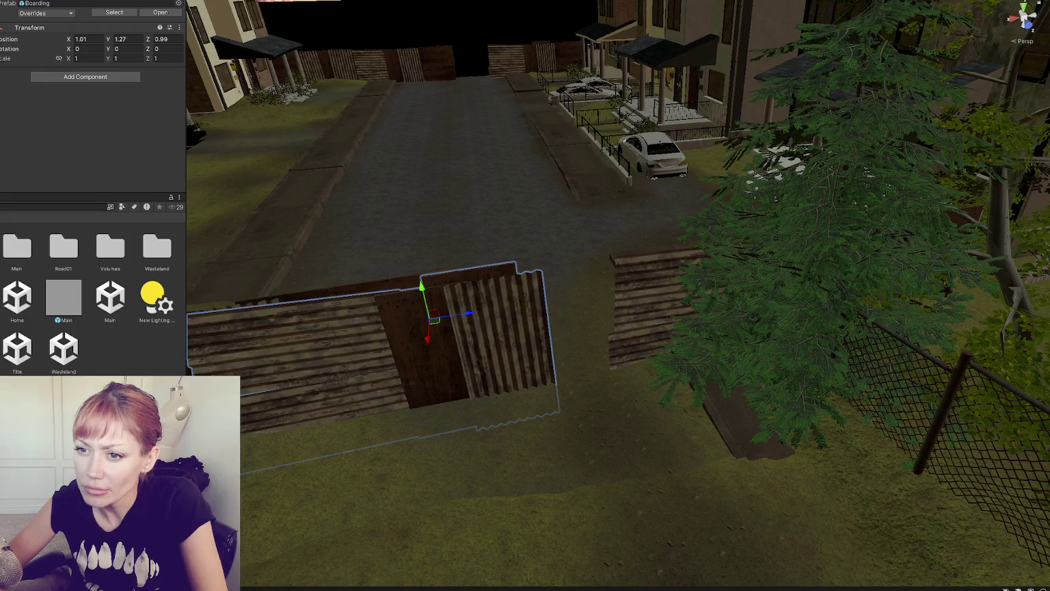
pyautogui.click(489, 333)
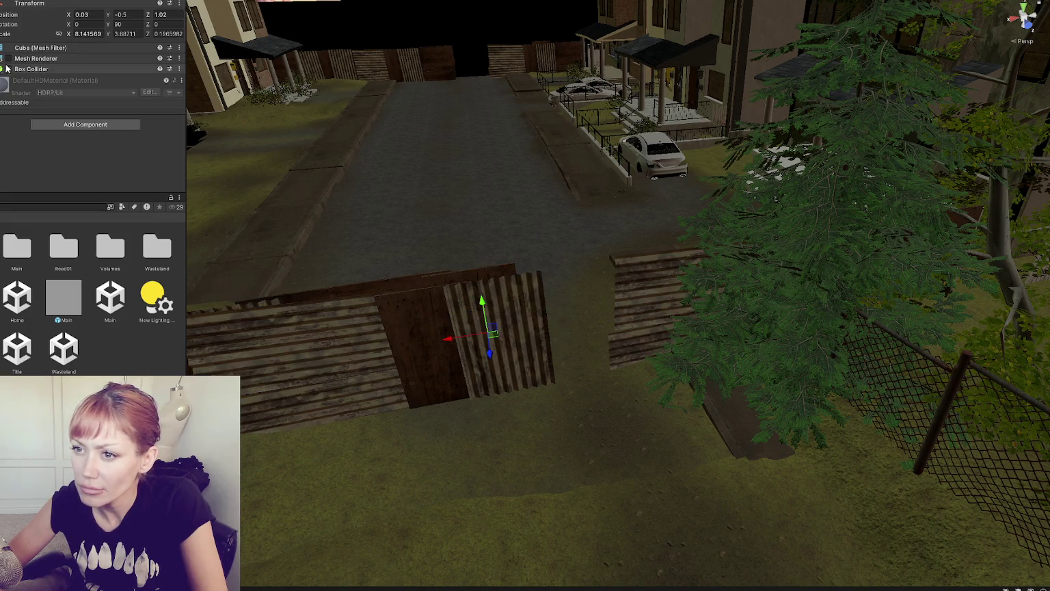
# Step: Show the cube wall, scale and shift it, duplicate it beside the tree, then hide both renderers
pyautogui.click(8, 58)
pyautogui.click(8, 58)
pyautogui.click(9, 58)
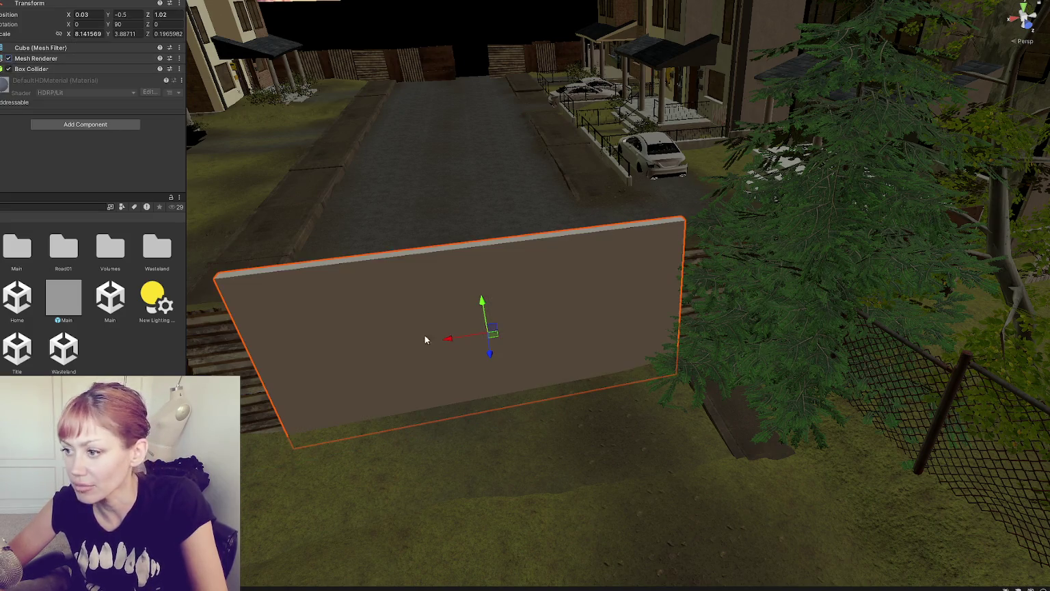
pyautogui.press('r')
pyautogui.moveTo(447, 339)
pyautogui.mouseDown()
pyautogui.moveTo(459, 343)
pyautogui.moveTo(278, 351)
pyautogui.moveTo(360, 356)
pyautogui.moveTo(696, 315)
pyautogui.mouseUp()
pyautogui.press('w')
pyautogui.press('w')
pyautogui.hotkey('ctrl', 'd')
pyautogui.keyDown('shift'); pyautogui.click(383, 328); pyautogui.keyUp('shift')
pyautogui.click(9, 58)
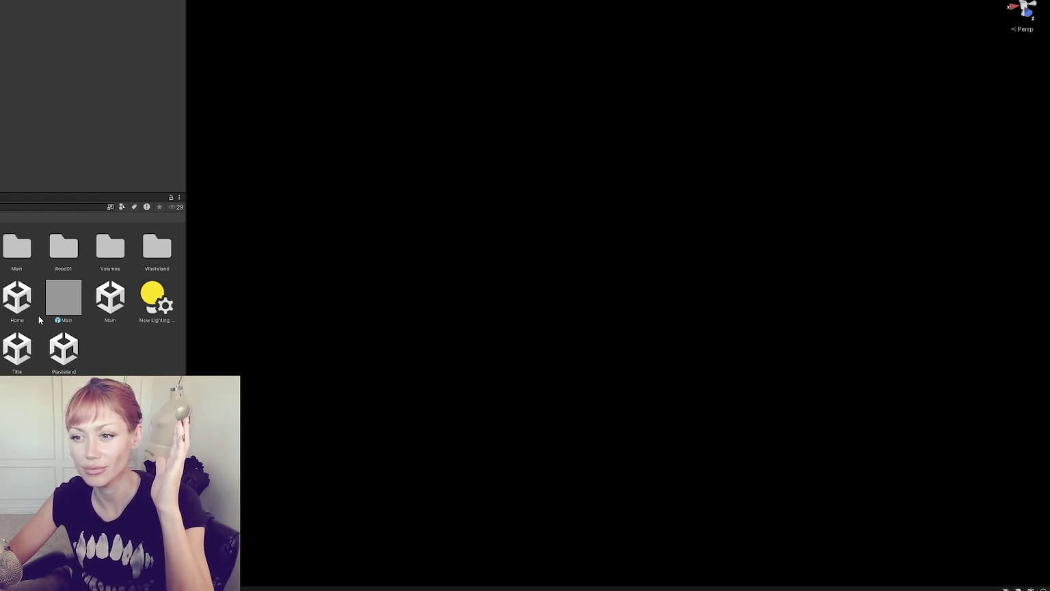
# Step: Open the Wasteland scene, then play from the Title scene and begin a new game
pyautogui.click(56, 353)
pyautogui.doubleClick(57, 353)
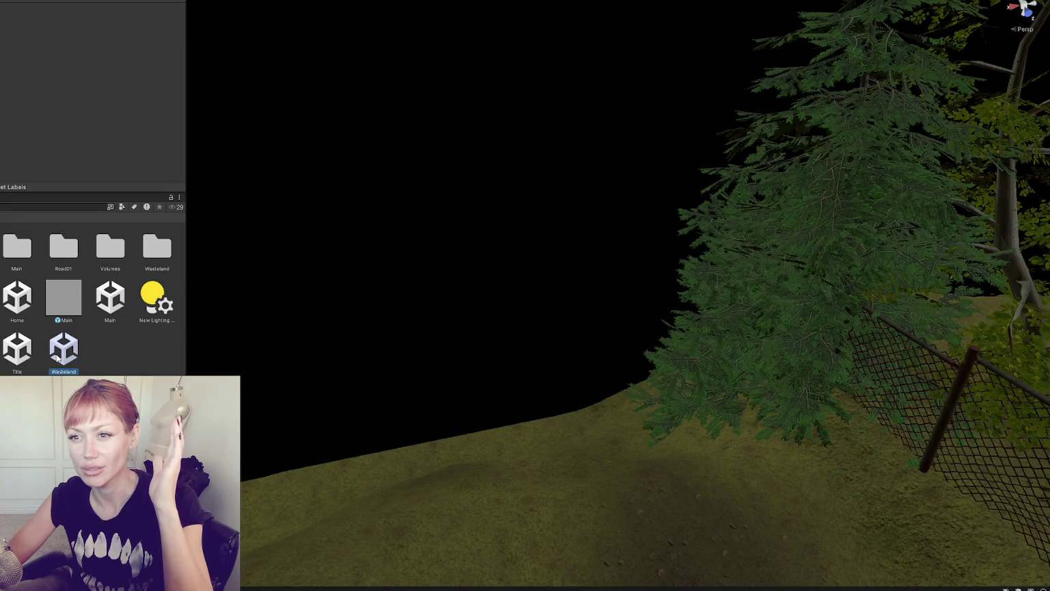
pyautogui.click(20, 356)
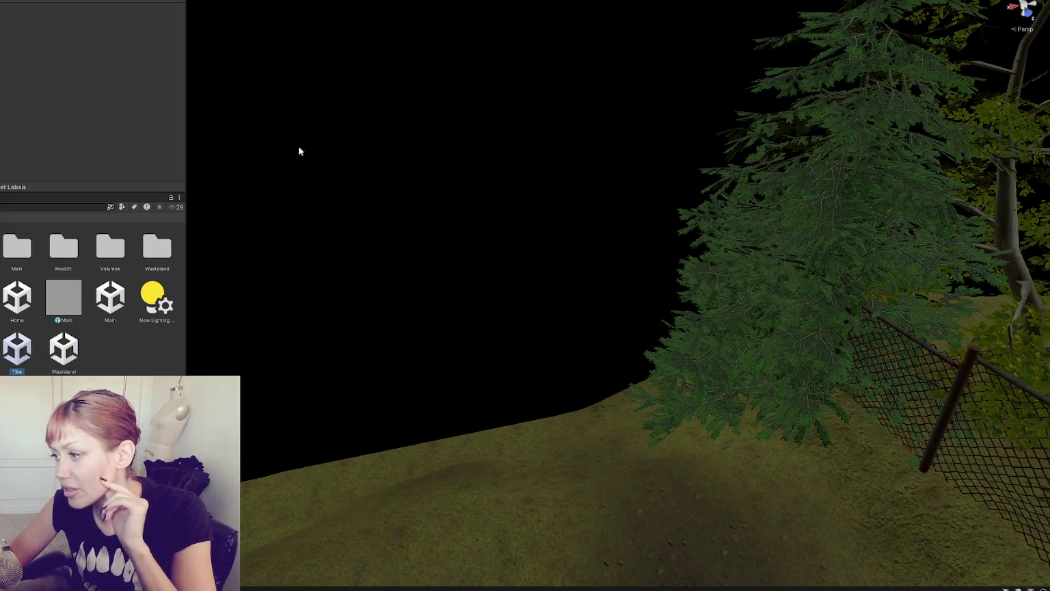
pyautogui.hotkey('ctrl', 'p')
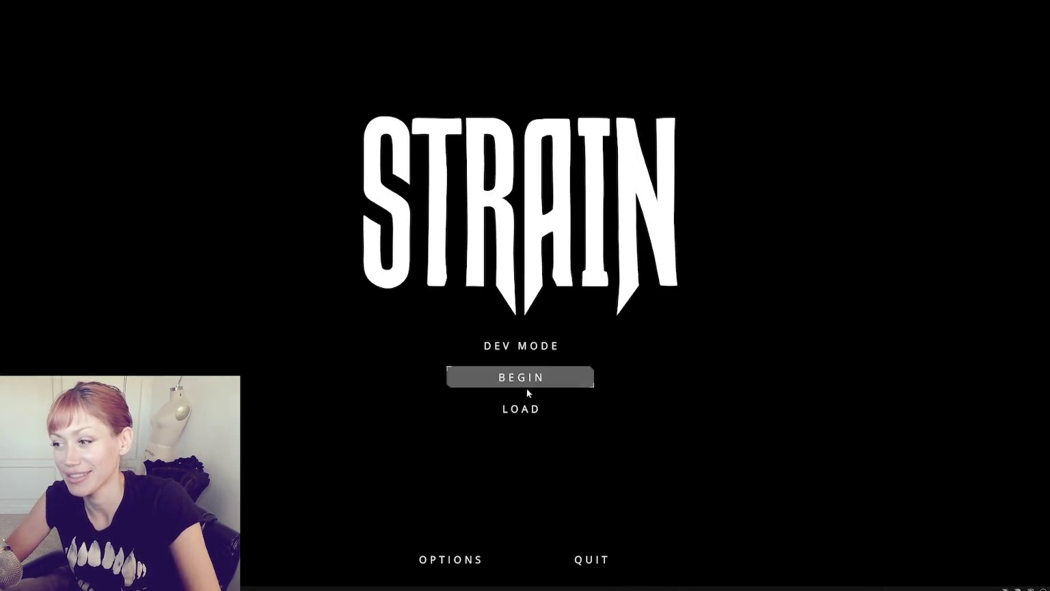
pyautogui.click(462, 387)
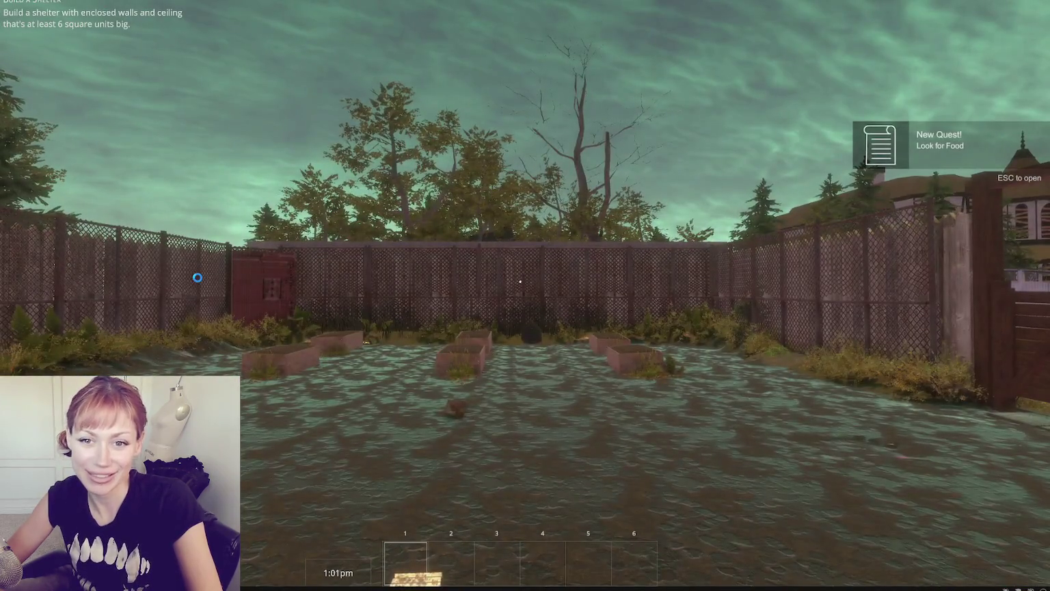
# Step: Walk from the yard past the red door and through the fence gap down the street to the wooden fences
pyautogui.press('w')
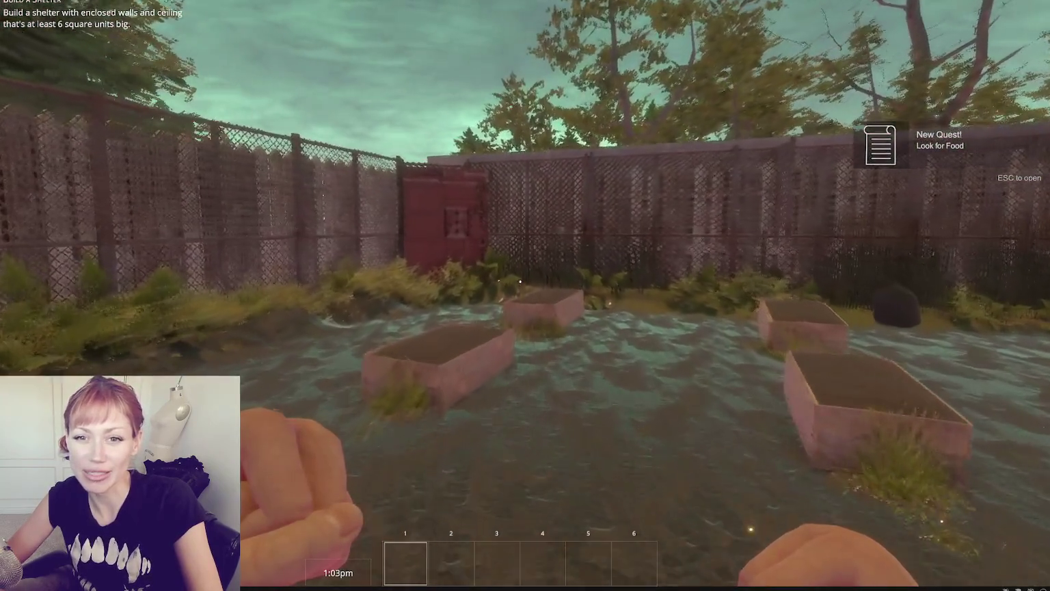
pyautogui.press('w')
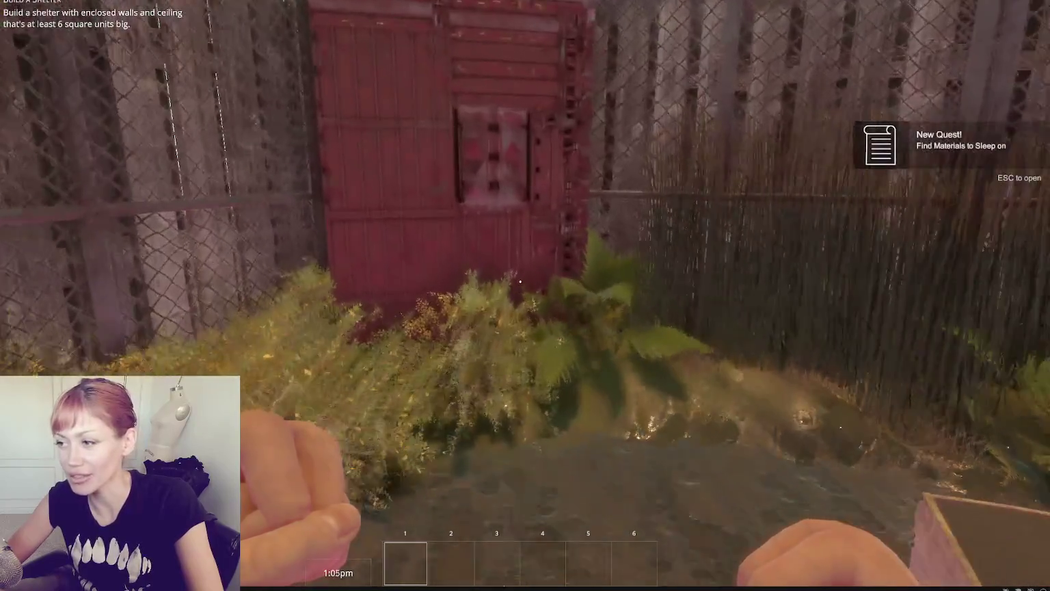
pyautogui.press('w')
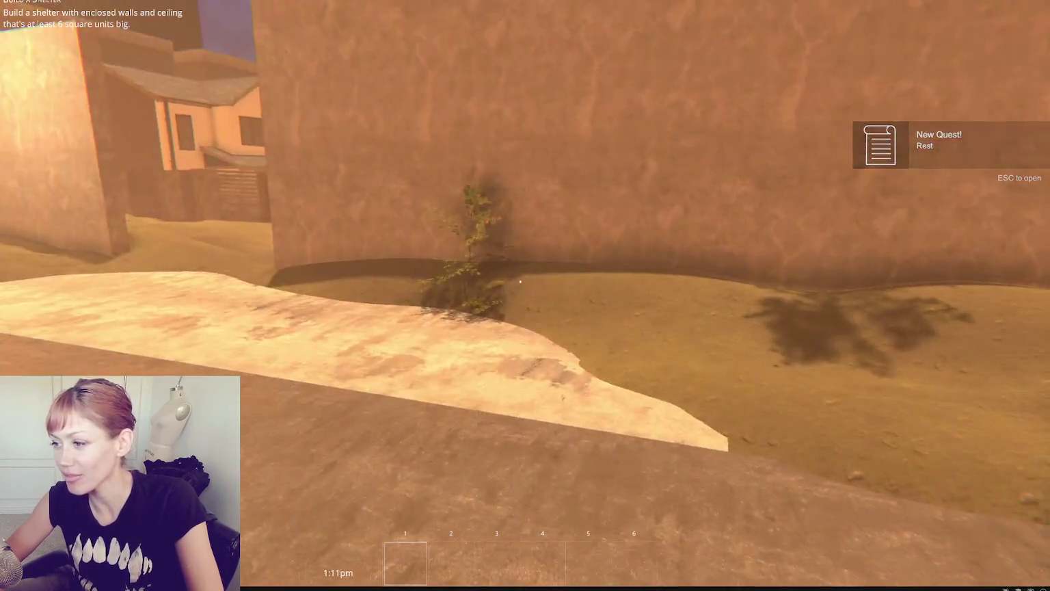
pyautogui.press('s')
pyautogui.press('w')
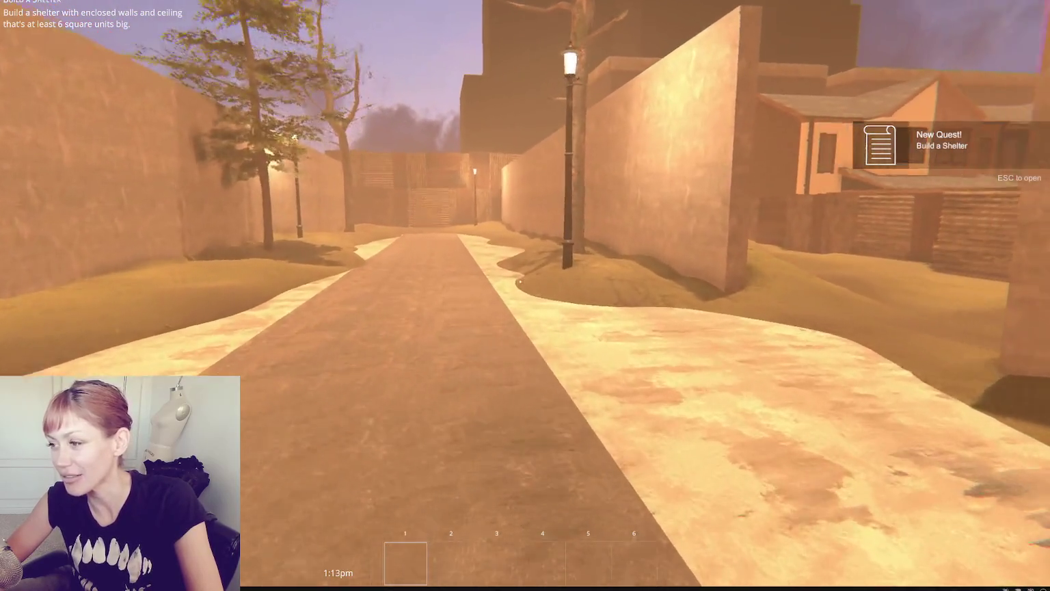
pyautogui.press('w')
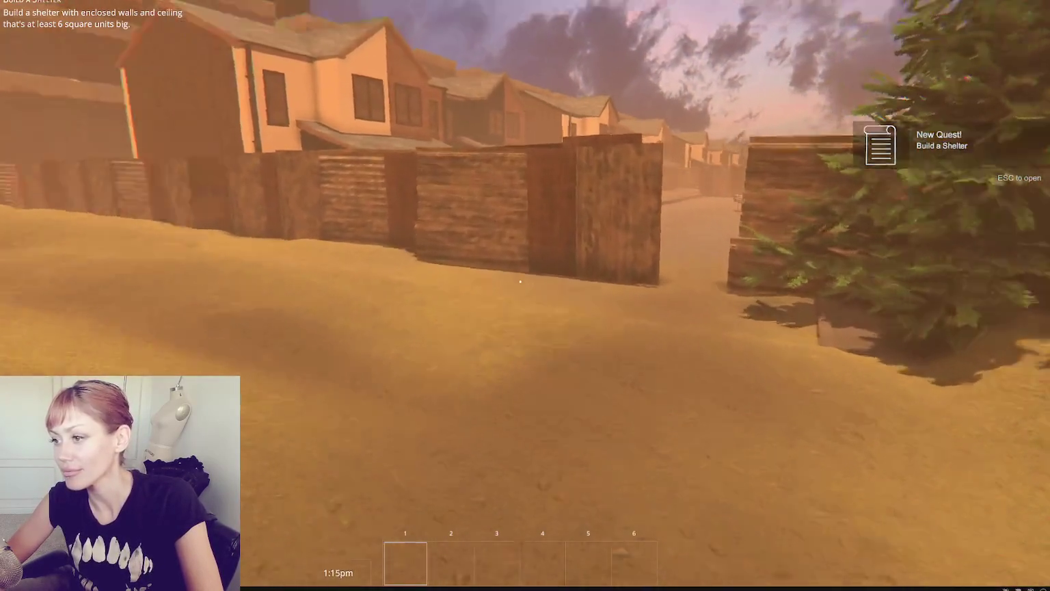
pyautogui.press('w')
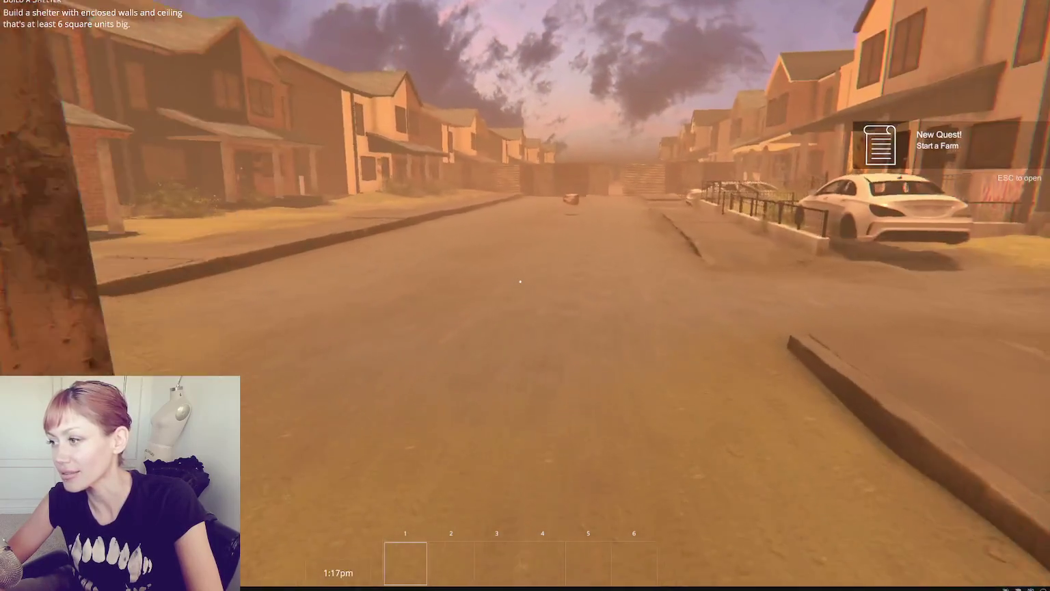
pyautogui.press('w')
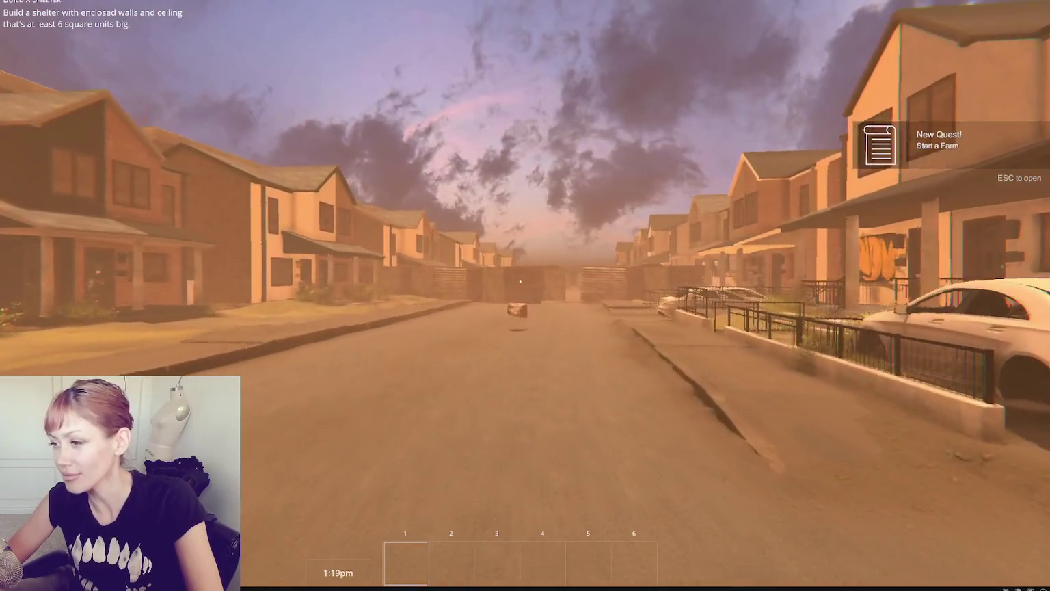
pyautogui.press('w')
pyautogui.press('w')
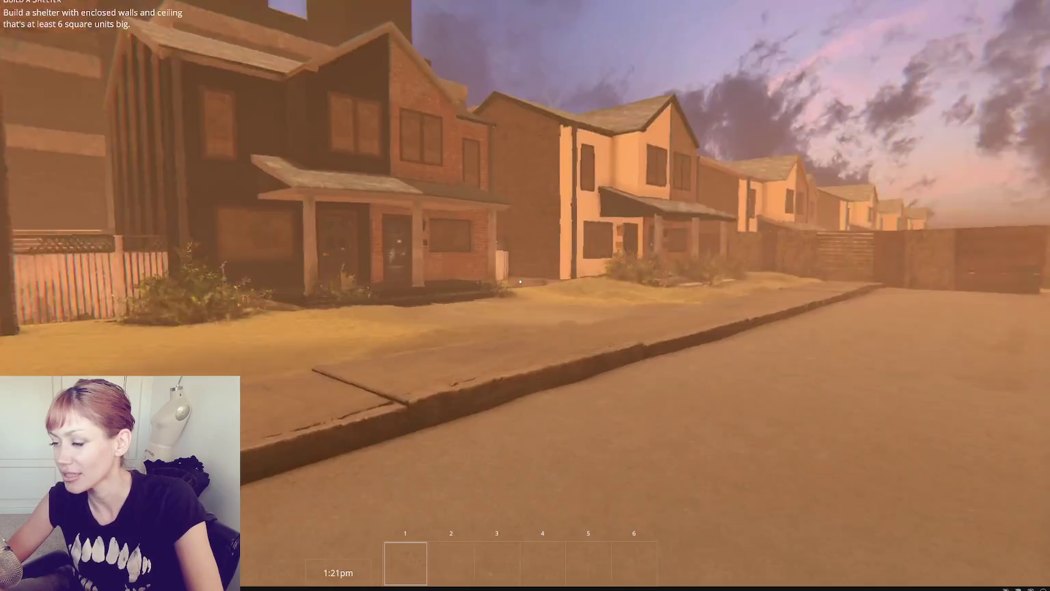
pyautogui.press('w')
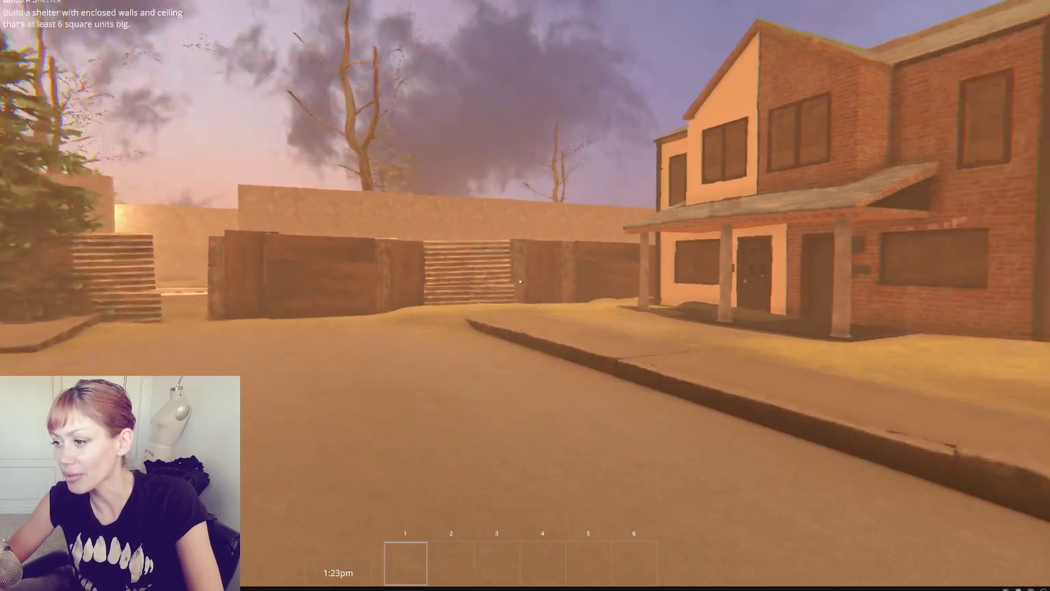
pyautogui.press('w')
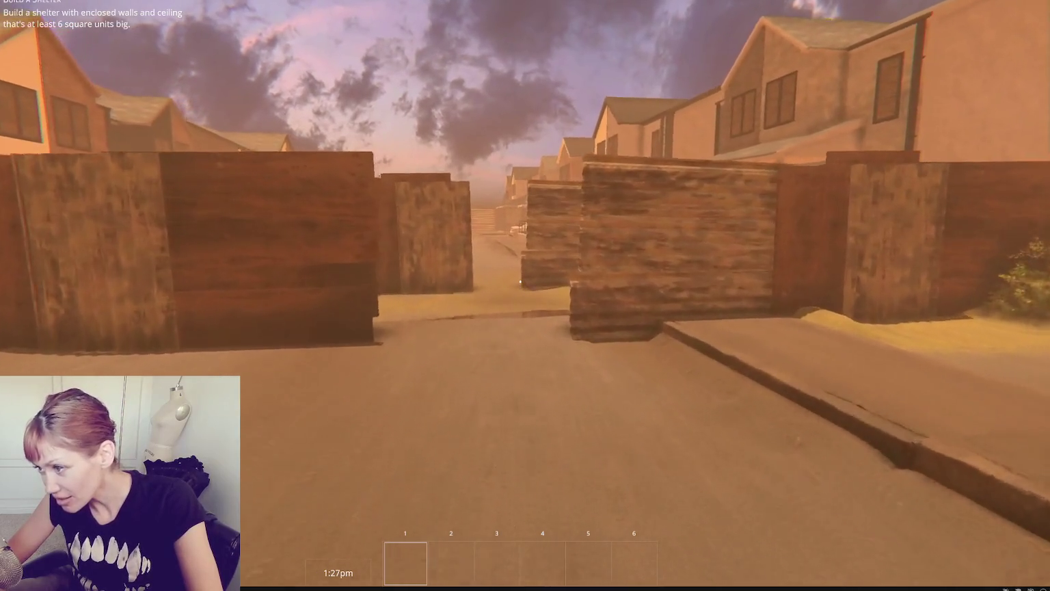
pyautogui.press('w')
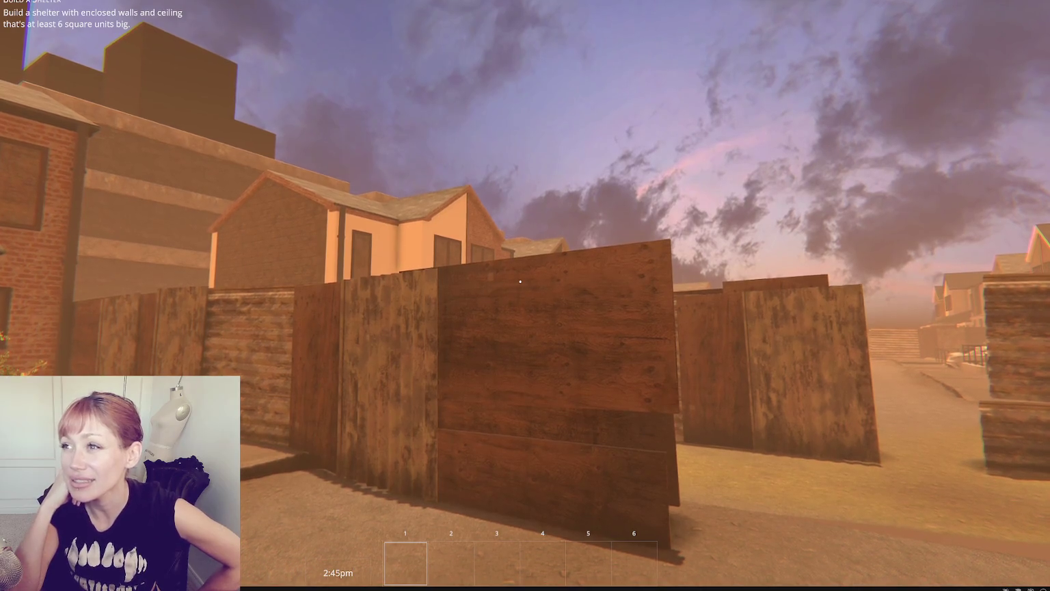
# Step: Approach and punch the wooden board wall, face the brick house, then open the pause menu with Esc
pyautogui.press('a')
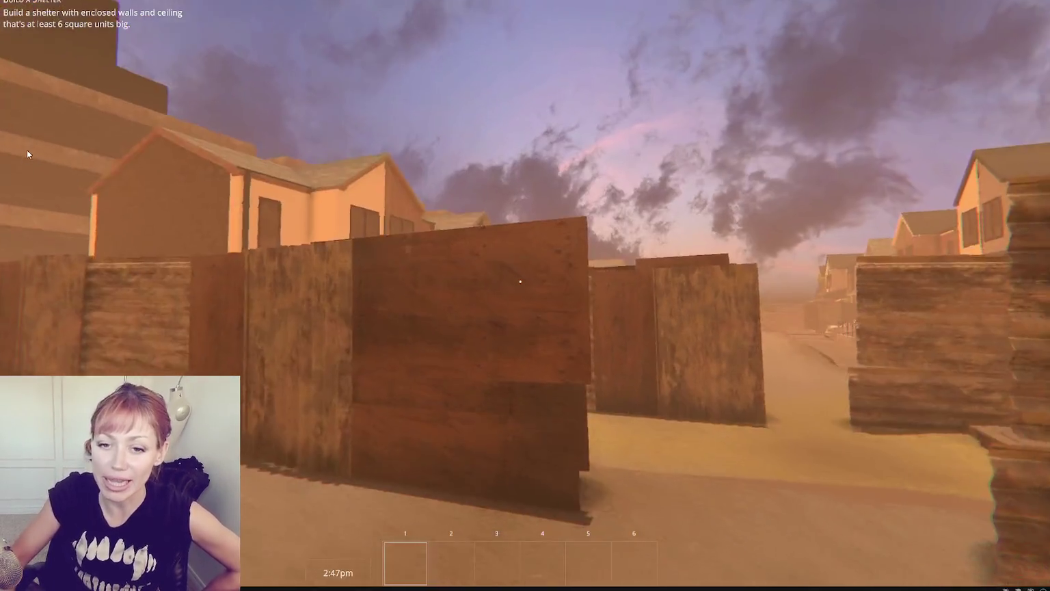
pyautogui.press('w')
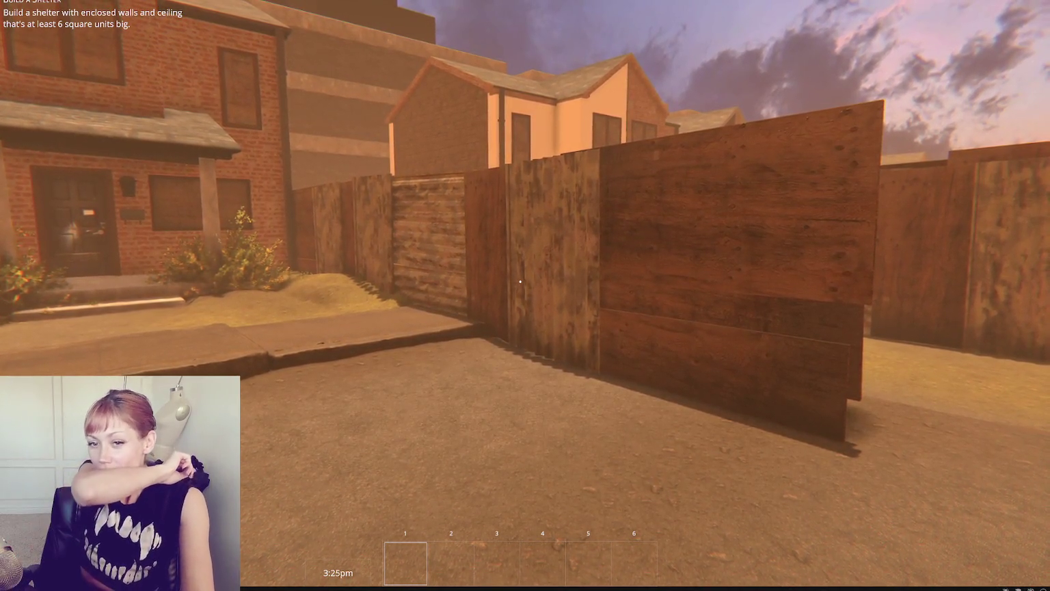
pyautogui.click(519, 281)
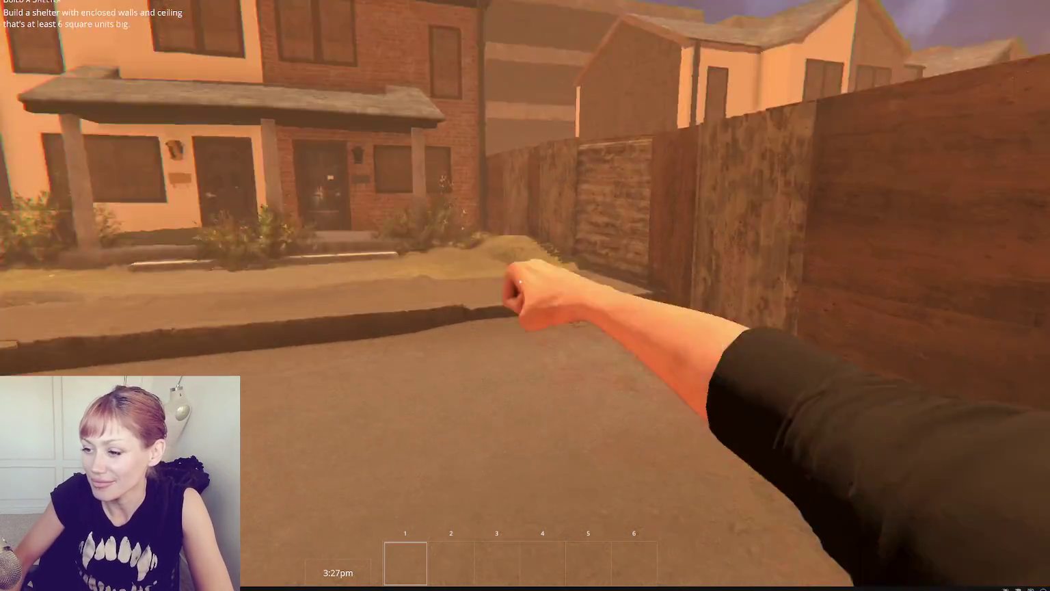
pyautogui.press('w')
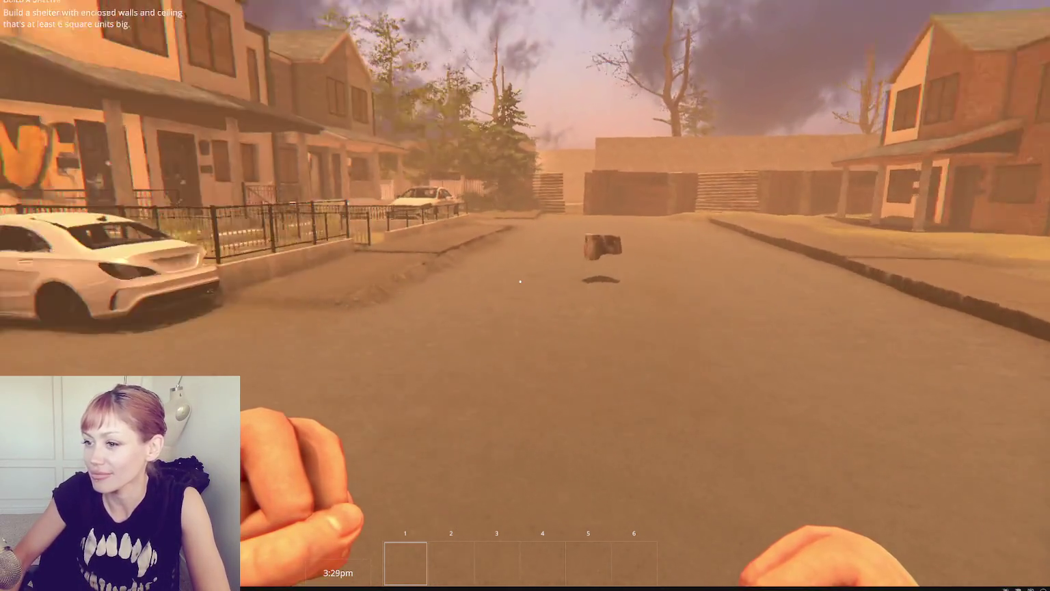
pyautogui.press('w')
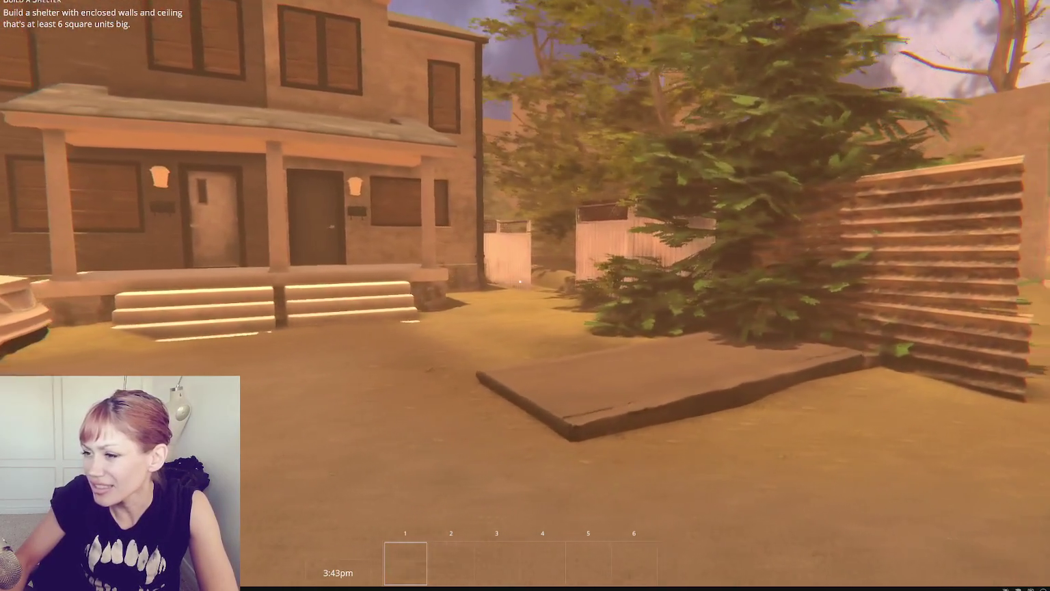
pyautogui.press('Escape')
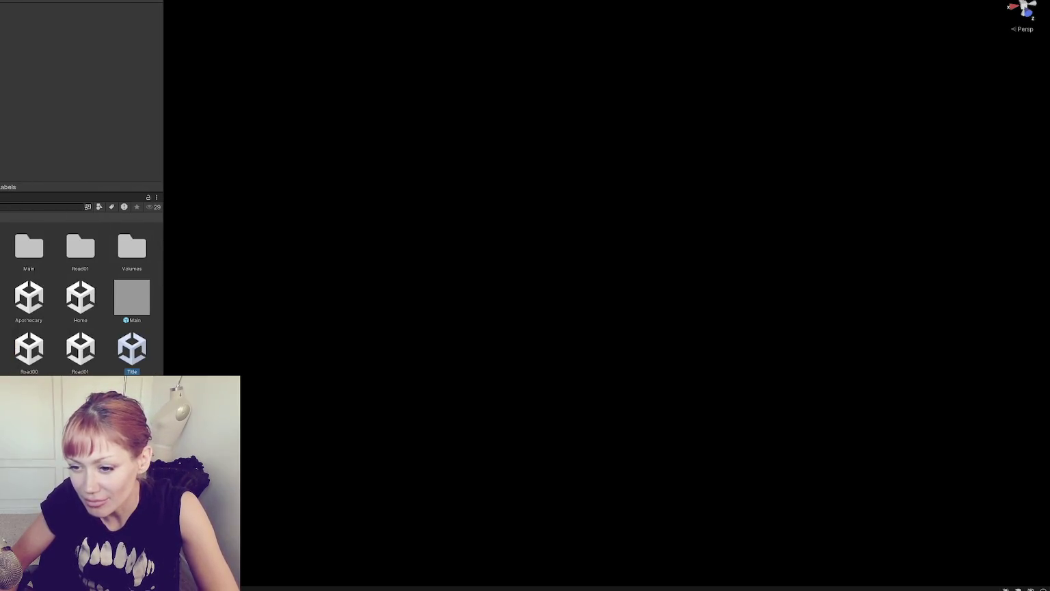
# Step: Bring the row of House - Semi buildings into view by framing a porch light
pyautogui.scroll(-10, 694, 295)
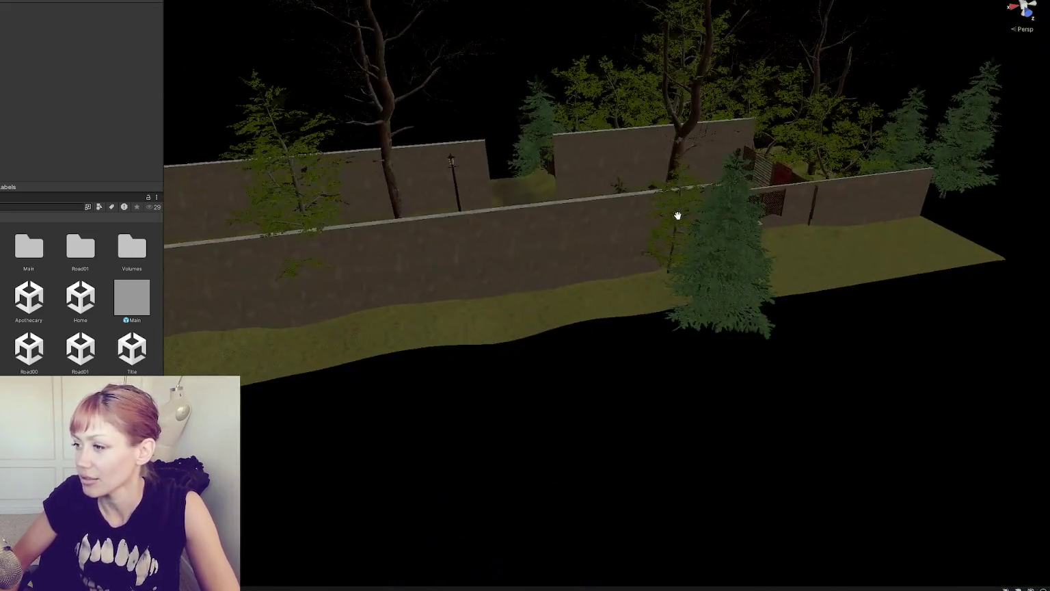
pyautogui.moveTo(678, 216)
pyautogui.mouseDown()
pyautogui.moveTo(703, 246)
pyautogui.moveTo(650, 260)
pyautogui.mouseUp()
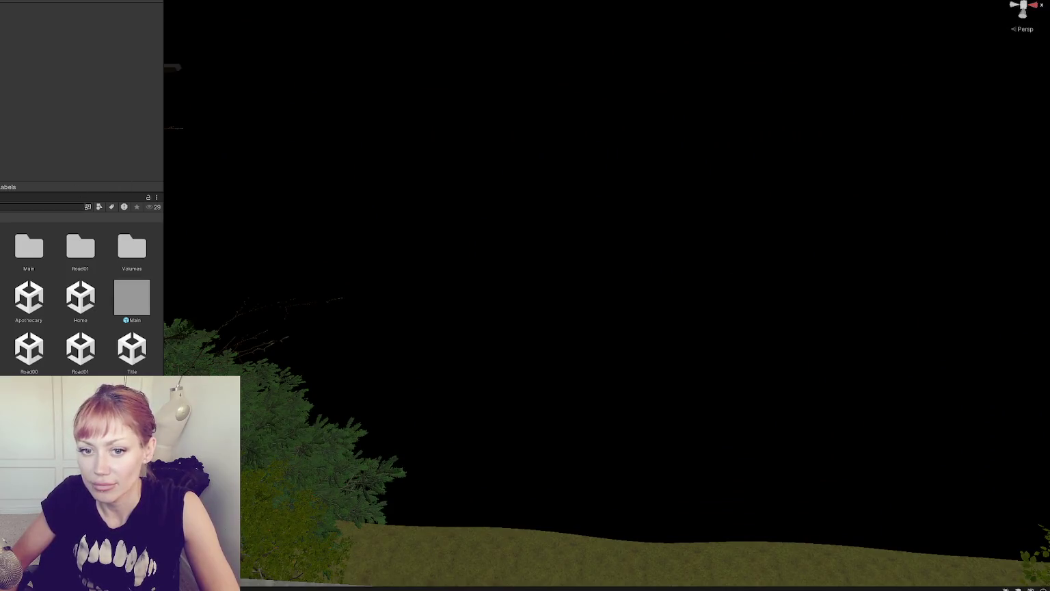
pyautogui.click(200, 216)
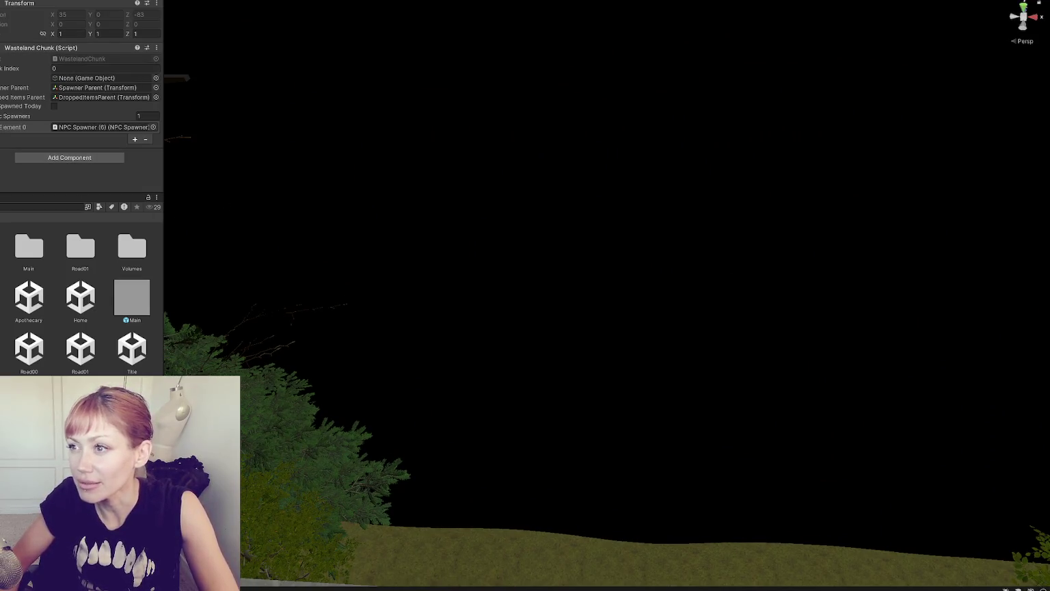
pyautogui.click(563, 221)
pyautogui.press('f')
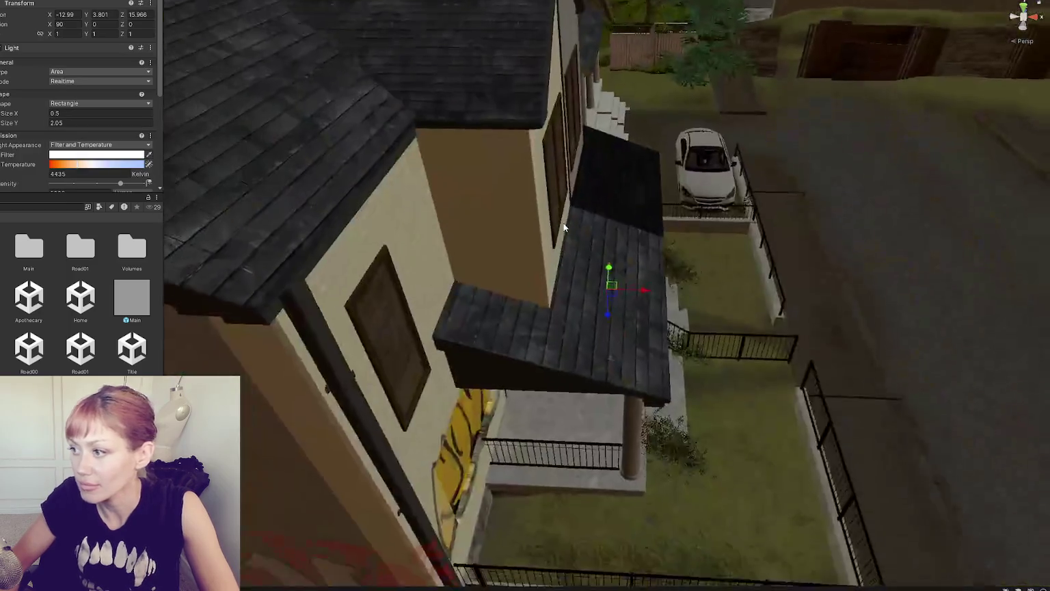
pyautogui.scroll(-10, 562, 159)
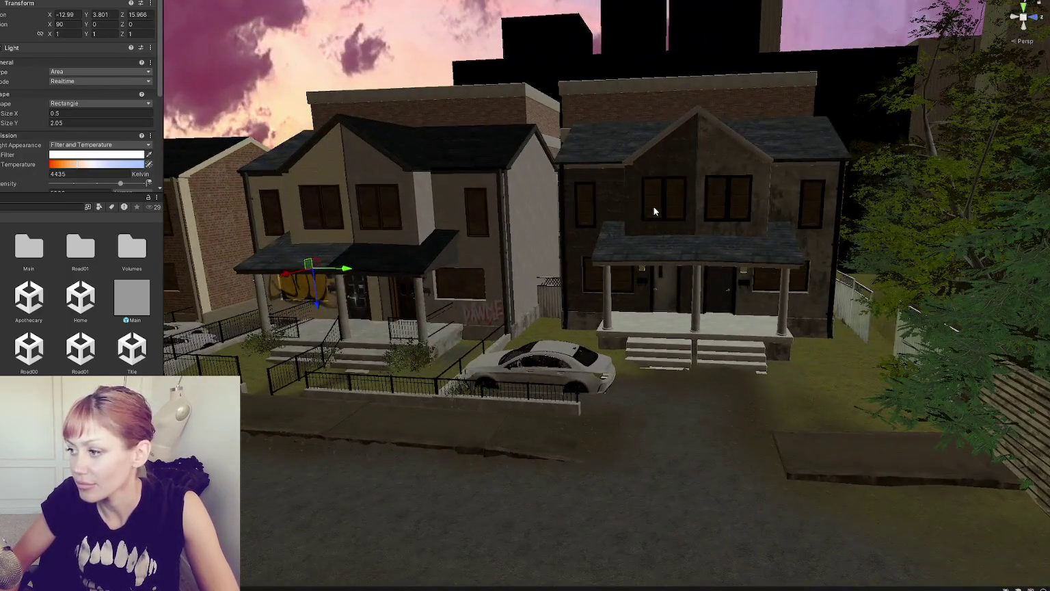
# Step: Select both houses together and lower them slightly
pyautogui.click(654, 212)
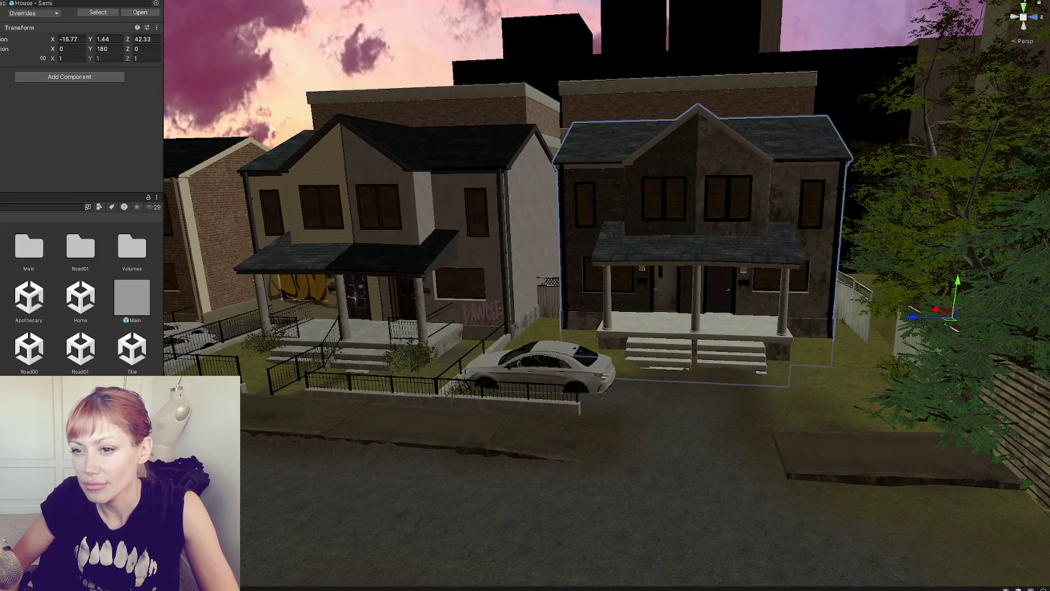
pyautogui.click(182, 218)
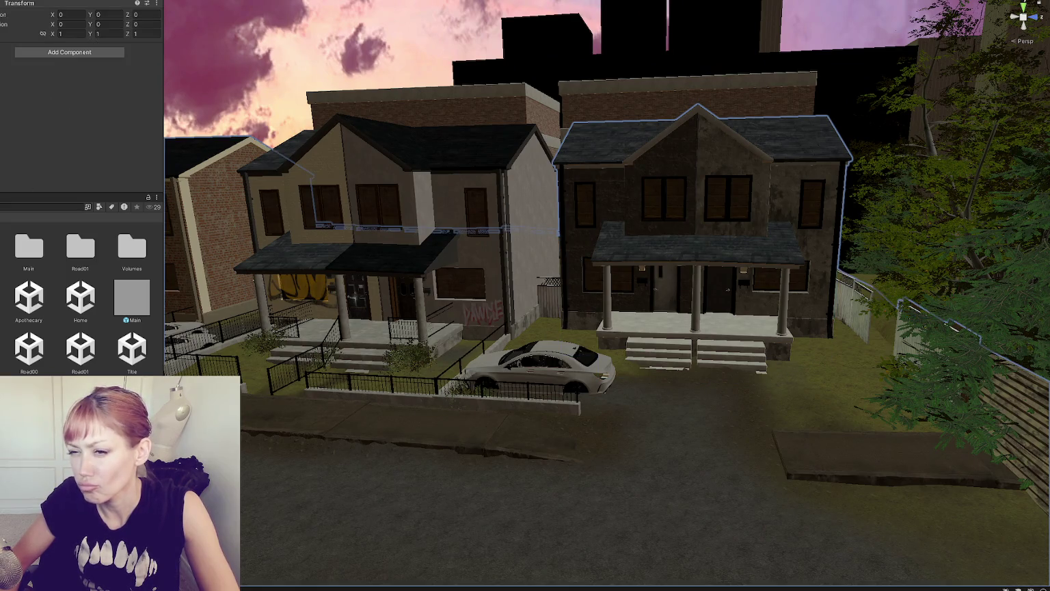
pyautogui.hotkey('ctrl', 'z')
pyautogui.hotkey('ctrl', 'z')
pyautogui.scroll(2, 373, 249)
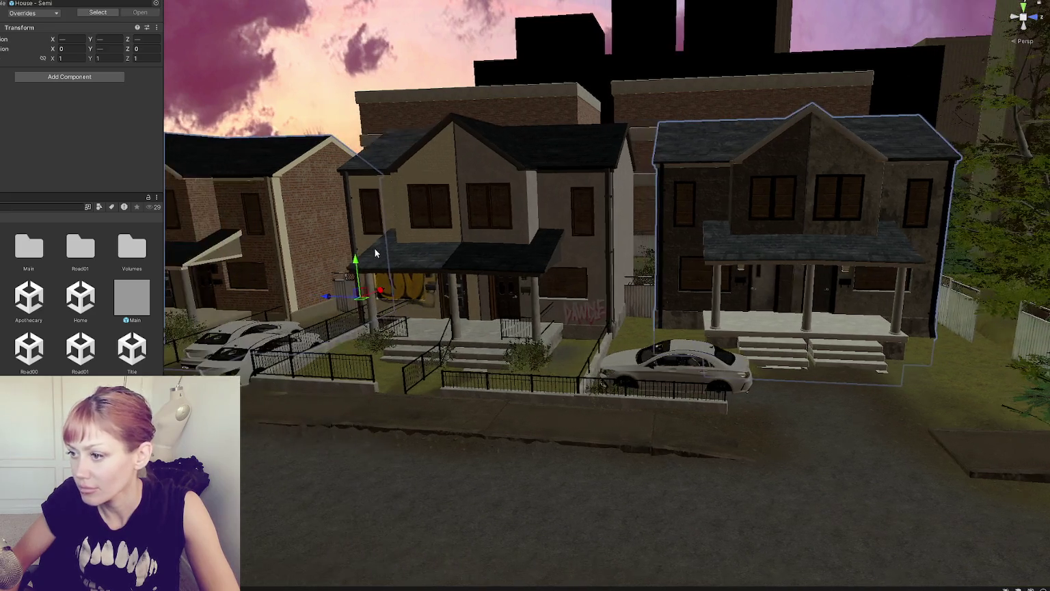
pyautogui.moveTo(364, 246); pyautogui.dragTo(365, 255)
# Step: Raise the left, middle and right houses a little each along Y
pyautogui.click(517, 293)
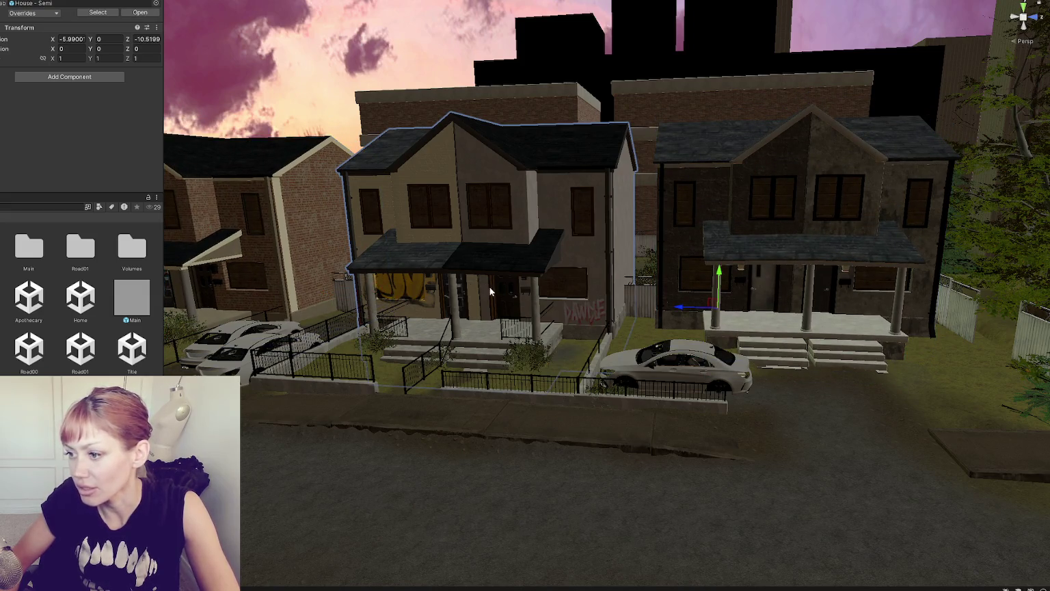
pyautogui.moveTo(724, 353)
pyautogui.mouseDown()
pyautogui.moveTo(752, 269)
pyautogui.moveTo(14, 157)
pyautogui.mouseUp()
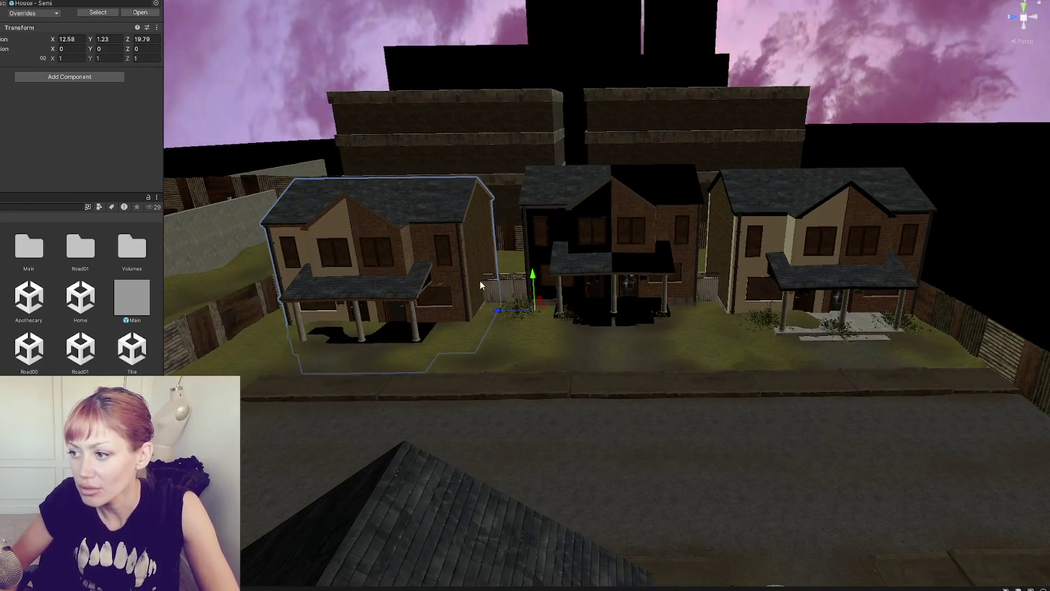
pyautogui.scroll(2, 481, 286)
pyautogui.moveTo(525, 281)
pyautogui.mouseDown()
pyautogui.moveTo(527, 255)
pyautogui.moveTo(528, 263)
pyautogui.mouseUp()
pyautogui.click(653, 210)
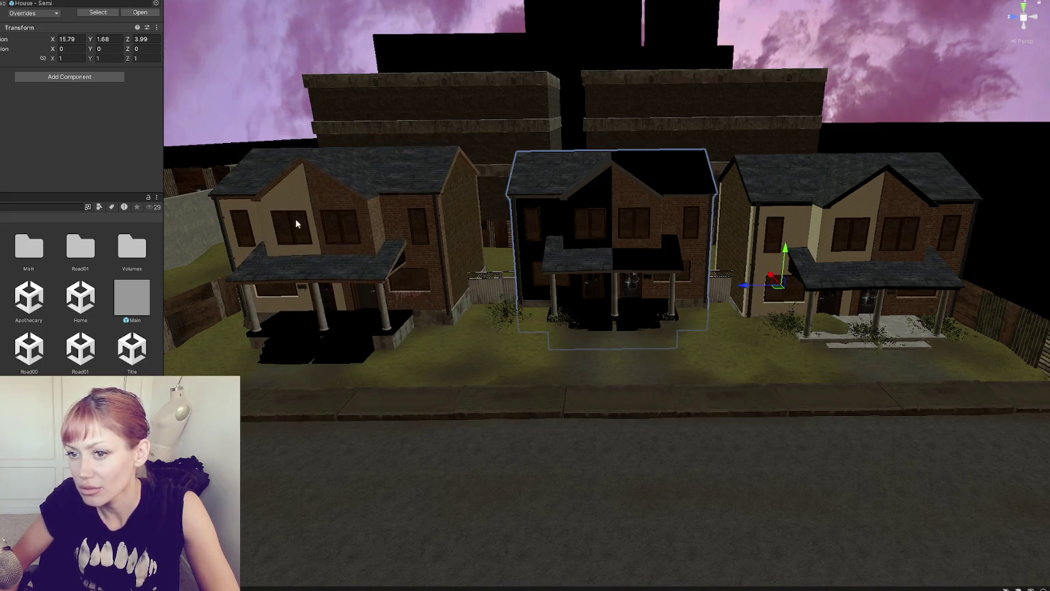
pyautogui.moveTo(788, 252); pyautogui.dragTo(780, 234)
pyautogui.click(841, 207)
pyautogui.moveTo(997, 269); pyautogui.dragTo(998, 257)
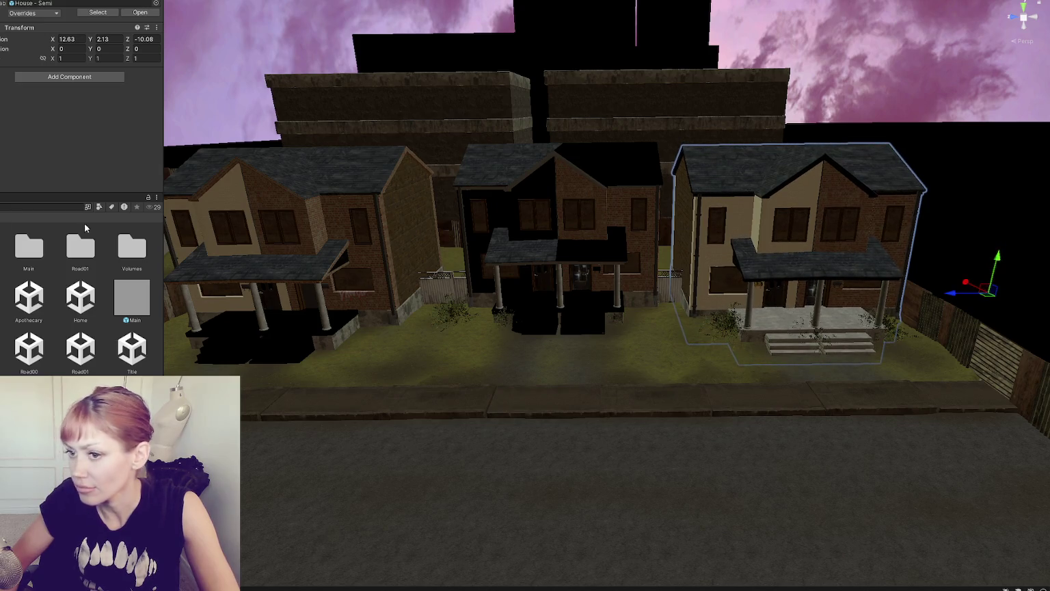
pyautogui.click(767, 320)
# Step: Give the left and middle houses' black porches a concrete material
pyautogui.click(768, 320)
pyautogui.click(773, 320)
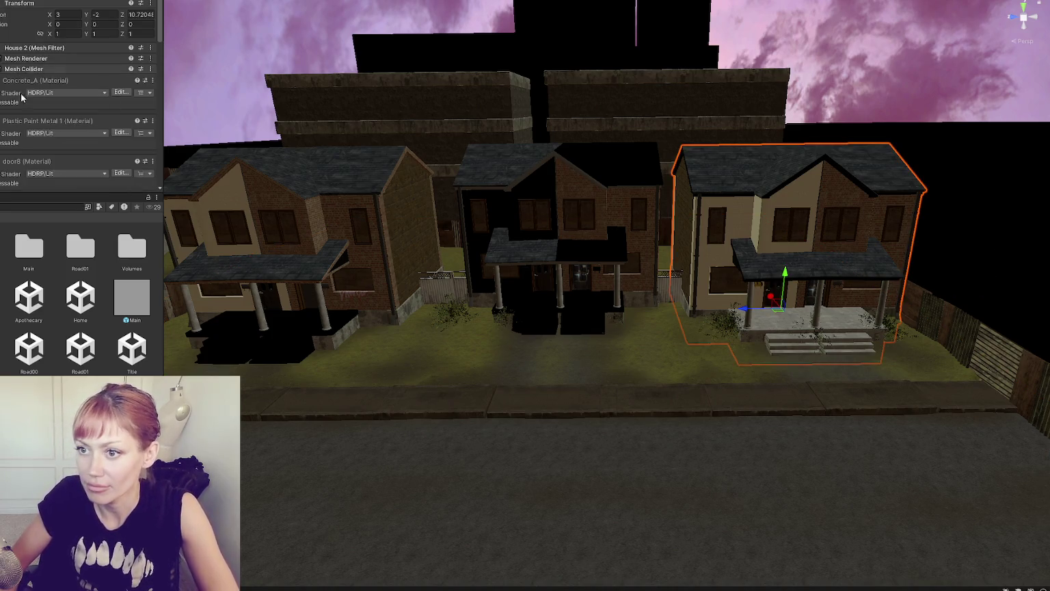
pyautogui.moveTo(215, 279); pyautogui.dragTo(290, 354)
pyautogui.moveTo(28, 132); pyautogui.dragTo(528, 321)
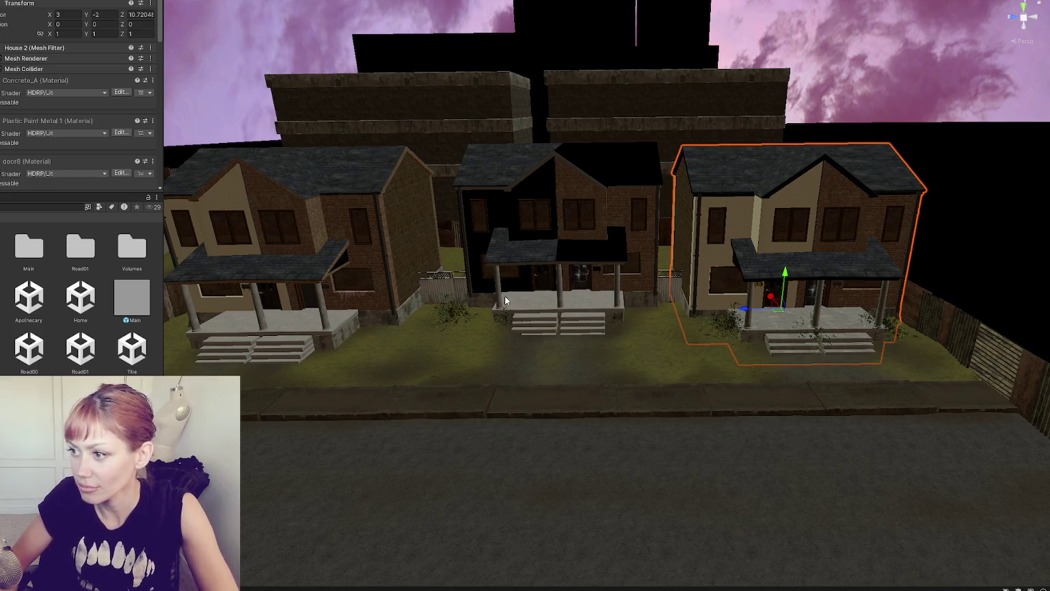
# Step: Apply brick to the middle house's dark walls and Bricks 4 to its roof
pyautogui.click(584, 235)
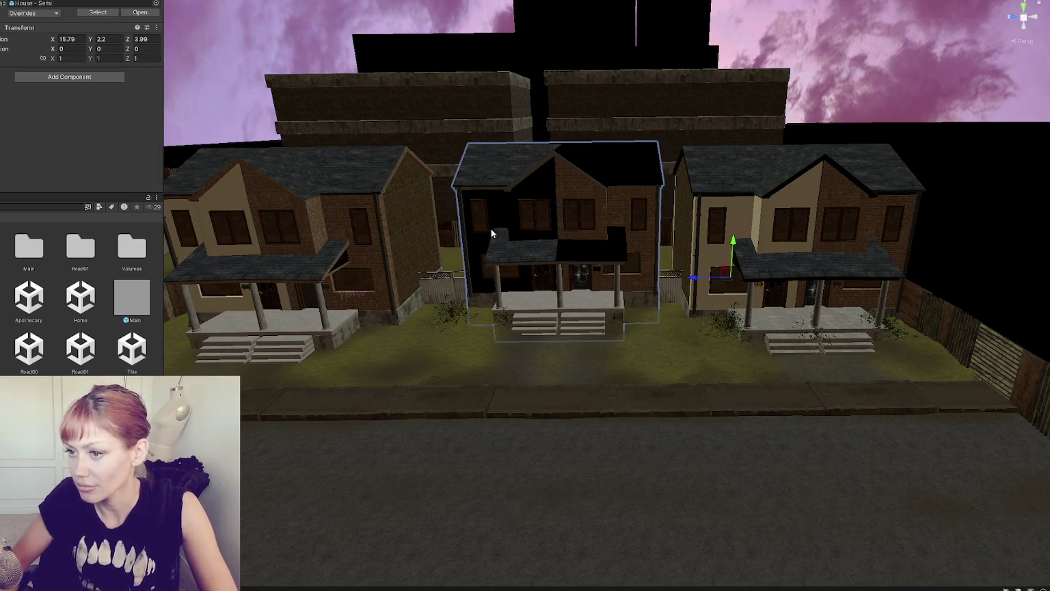
pyautogui.click(566, 198)
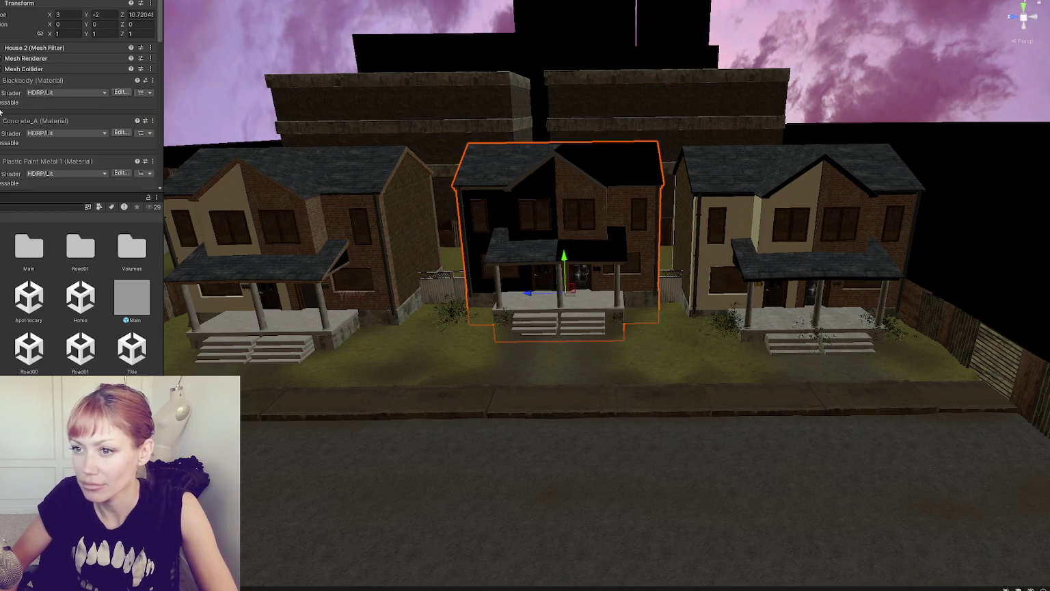
pyautogui.moveTo(17, 136); pyautogui.dragTo(499, 199)
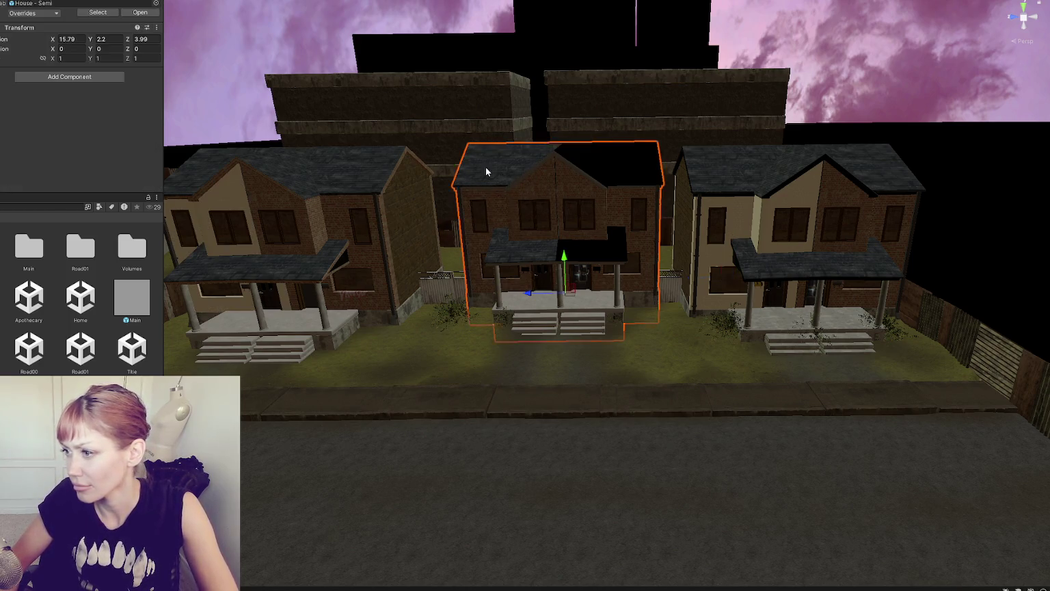
pyautogui.scroll(-5, 14, 134)
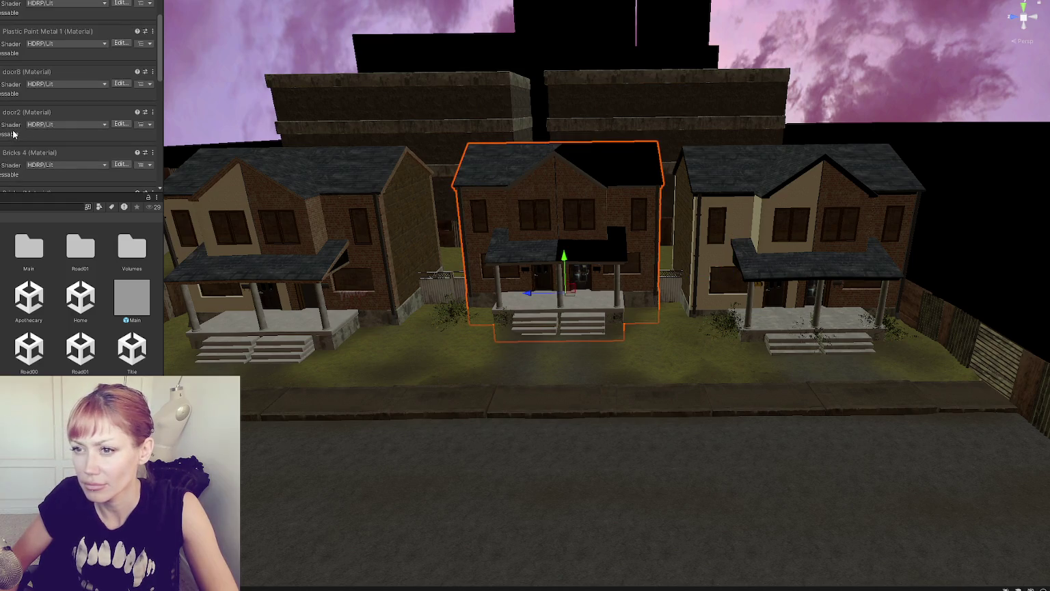
pyautogui.moveTo(17, 159); pyautogui.dragTo(594, 163)
pyautogui.scroll(-3, 16, 144)
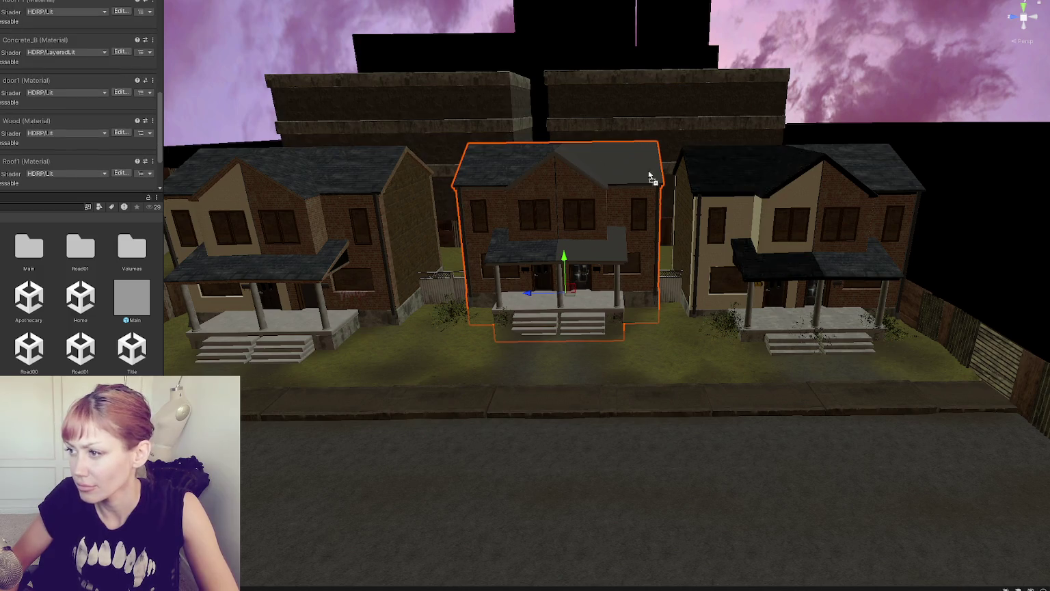
# Step: Fly close to the houses and cycle selection at the doorway until Four Story is selected
pyautogui.moveTo(629, 164)
pyautogui.mouseDown()
pyautogui.moveTo(415, 191)
pyautogui.moveTo(181, 171)
pyautogui.moveTo(194, 173)
pyautogui.mouseUp()
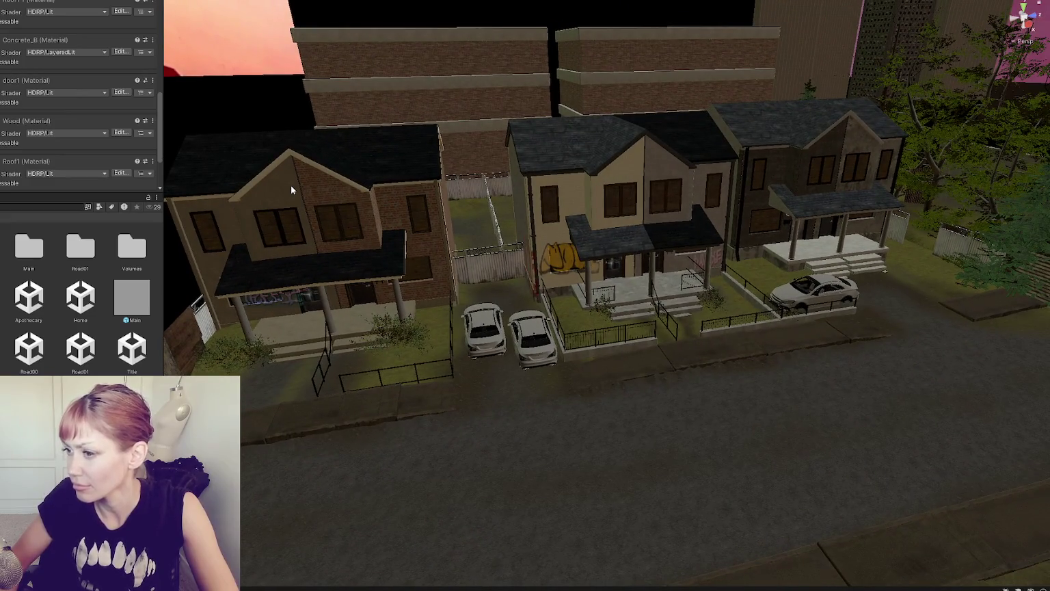
pyautogui.moveTo(291, 186)
pyautogui.mouseDown()
pyautogui.moveTo(673, 286)
pyautogui.moveTo(723, 245)
pyautogui.moveTo(605, 248)
pyautogui.mouseUp()
pyautogui.click(590, 304)
pyautogui.click(590, 304)
pyautogui.click(590, 302)
pyautogui.click(590, 304)
pyautogui.click(588, 305)
pyautogui.click(588, 306)
pyautogui.click(587, 307)
pyautogui.click(586, 308)
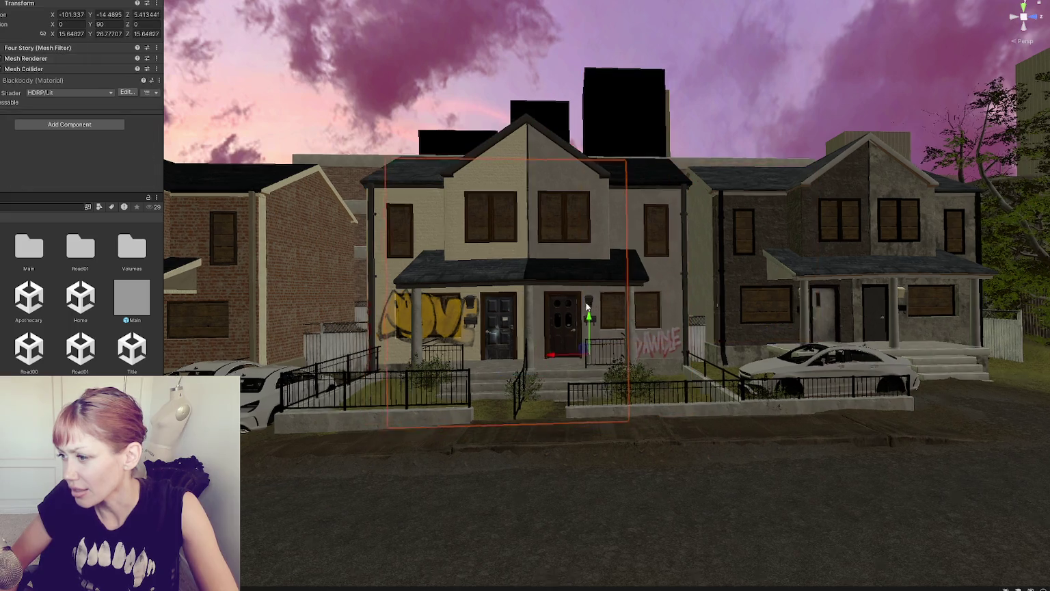
# Step: Frame the Four Story building, then pull back to a wide street view
pyautogui.press('f')
pyautogui.scroll(8, 640, 319)
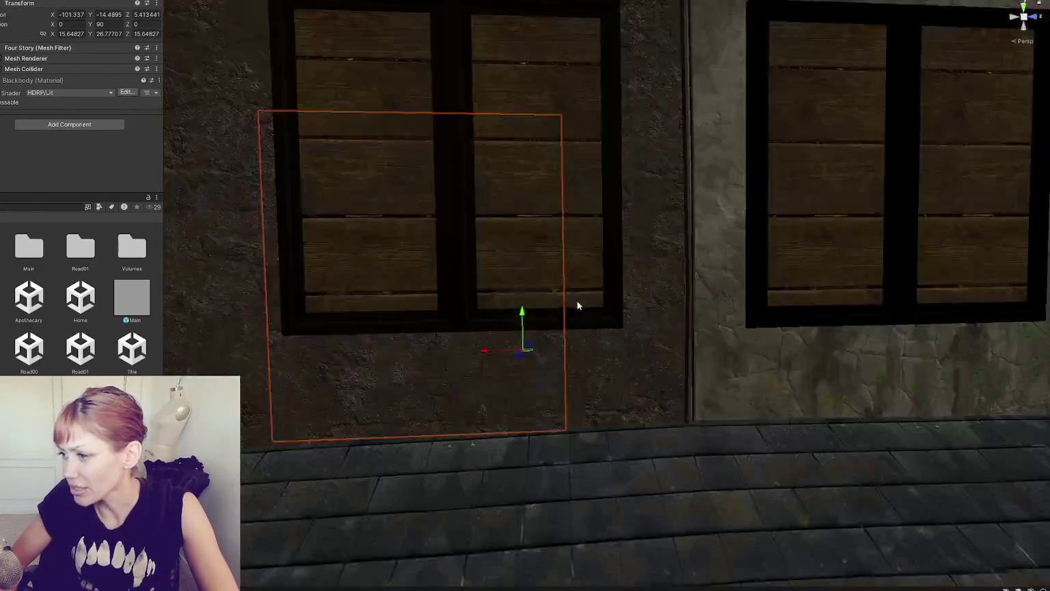
pyautogui.scroll(6, 581, 301)
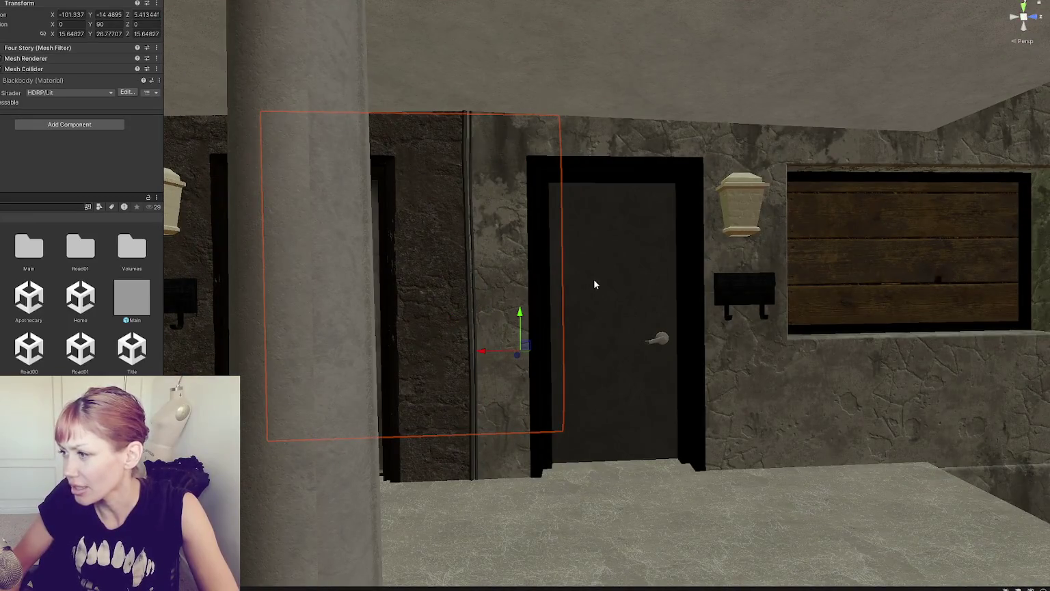
pyautogui.scroll(-6, 745, 199)
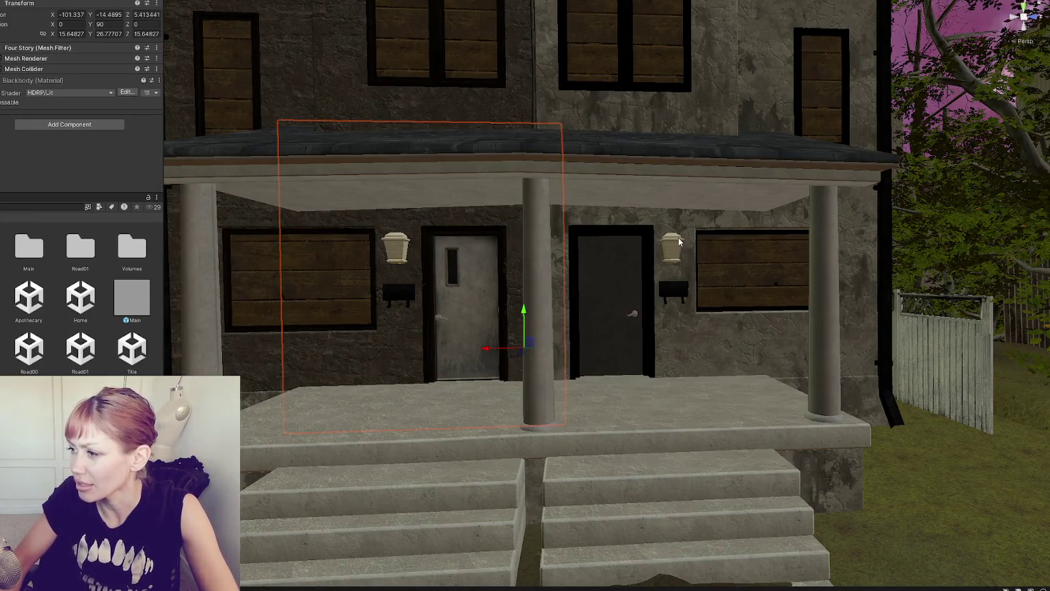
pyautogui.scroll(-4, 679, 240)
pyautogui.scroll(-10, 679, 277)
pyautogui.moveTo(679, 277)
pyautogui.mouseDown()
pyautogui.moveTo(506, 300)
pyautogui.moveTo(826, 247)
pyautogui.moveTo(765, 258)
pyautogui.mouseUp()
# Step: Nudge the Boarding fence's position and turn it about 1.4 degrees on Y
pyautogui.click(315, 358)
pyautogui.press('f')
pyautogui.moveTo(315, 358); pyautogui.dragTo(495, 258)
pyautogui.press('f')
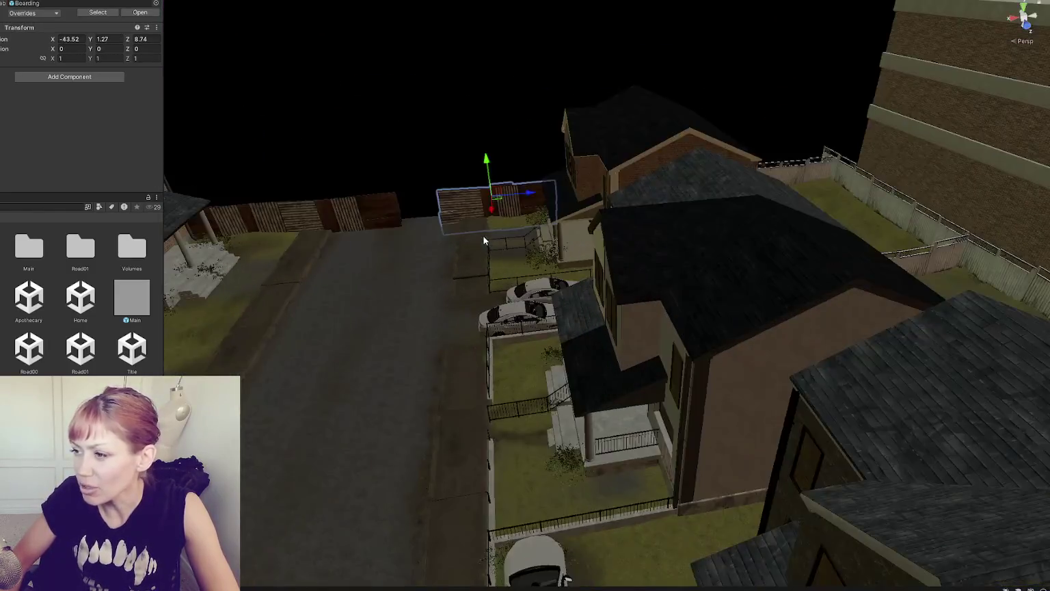
pyautogui.moveTo(403, 239)
pyautogui.mouseDown()
pyautogui.moveTo(737, 275)
pyautogui.moveTo(395, 288)
pyautogui.moveTo(610, 308)
pyautogui.moveTo(595, 316)
pyautogui.moveTo(590, 212)
pyautogui.mouseUp()
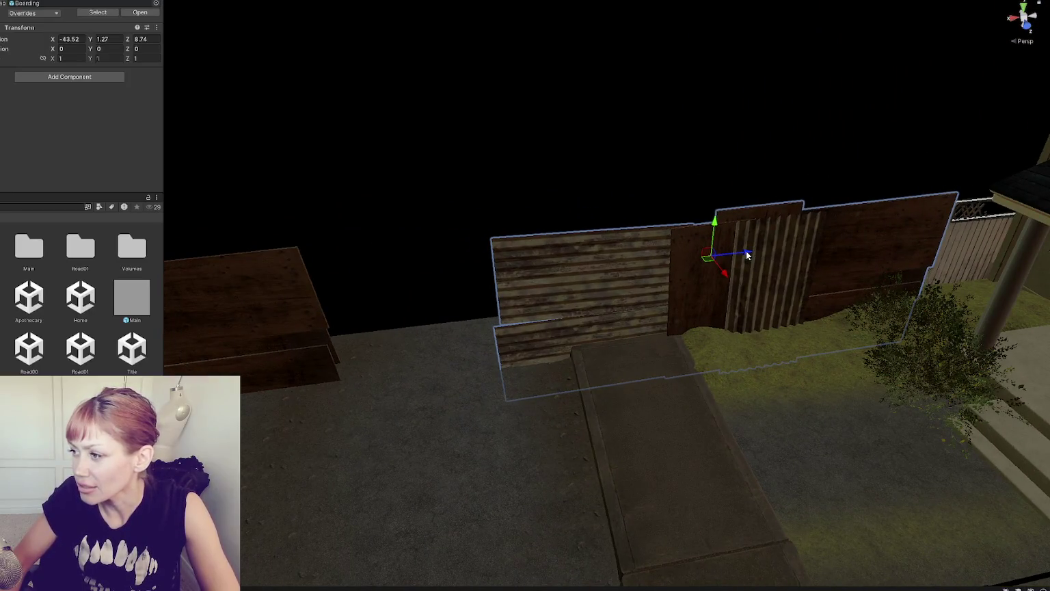
pyautogui.press('e')
pyautogui.press('w')
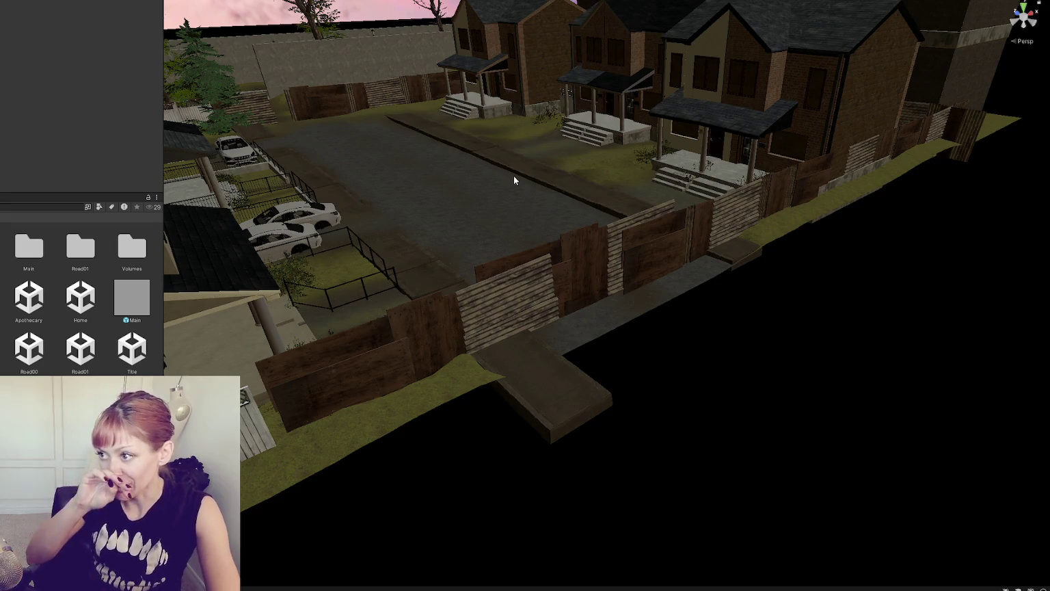
pyautogui.moveTo(562, 169)
pyautogui.mouseDown()
pyautogui.moveTo(83, 221)
pyautogui.moveTo(479, 268)
pyautogui.moveTo(450, 262)
pyautogui.moveTo(264, 380)
pyautogui.moveTo(689, 275)
pyautogui.moveTo(553, 383)
pyautogui.moveTo(357, 238)
pyautogui.moveTo(332, 259)
pyautogui.moveTo(385, 290)
pyautogui.moveTo(488, 96)
pyautogui.moveTo(226, 286)
pyautogui.mouseUp()
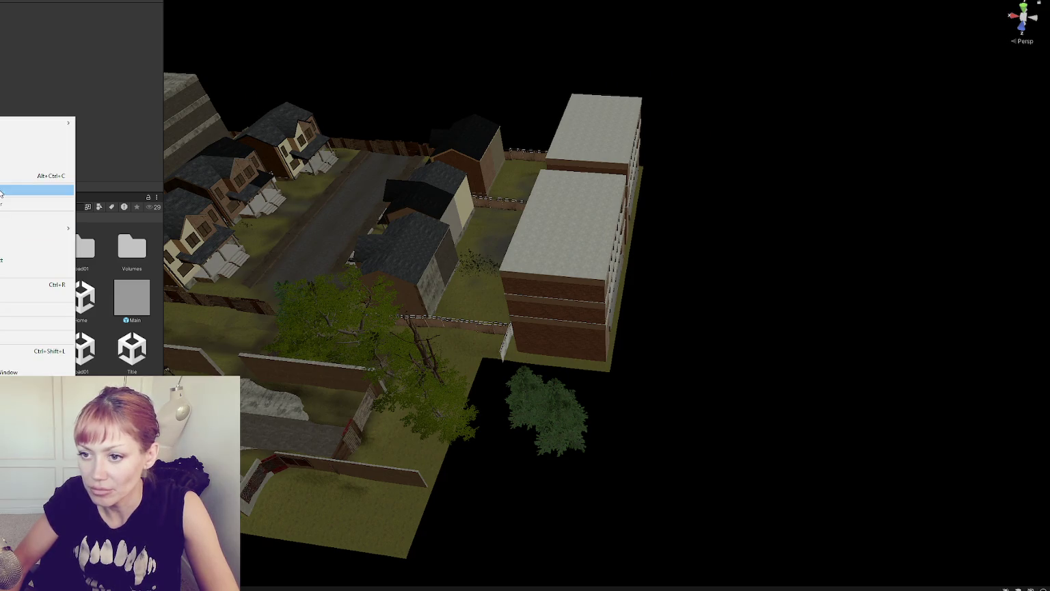
# Step: Open the Home scene additively alongside the wasteland chunk
pyautogui.click(481, 284)
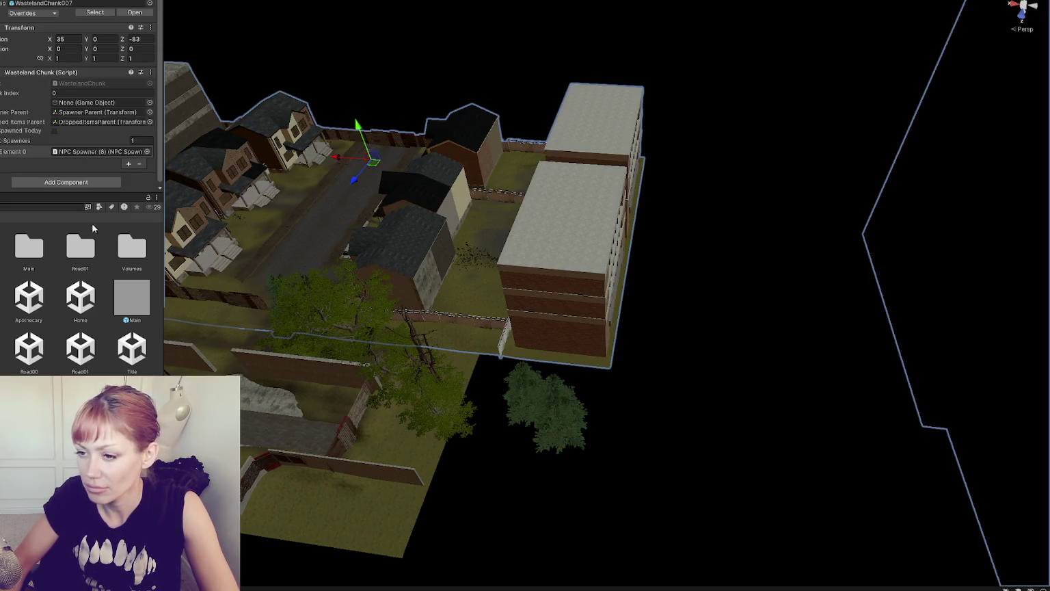
pyautogui.rightClick(82, 303)
pyautogui.click(130, 373)
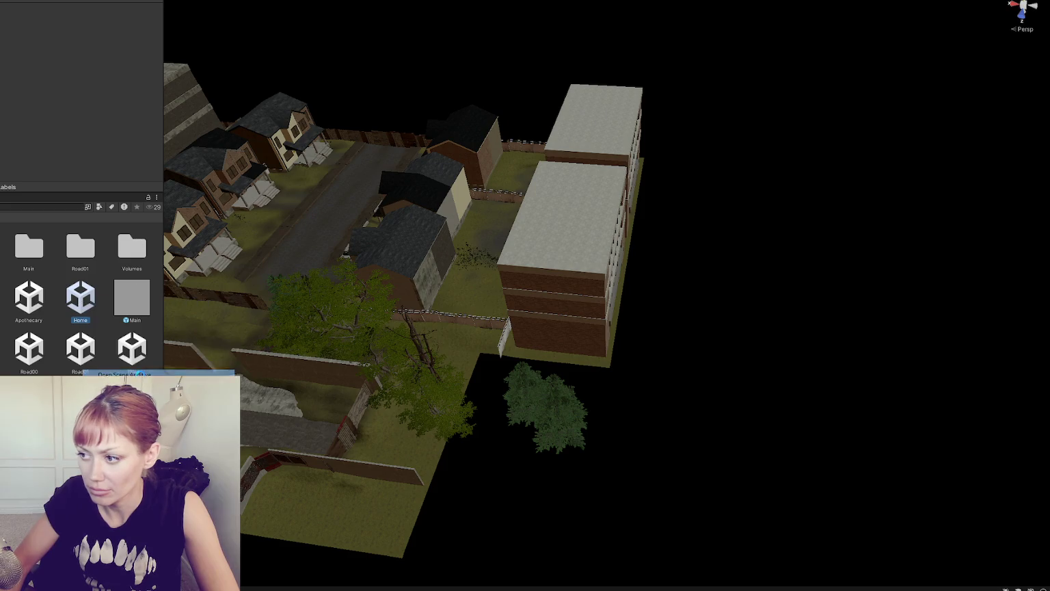
# Step: Inspect the left brick building at eye level, briefly hiding its walls
pyautogui.moveTo(599, 314)
pyautogui.mouseDown()
pyautogui.moveTo(599, 257)
pyautogui.moveTo(568, 245)
pyautogui.mouseUp()
pyautogui.click(567, 245)
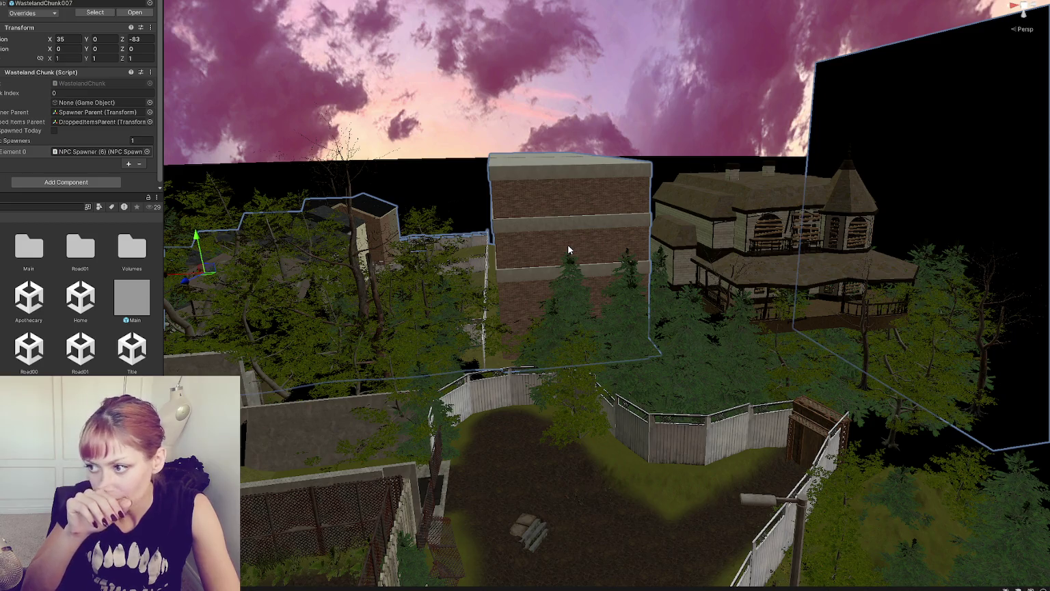
pyautogui.click(568, 250)
pyautogui.moveTo(567, 250); pyautogui.dragTo(423, 179)
pyautogui.click(423, 179)
pyautogui.press('h')
pyautogui.press('h')
# Step: Unload the extra scene and save the modified scenes when prompted
pyautogui.moveTo(437, 383); pyautogui.dragTo(612, 382)
pyautogui.click(484, 377)
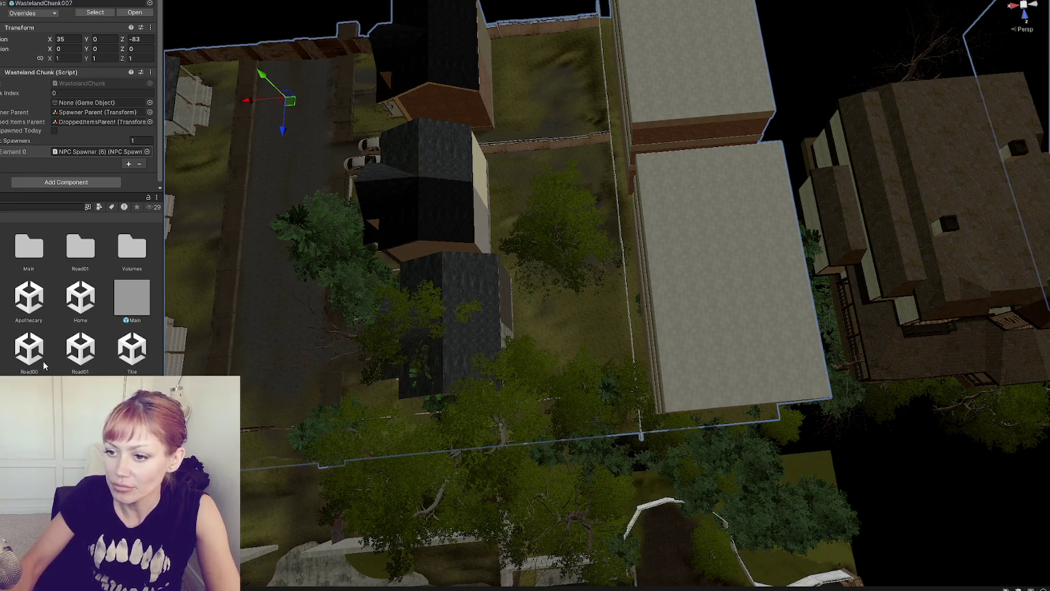
pyautogui.hotkey('ctrl', 'n')
pyautogui.click(414, 283)
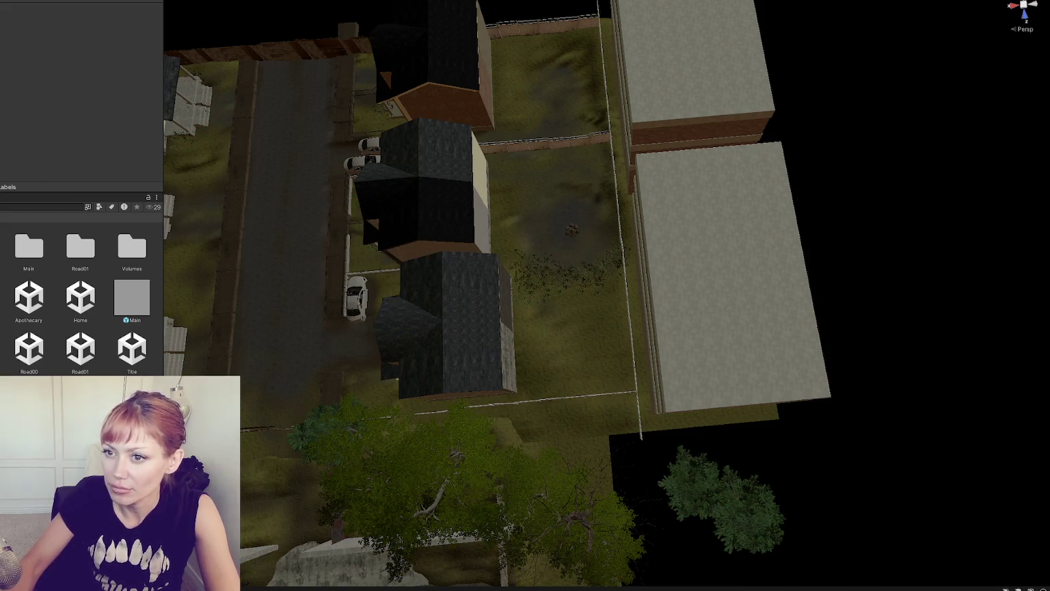
pyautogui.click(402, 294)
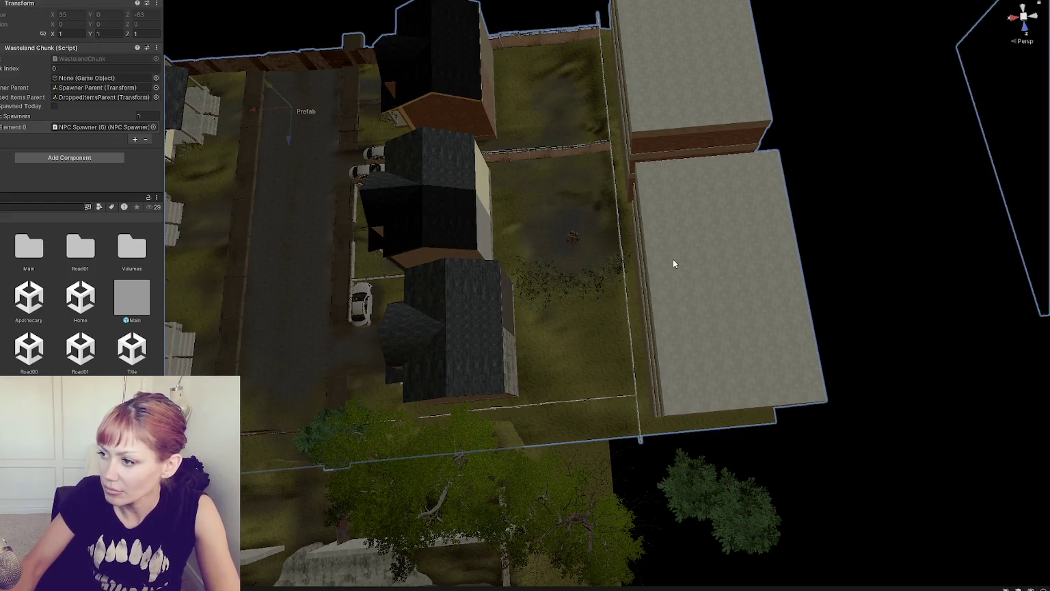
# Step: Delete the Shop building and the building above it
pyautogui.click(674, 264)
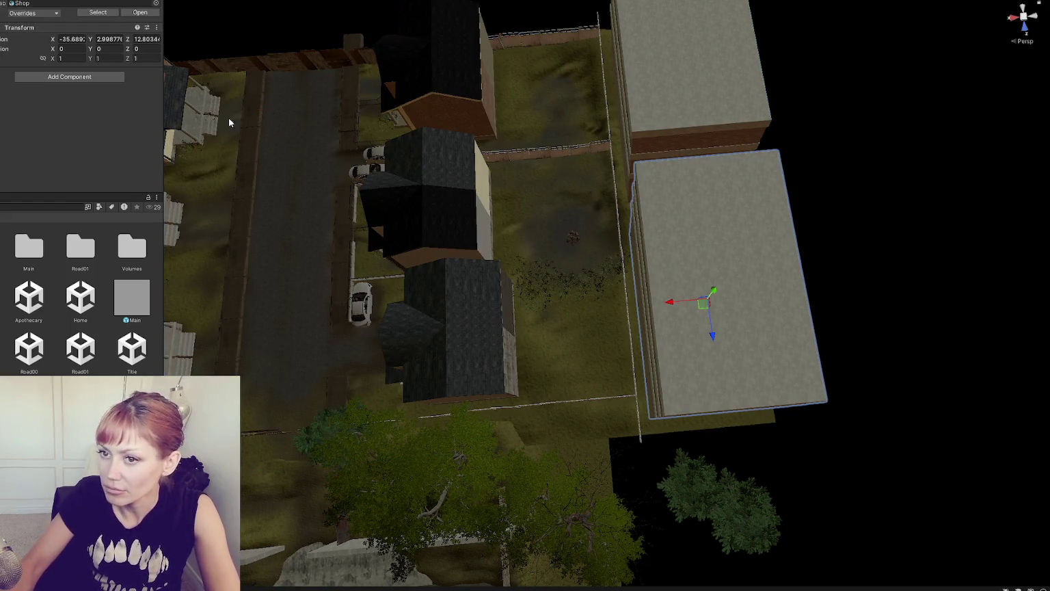
pyautogui.keyDown('shift'); pyautogui.click(672, 78); pyautogui.keyUp('shift')
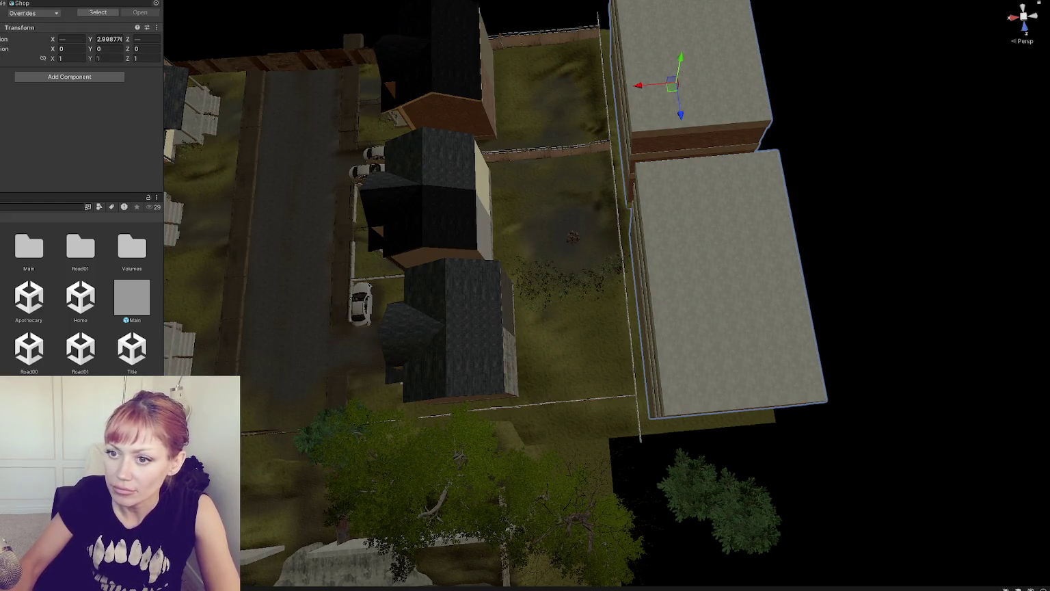
pyautogui.press('Delete')
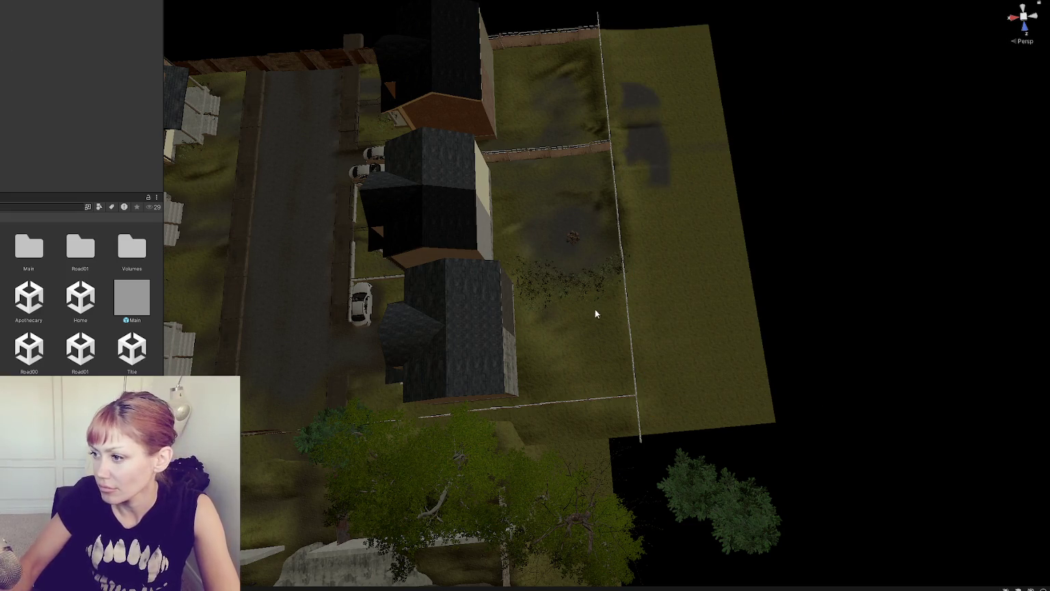
# Step: Delete the right-end fence lattice panel
pyautogui.click(629, 321)
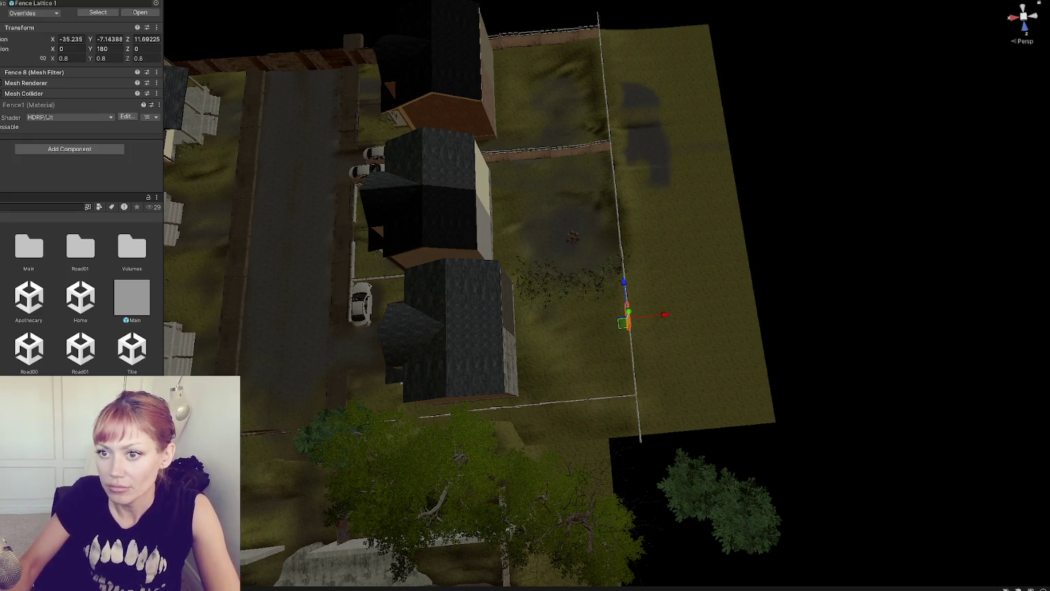
pyautogui.click(629, 320)
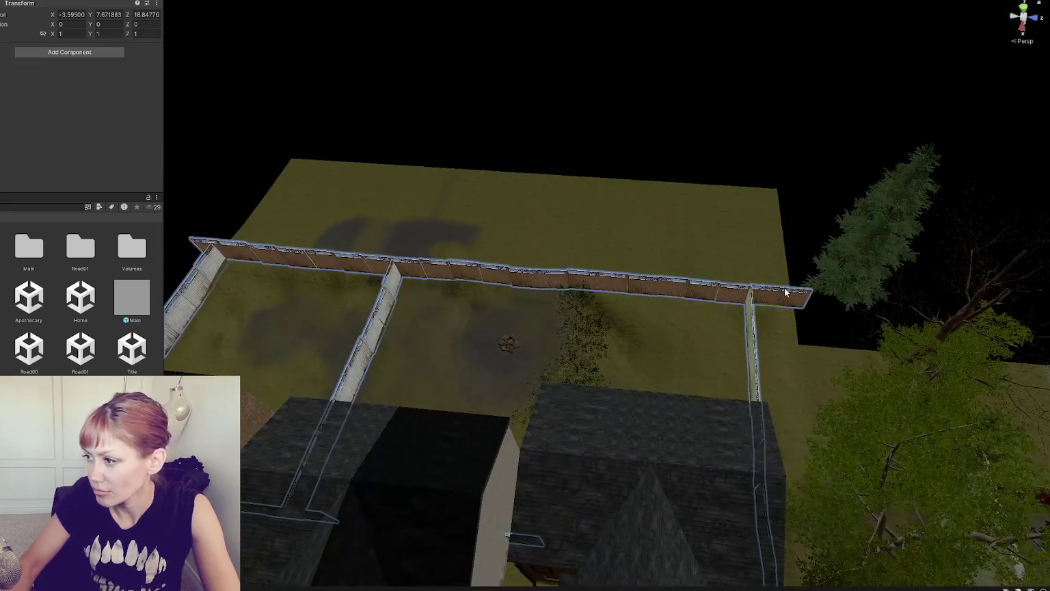
pyautogui.click(787, 294)
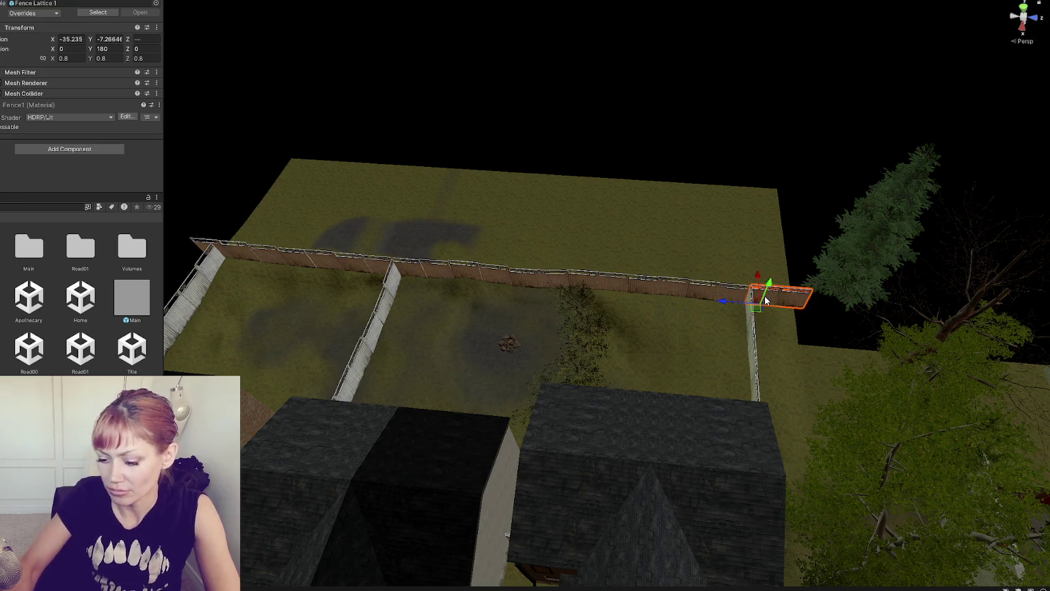
pyautogui.press('Delete')
# Step: Select every piece of the back fence row and move it forward
pyautogui.click(718, 292)
pyautogui.keyDown('ctrl'); pyautogui.click(646, 290); pyautogui.keyUp('ctrl')
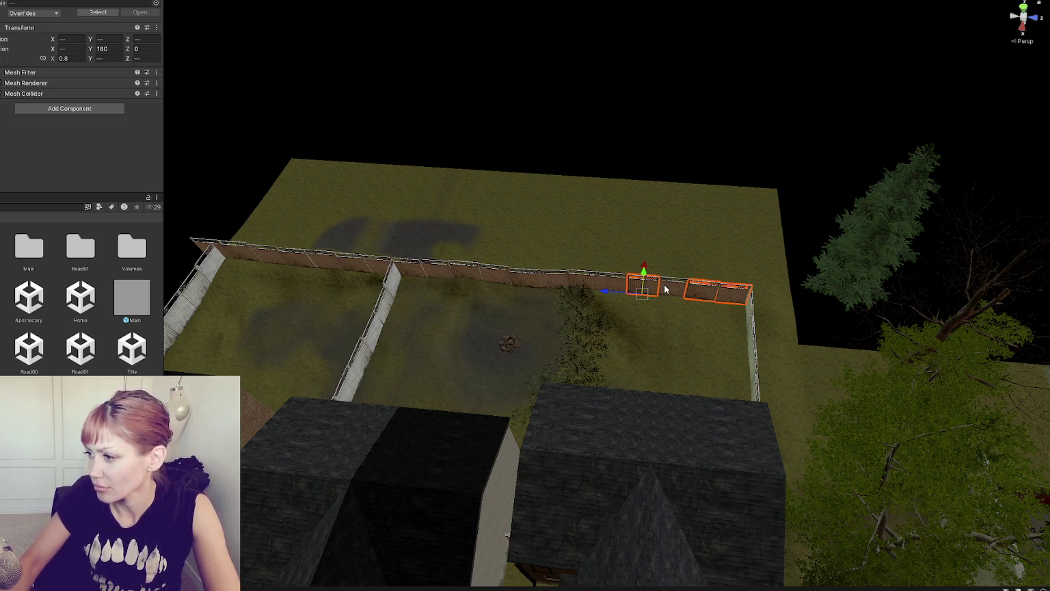
pyautogui.keyDown('ctrl'); pyautogui.click(622, 286); pyautogui.keyUp('ctrl')
pyautogui.keyDown('ctrl'); pyautogui.click(513, 277); pyautogui.keyUp('ctrl')
pyautogui.keyDown('ctrl'); pyautogui.click(452, 273); pyautogui.keyUp('ctrl')
pyautogui.keyDown('ctrl'); pyautogui.click(437, 268); pyautogui.keyUp('ctrl')
pyautogui.keyDown('ctrl'); pyautogui.click(318, 262); pyautogui.keyUp('ctrl')
pyautogui.keyDown('ctrl'); pyautogui.click(262, 253); pyautogui.keyUp('ctrl')
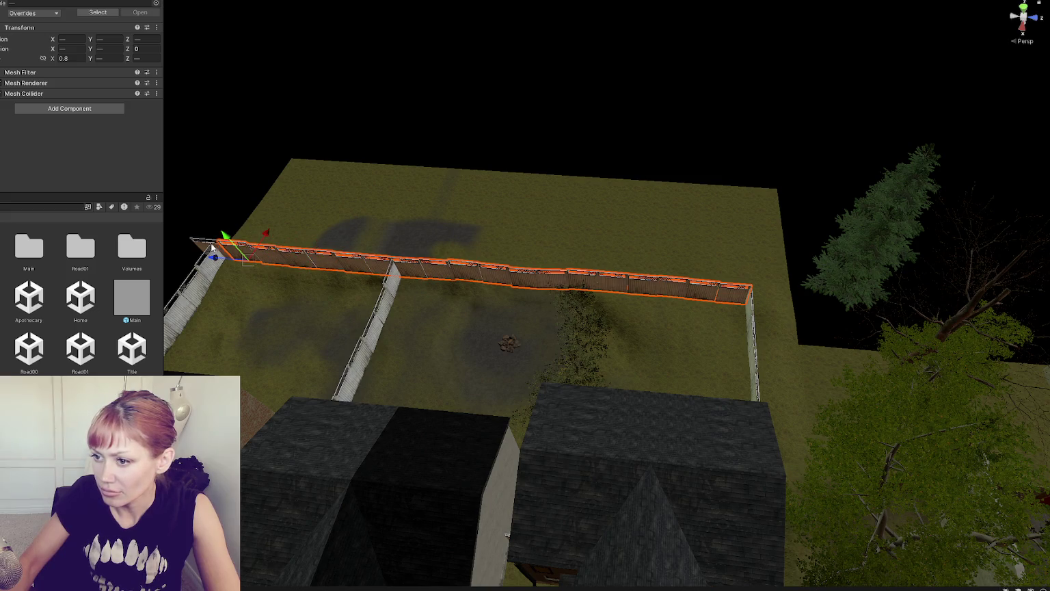
pyautogui.keyDown('ctrl'); pyautogui.click(202, 250); pyautogui.keyUp('ctrl')
pyautogui.moveTo(248, 234); pyautogui.dragTo(239, 258)
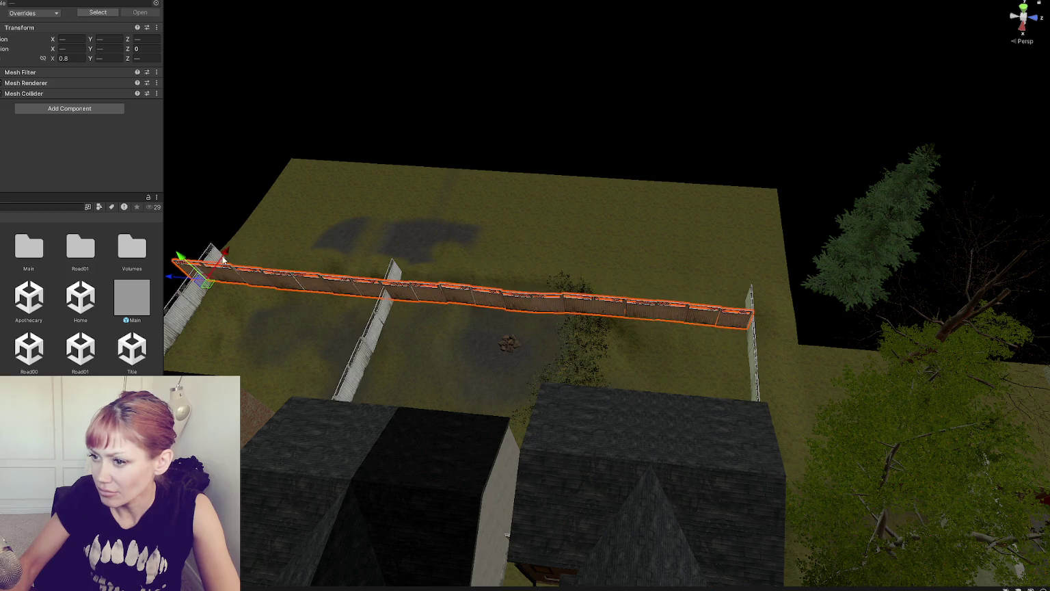
# Step: Delete the stray lattice pieces left along the fence
pyautogui.click(211, 260)
pyautogui.keyDown('ctrl'); pyautogui.click(392, 273); pyautogui.keyUp('ctrl')
pyautogui.click(746, 299)
pyautogui.hotkey('ctrl', 'z')
pyautogui.keyDown('ctrl'); pyautogui.click(750, 302); pyautogui.keyUp('ctrl')
pyautogui.press('Delete')
pyautogui.moveTo(749, 307)
pyautogui.mouseDown()
pyautogui.moveTo(587, 312)
pyautogui.moveTo(629, 285)
pyautogui.mouseUp()
pyautogui.click(628, 283)
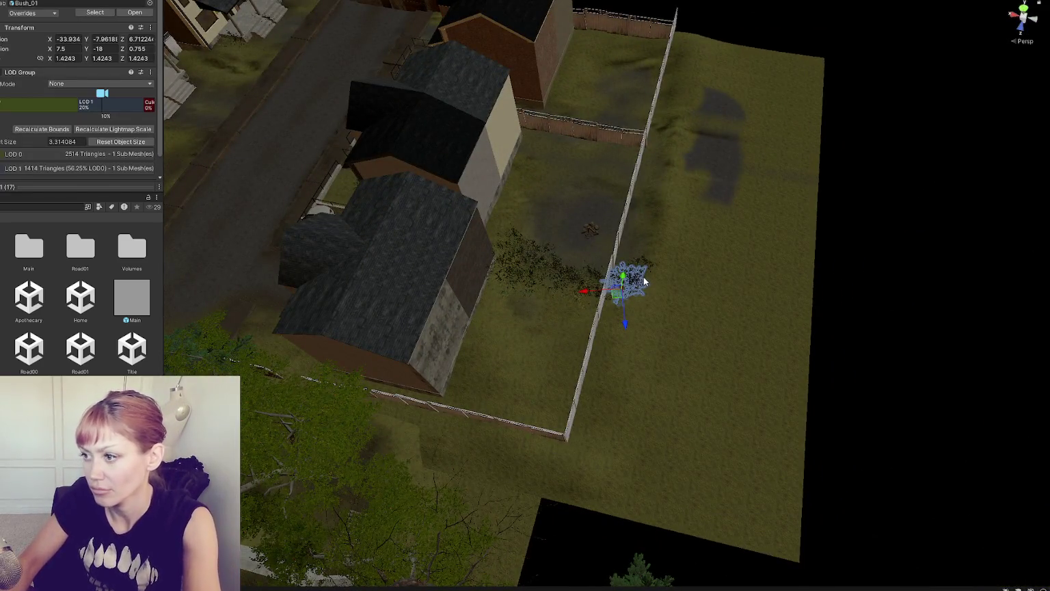
# Step: Shift a bush beside the fence slightly toward the fence
pyautogui.click(640, 270)
pyautogui.click(643, 266)
pyautogui.click(648, 265)
pyautogui.click(629, 279)
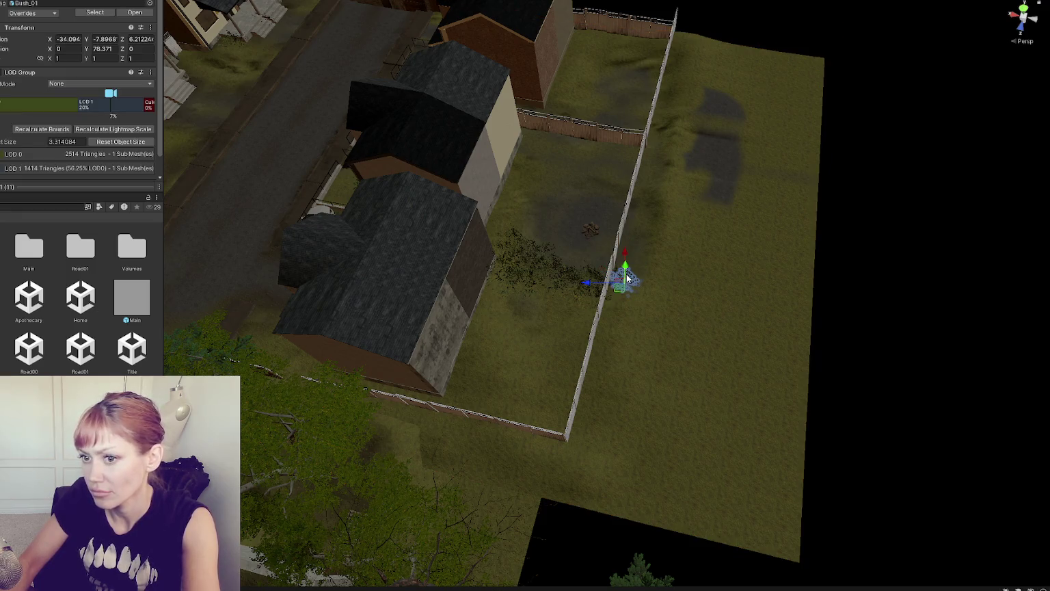
pyautogui.click(622, 280)
pyautogui.click(615, 279)
pyautogui.click(614, 276)
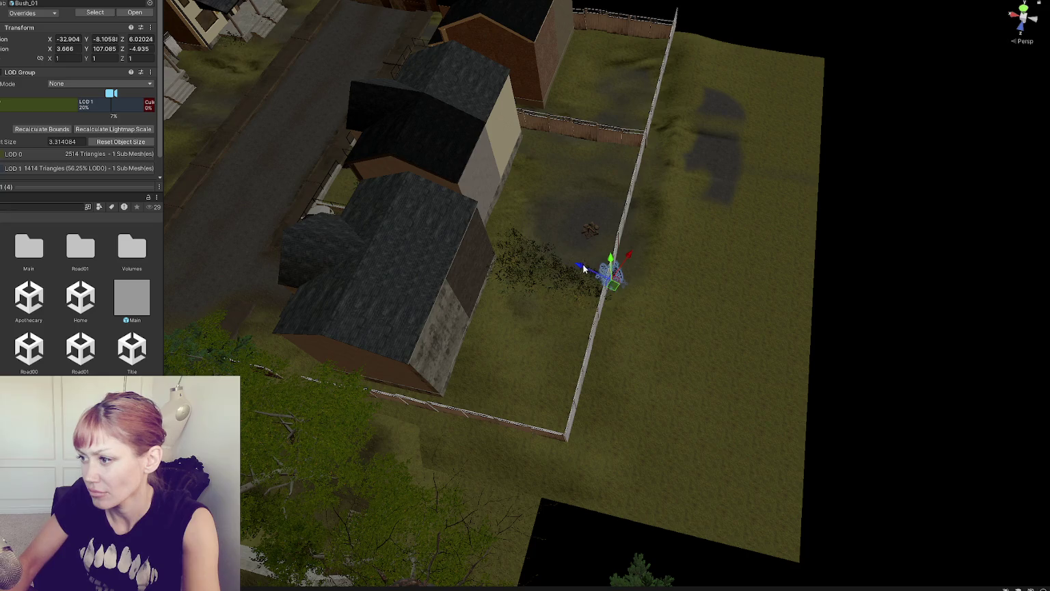
pyautogui.click(607, 297)
pyautogui.click(608, 297)
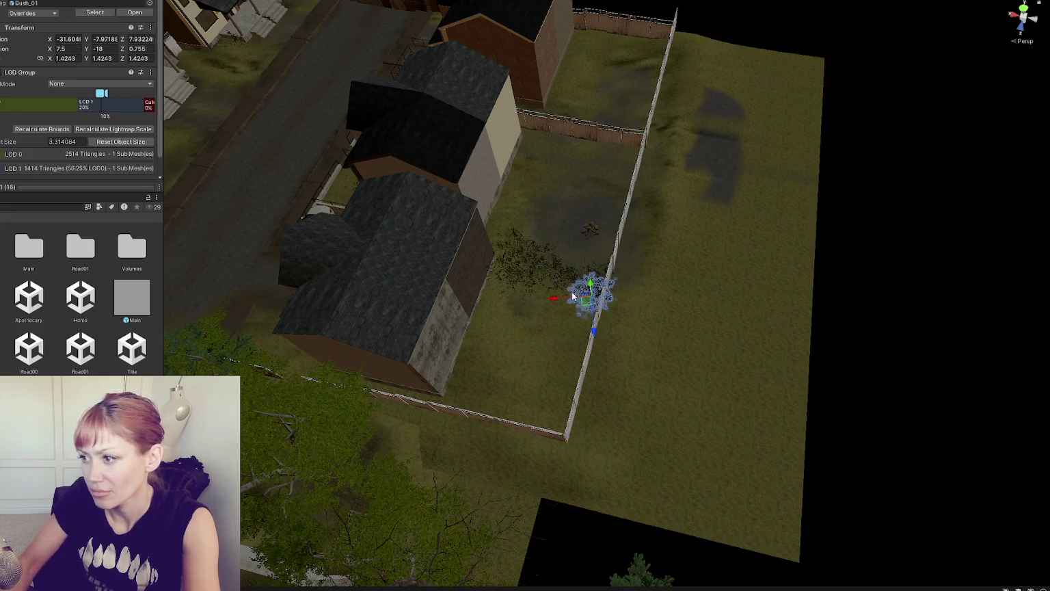
pyautogui.moveTo(557, 299); pyautogui.dragTo(547, 301)
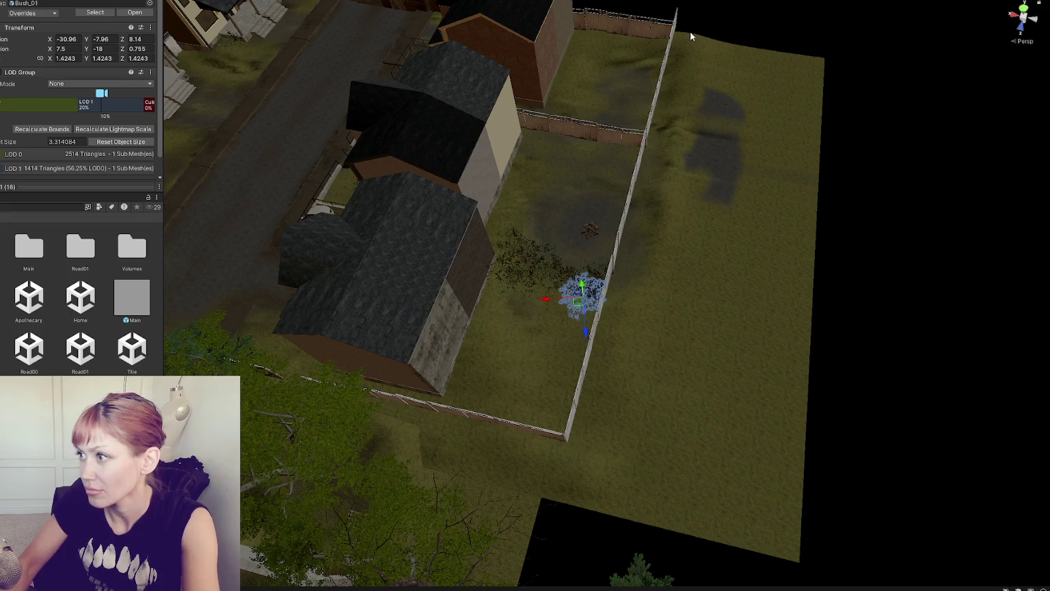
# Step: Frame Fence Lattice 2 and Fence Lattice 4 to view the fence row head-on
pyautogui.click(673, 35)
pyautogui.press('f')
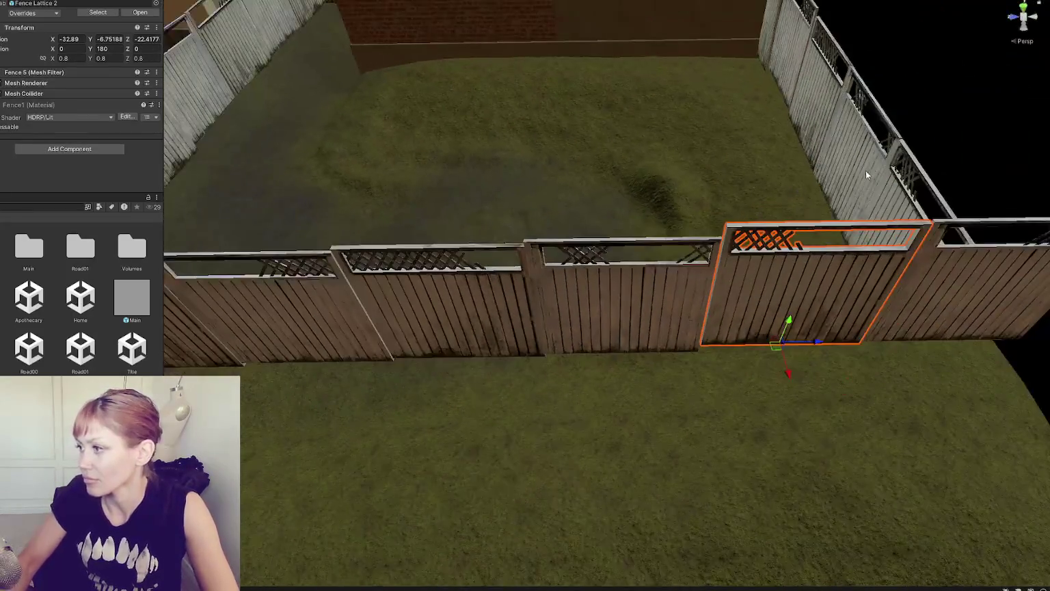
pyautogui.scroll(-5, 593, 216)
pyautogui.click(592, 283)
pyautogui.press('f')
pyautogui.moveTo(814, 218)
pyautogui.mouseDown()
pyautogui.moveTo(560, 234)
pyautogui.moveTo(849, 206)
pyautogui.moveTo(532, 262)
pyautogui.moveTo(813, 185)
pyautogui.mouseUp()
pyautogui.moveTo(631, 220)
pyautogui.mouseDown()
pyautogui.moveTo(513, 227)
pyautogui.moveTo(660, 212)
pyautogui.moveTo(422, 284)
pyautogui.moveTo(627, 269)
pyautogui.moveTo(312, 300)
pyautogui.moveTo(680, 300)
pyautogui.moveTo(713, 331)
pyautogui.moveTo(522, 283)
pyautogui.moveTo(347, 290)
pyautogui.moveTo(519, 274)
pyautogui.moveTo(733, 297)
pyautogui.moveTo(770, 350)
pyautogui.moveTo(786, 352)
pyautogui.mouseUp()
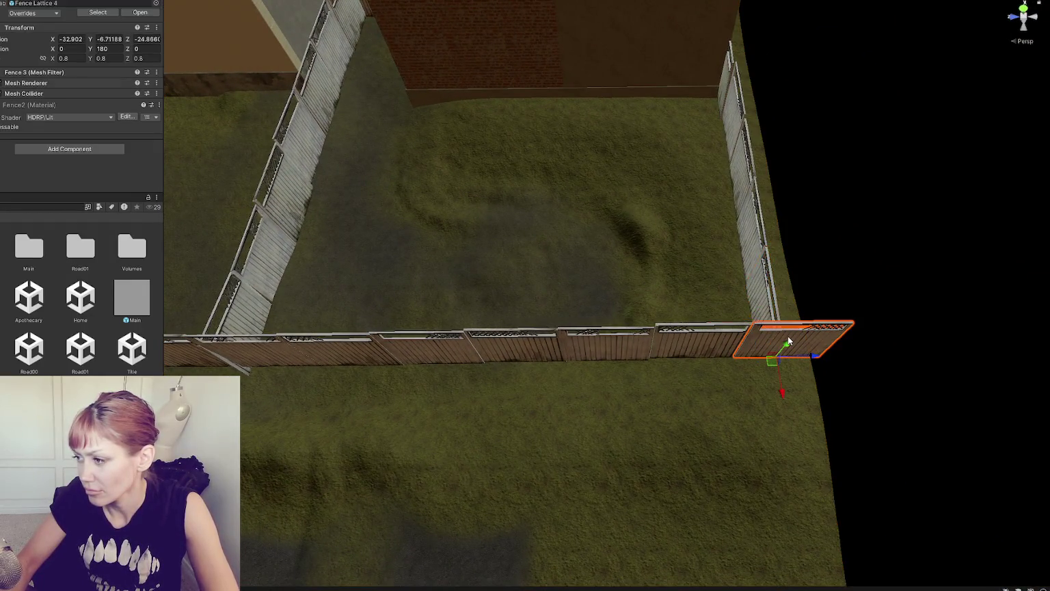
# Step: Nudge Fence Lattice 2 along the fence line and duplicate it
pyautogui.click(791, 335)
pyautogui.press('f')
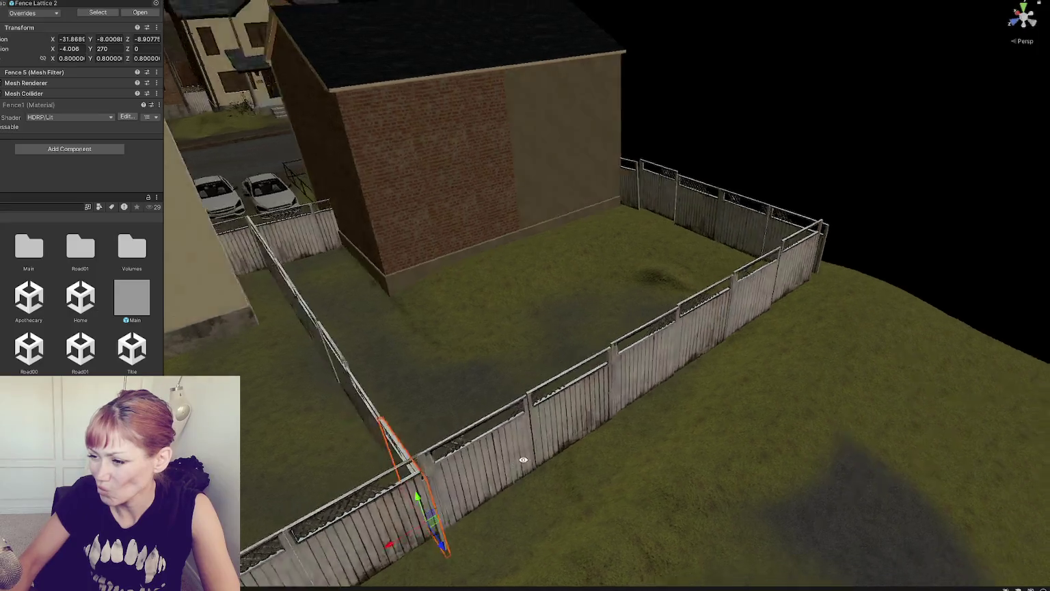
pyautogui.moveTo(711, 565)
pyautogui.mouseDown()
pyautogui.moveTo(439, 350)
pyautogui.moveTo(553, 352)
pyautogui.moveTo(533, 363)
pyautogui.moveTo(567, 375)
pyautogui.moveTo(610, 433)
pyautogui.moveTo(638, 434)
pyautogui.moveTo(504, 435)
pyautogui.moveTo(396, 408)
pyautogui.moveTo(431, 460)
pyautogui.moveTo(567, 312)
pyautogui.mouseUp()
pyautogui.hotkey('ctrl', 'd')
pyautogui.click(552, 424)
pyautogui.click(567, 311)
# Step: Switch the terrain tool to Raise or Lower and paint a tall test hill beside the fence
pyautogui.click(13, 70)
pyautogui.click(20, 110)
pyautogui.click(75, 71)
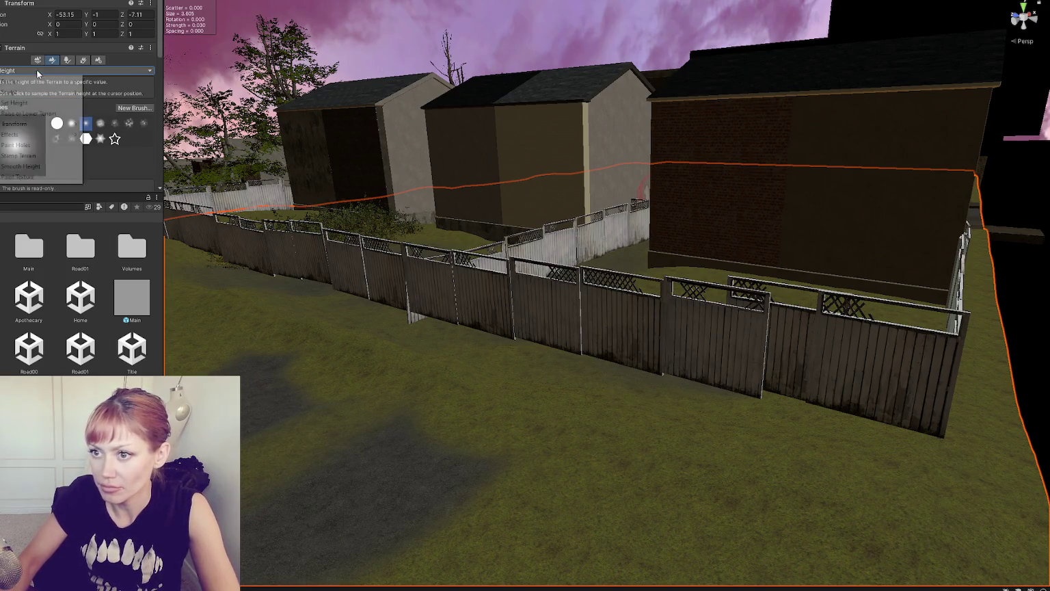
pyautogui.click(20, 79)
pyautogui.moveTo(788, 436)
pyautogui.mouseDown()
pyautogui.moveTo(750, 411)
pyautogui.moveTo(668, 415)
pyautogui.moveTo(568, 346)
pyautogui.mouseUp()
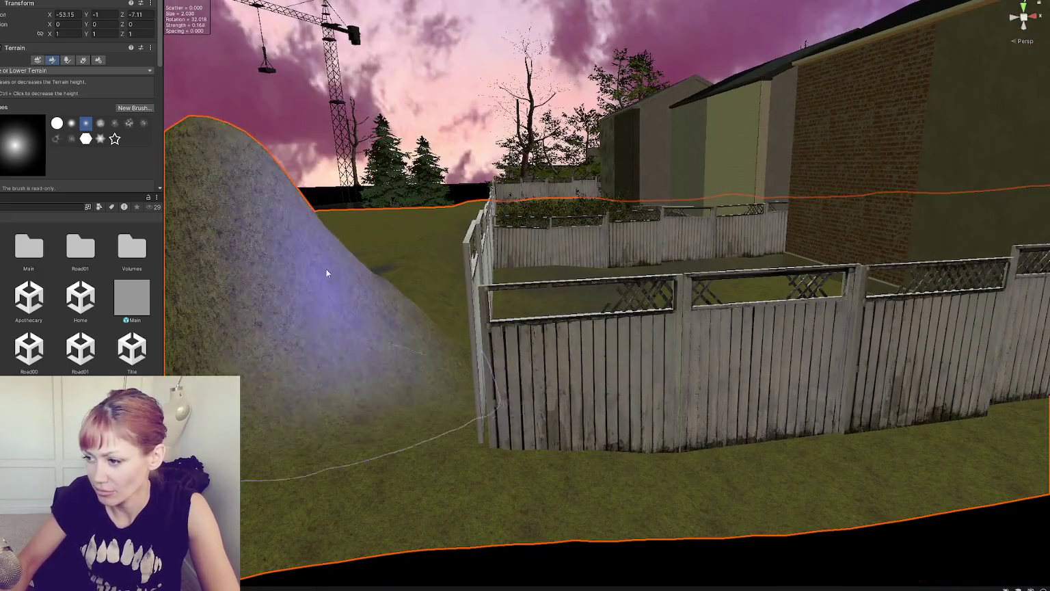
# Step: Switch to Set Height and undo the tall test hill and its leftover mound
pyautogui.click(28, 71)
pyautogui.click(14, 102)
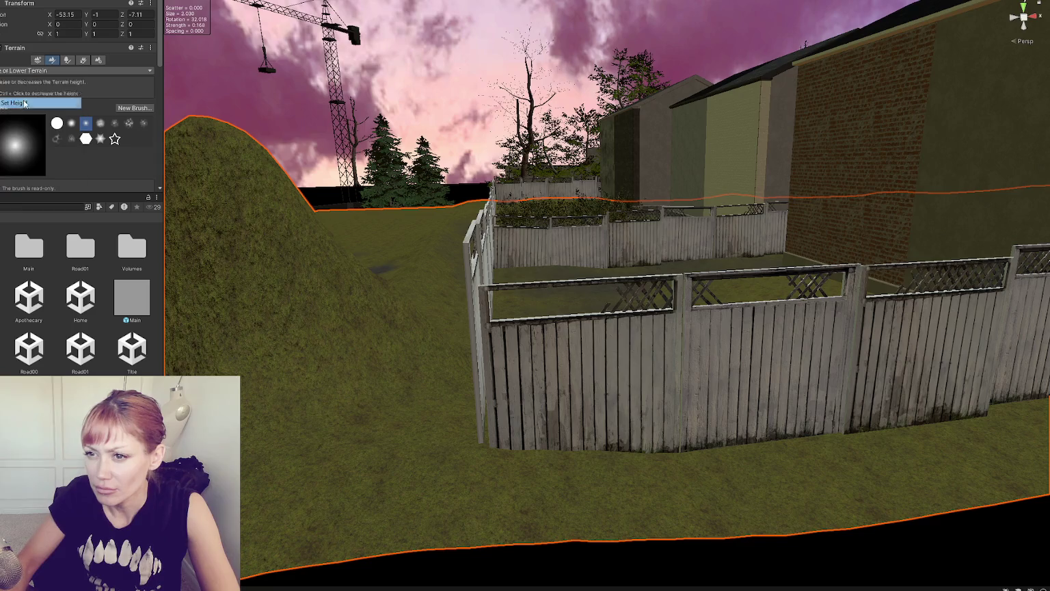
pyautogui.moveTo(374, 325)
pyautogui.mouseDown()
pyautogui.moveTo(391, 269)
pyautogui.moveTo(377, 359)
pyautogui.moveTo(349, 403)
pyautogui.moveTo(451, 338)
pyautogui.mouseUp()
pyautogui.hotkey('ctrl', 'z')
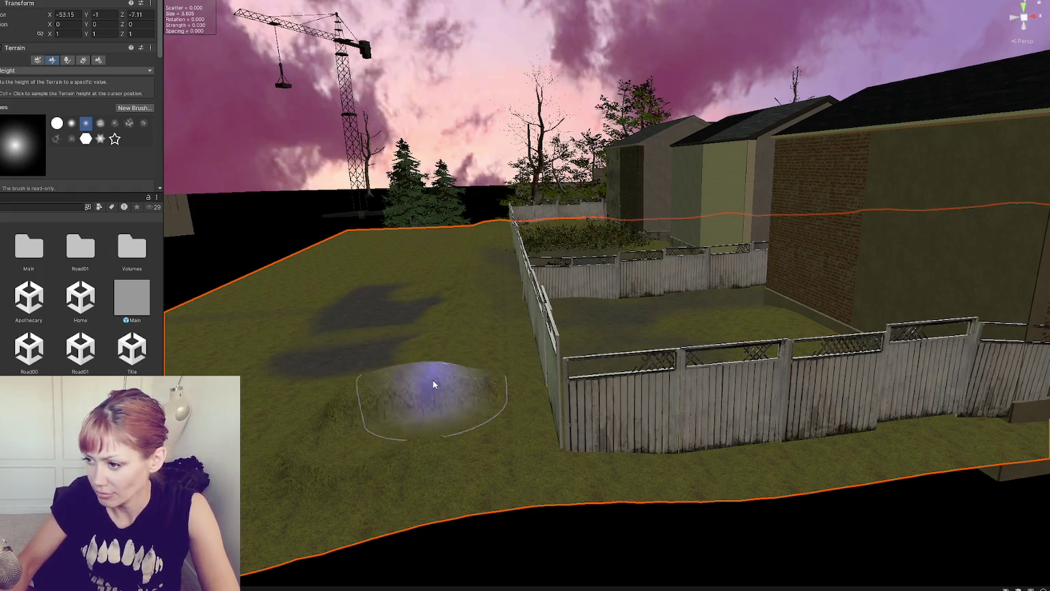
pyautogui.hotkey('ctrl', 'z')
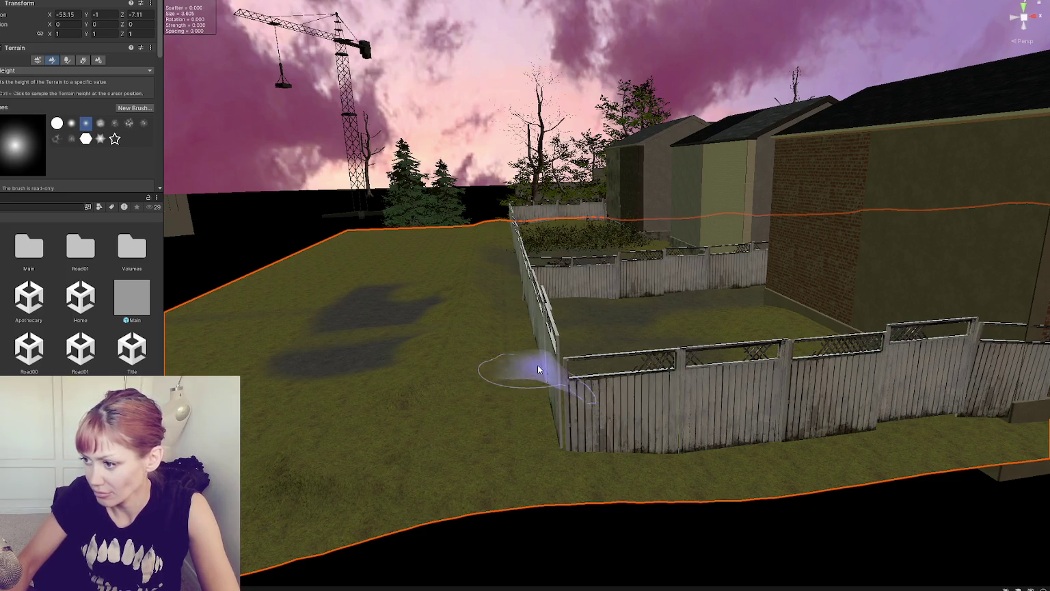
# Step: Facing the houses, level the ground beside the fence and shape it up toward the fence base
pyautogui.moveTo(542, 366)
pyautogui.mouseDown()
pyautogui.moveTo(774, 415)
pyautogui.moveTo(614, 411)
pyautogui.moveTo(624, 429)
pyautogui.moveTo(667, 382)
pyautogui.moveTo(733, 417)
pyautogui.moveTo(732, 324)
pyautogui.mouseUp()
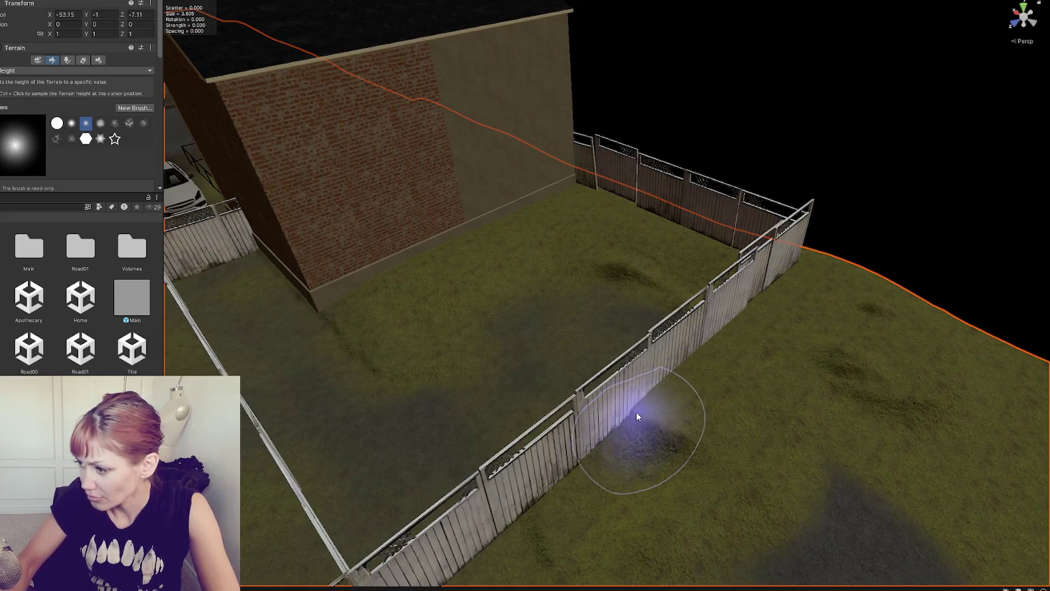
pyautogui.moveTo(508, 518); pyautogui.dragTo(605, 434)
pyautogui.moveTo(546, 493)
pyautogui.mouseDown()
pyautogui.moveTo(594, 434)
pyautogui.moveTo(585, 459)
pyautogui.moveTo(670, 335)
pyautogui.mouseUp()
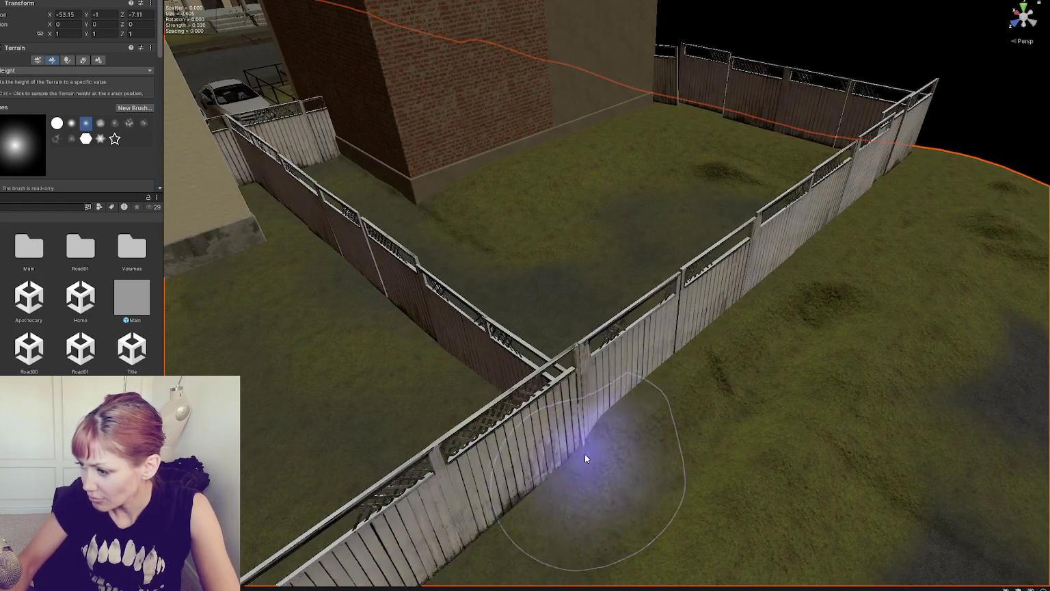
pyautogui.moveTo(535, 441); pyautogui.dragTo(713, 268)
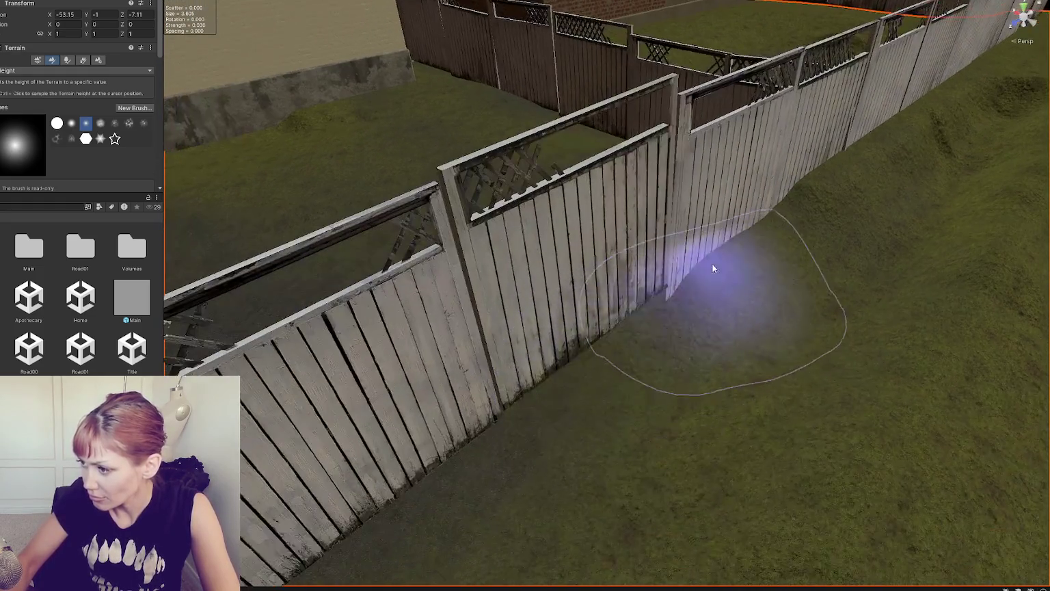
pyautogui.scroll(-3, 645, 300)
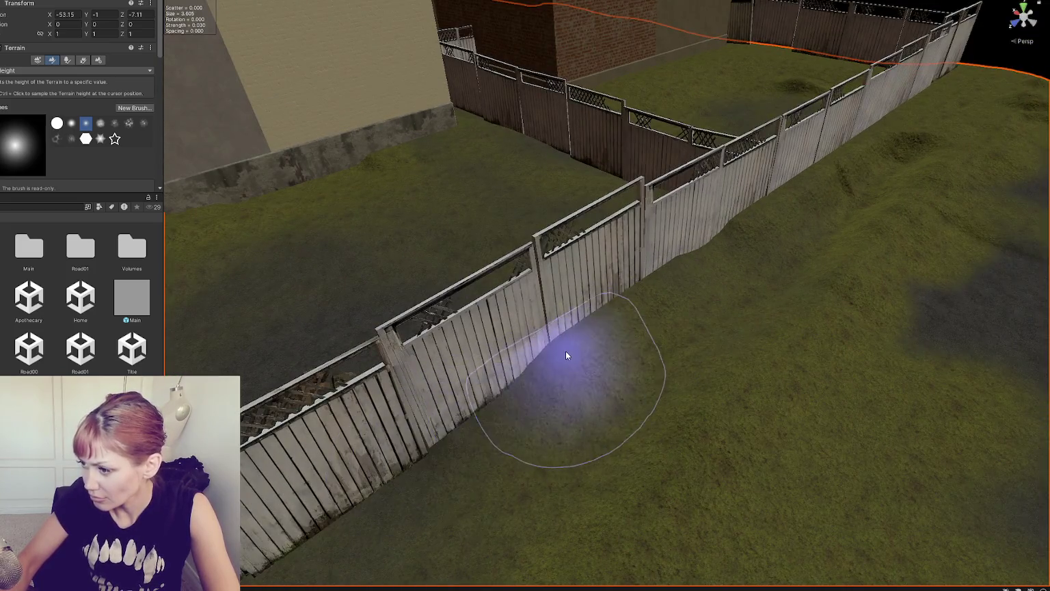
pyautogui.scroll(4, 565, 352)
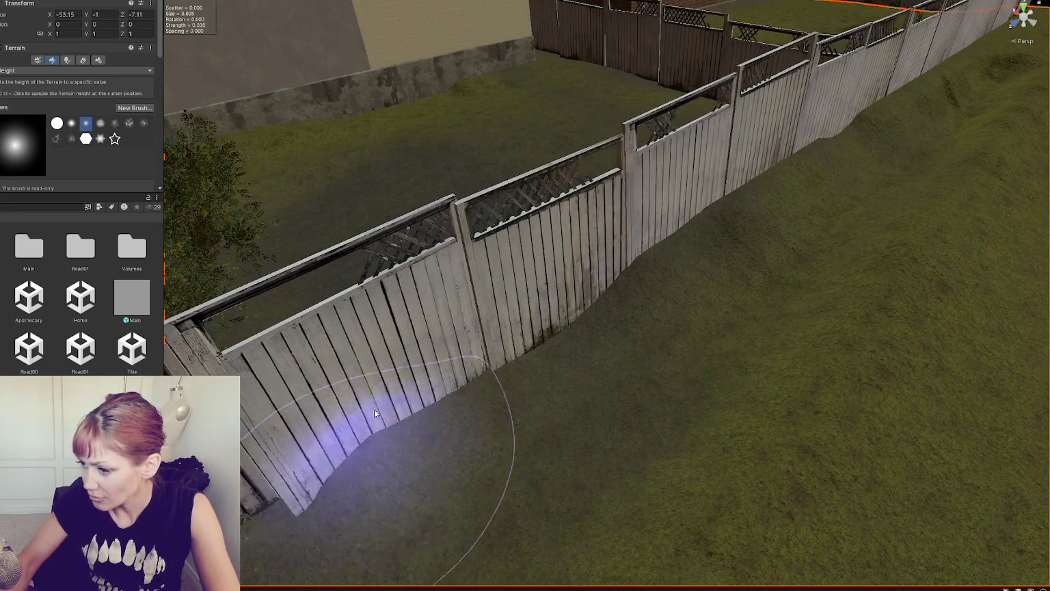
pyautogui.scroll(3, 374, 409)
pyautogui.scroll(3, 303, 451)
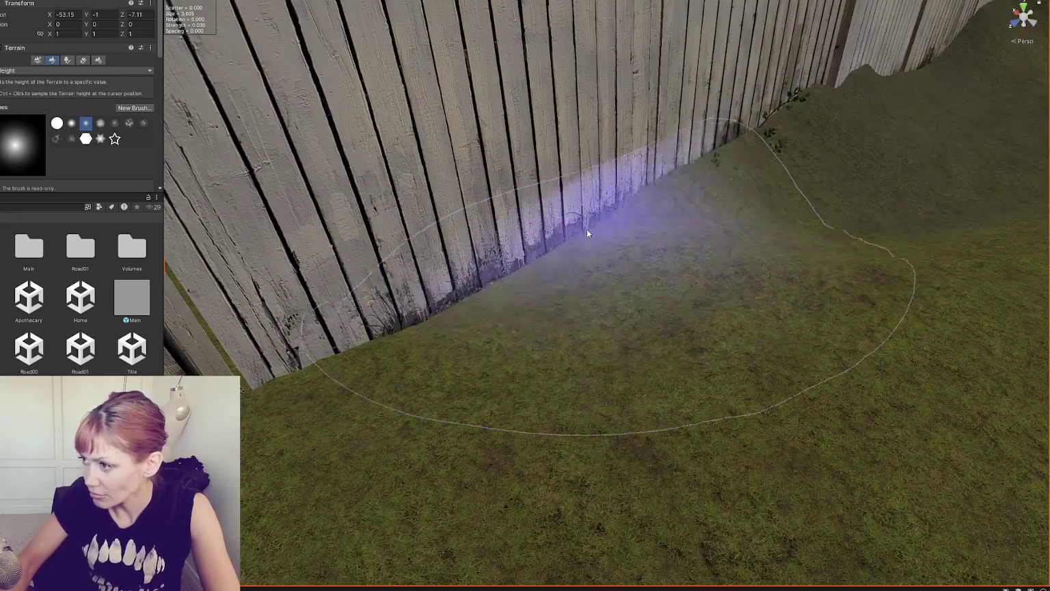
pyautogui.scroll(-5, 586, 232)
pyautogui.scroll(2, 480, 297)
pyautogui.scroll(-2, 282, 446)
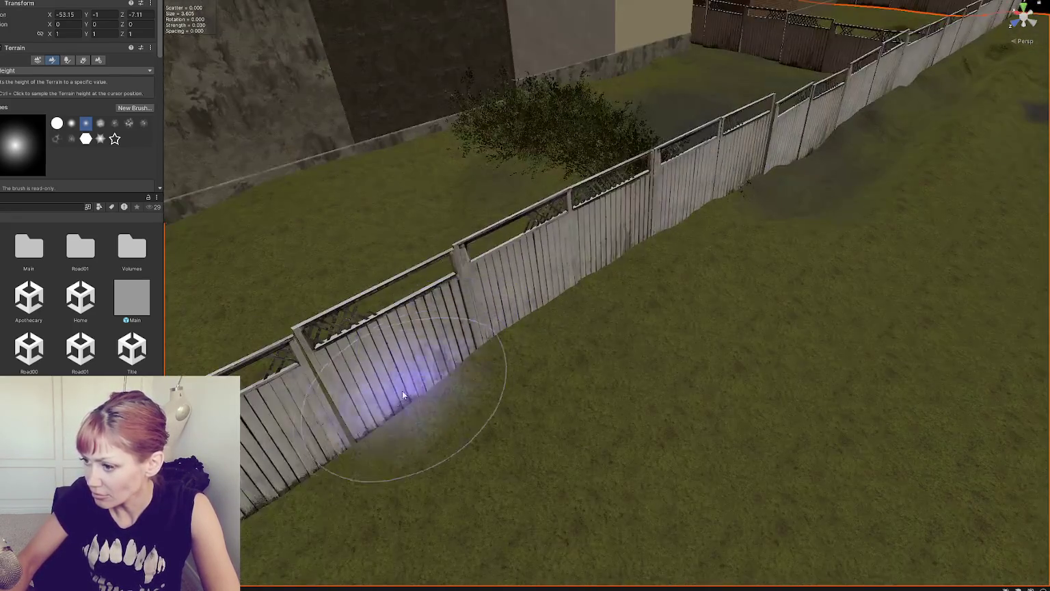
pyautogui.scroll(-3, 444, 355)
pyautogui.scroll(-3, 410, 322)
pyautogui.scroll(5, 635, 334)
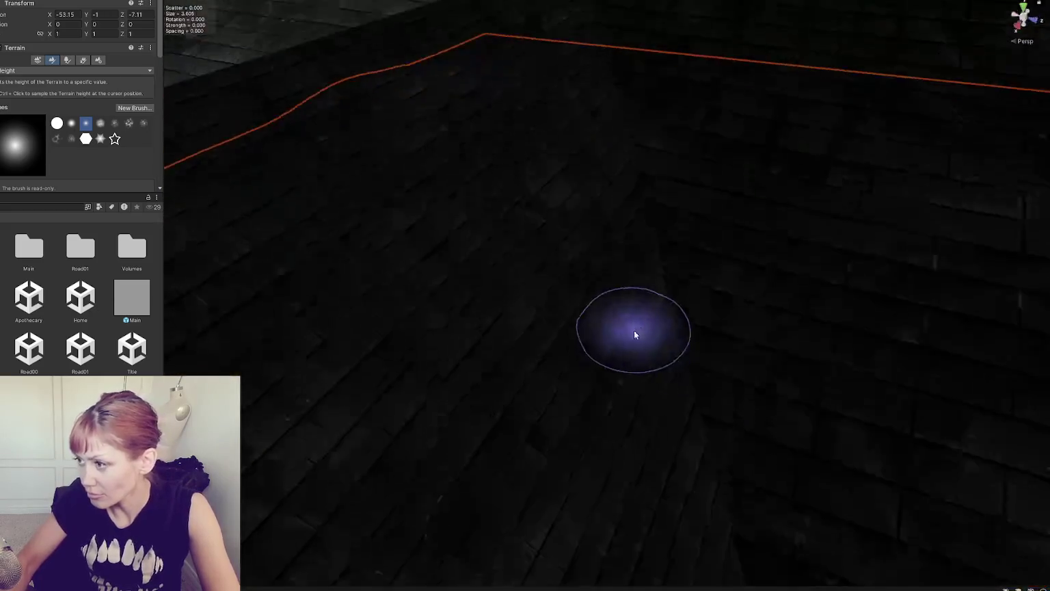
pyautogui.scroll(-5, 528, 361)
pyautogui.scroll(4, 569, 375)
pyautogui.scroll(-2, 651, 340)
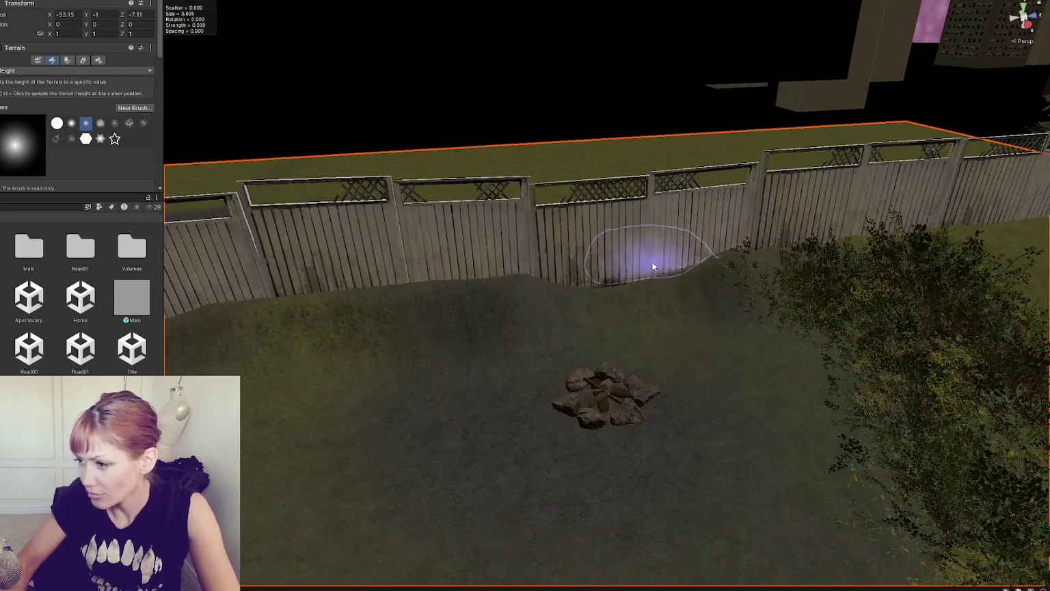
# Step: With Set Height, build a low bank along the back fence up to its bottom, then select a fence panel
pyautogui.click(2, 71)
pyautogui.click(16, 104)
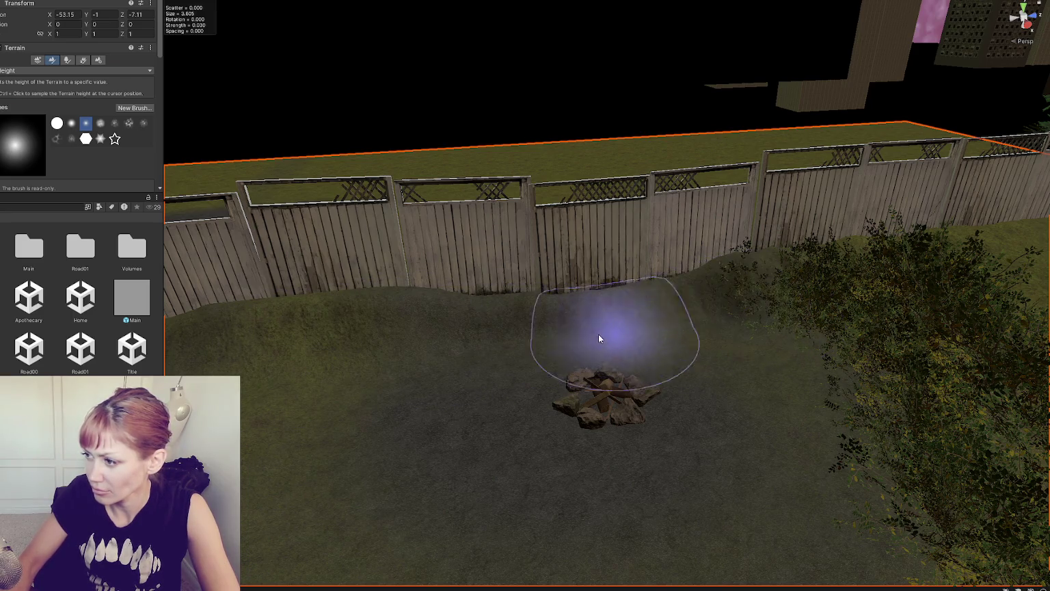
pyautogui.moveTo(720, 369)
pyautogui.mouseDown()
pyautogui.moveTo(732, 319)
pyautogui.moveTo(511, 304)
pyautogui.mouseUp()
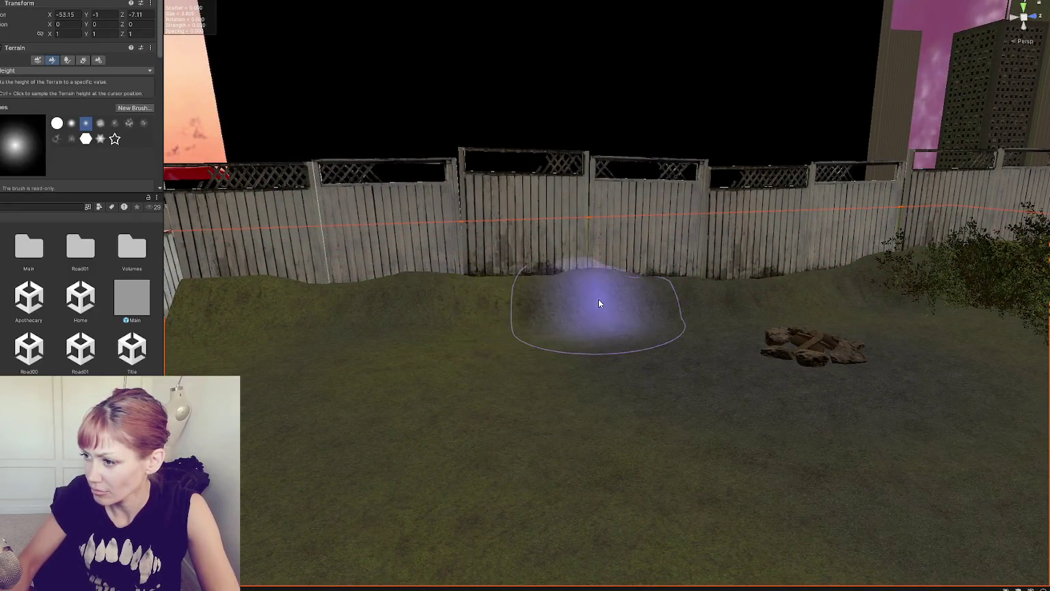
pyautogui.moveTo(407, 310)
pyautogui.mouseDown()
pyautogui.moveTo(435, 326)
pyautogui.moveTo(502, 328)
pyautogui.mouseUp()
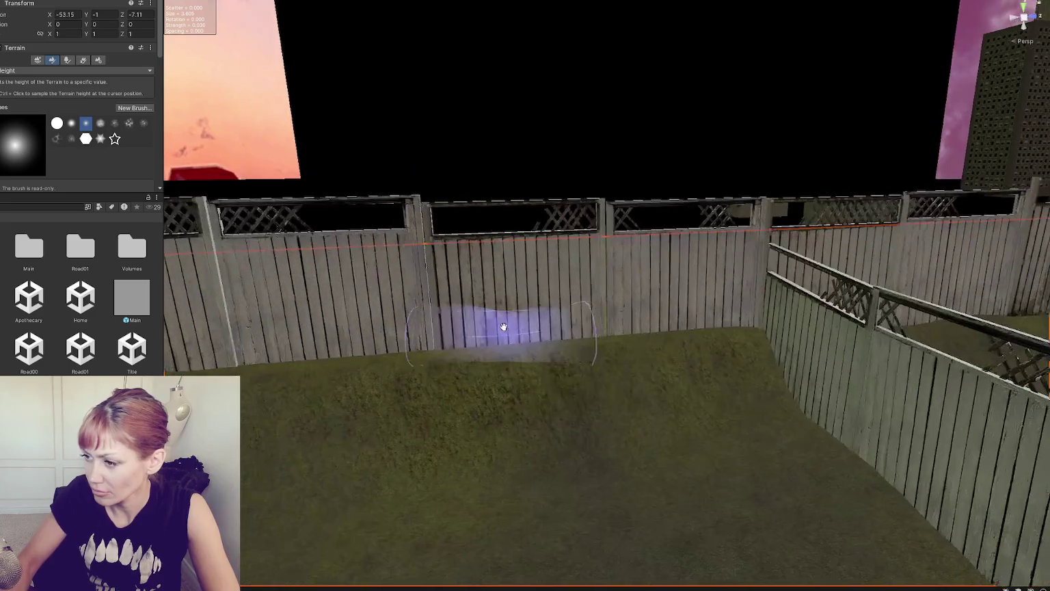
pyautogui.moveTo(732, 373); pyautogui.dragTo(636, 314)
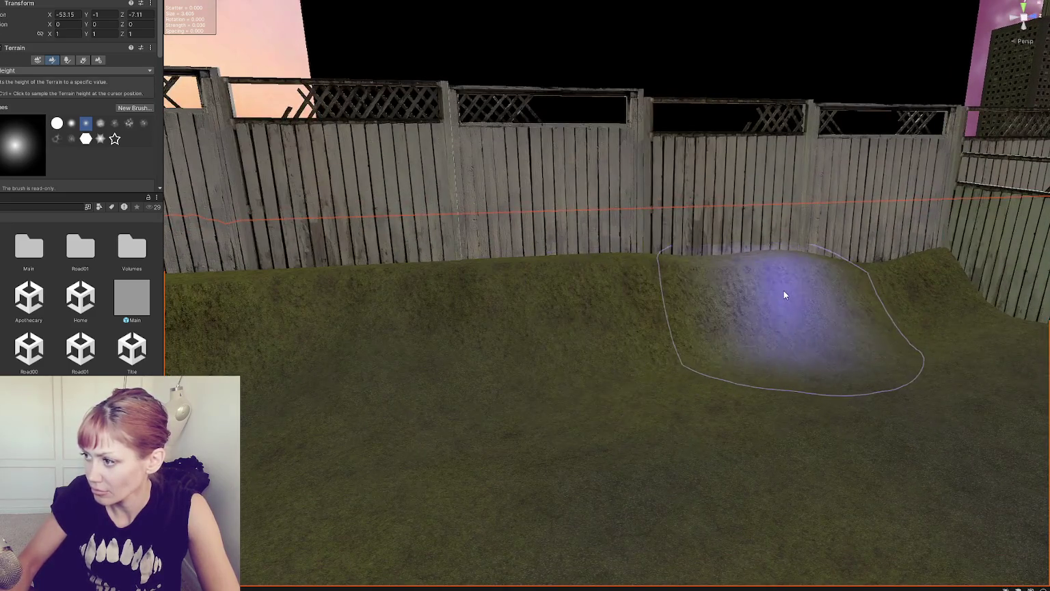
pyautogui.moveTo(527, 307)
pyautogui.mouseDown()
pyautogui.moveTo(409, 284)
pyautogui.moveTo(377, 298)
pyautogui.moveTo(444, 317)
pyautogui.mouseUp()
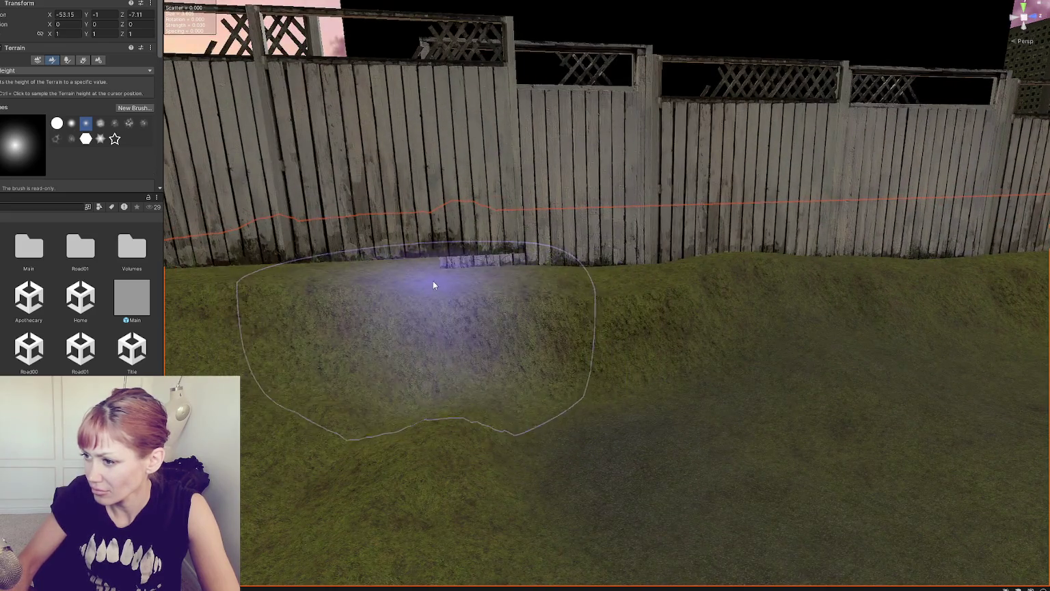
pyautogui.moveTo(215, 262)
pyautogui.mouseDown()
pyautogui.moveTo(481, 273)
pyautogui.moveTo(65, 93)
pyautogui.mouseUp()
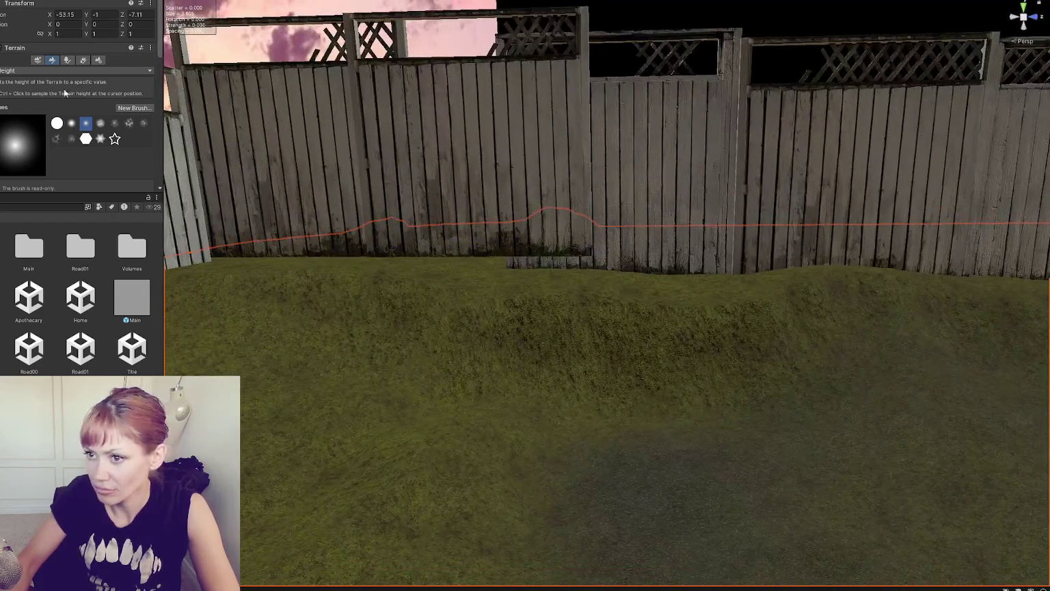
pyautogui.click(334, 197)
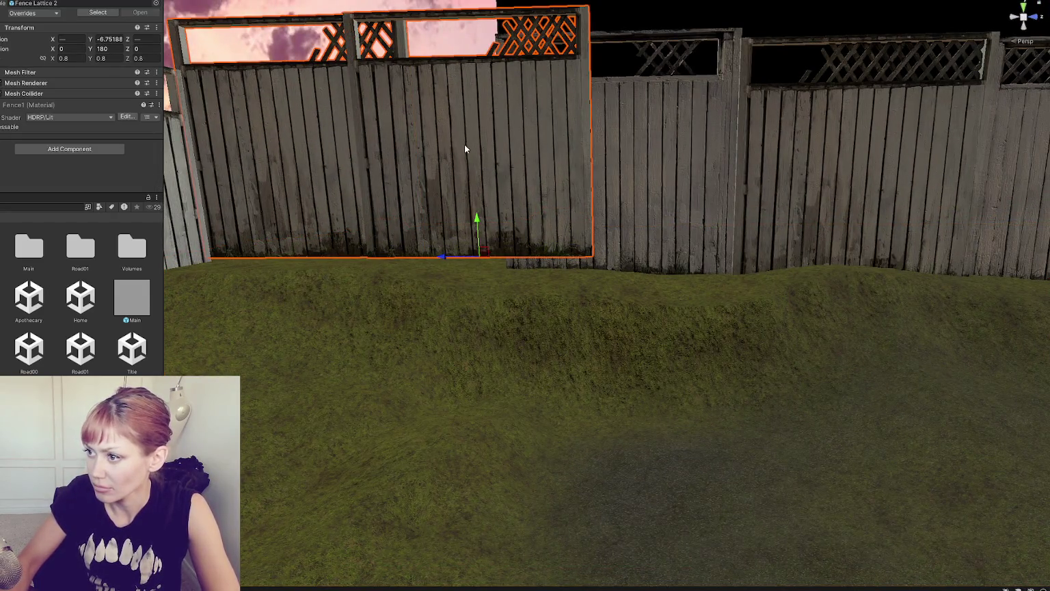
# Step: Lower a back fence lattice panel onto the ground, then several panels together slightly
pyautogui.scroll(-3, 464, 148)
pyautogui.click(619, 237)
pyautogui.moveTo(619, 238)
pyautogui.mouseDown()
pyautogui.moveTo(836, 247)
pyautogui.moveTo(574, 281)
pyautogui.moveTo(668, 270)
pyautogui.mouseUp()
pyautogui.click(619, 275)
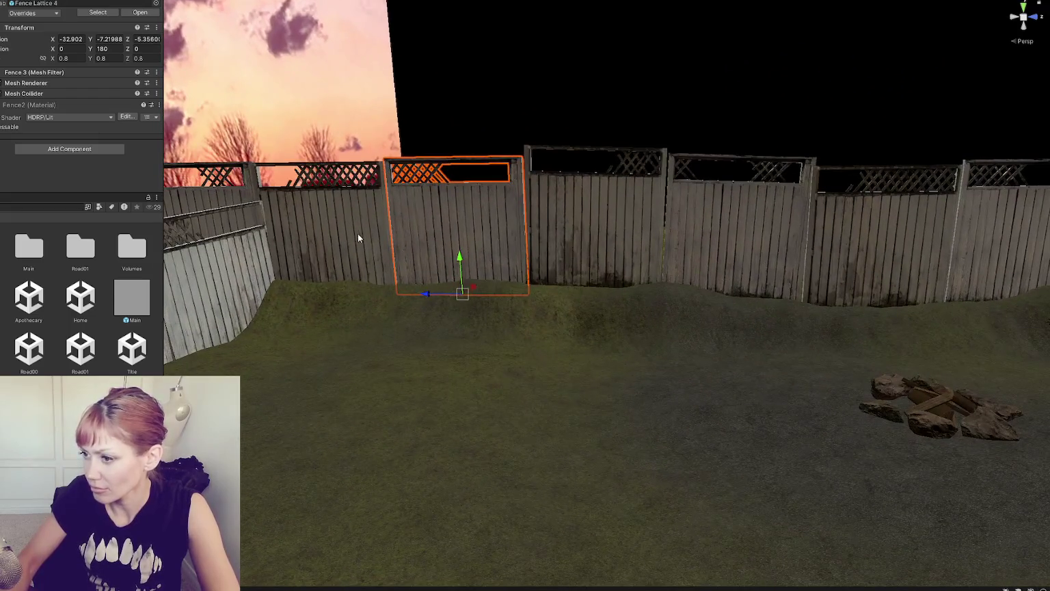
pyautogui.keyDown('shift'); pyautogui.click(358, 233); pyautogui.keyUp('shift')
pyautogui.keyDown('shift'); pyautogui.click(849, 260); pyautogui.keyUp('shift')
pyautogui.scroll(-3, 824, 255)
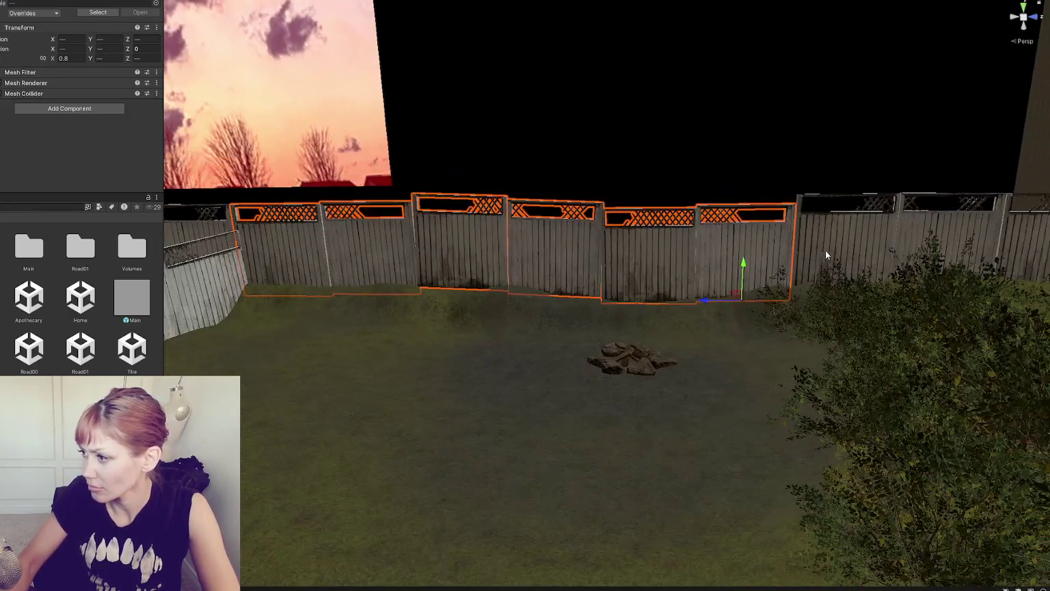
pyautogui.moveTo(920, 246)
pyautogui.mouseDown()
pyautogui.moveTo(745, 251)
pyautogui.moveTo(971, 241)
pyautogui.moveTo(755, 243)
pyautogui.moveTo(629, 299)
pyautogui.moveTo(715, 335)
pyautogui.moveTo(696, 335)
pyautogui.moveTo(729, 303)
pyautogui.moveTo(708, 265)
pyautogui.moveTo(618, 286)
pyautogui.mouseUp()
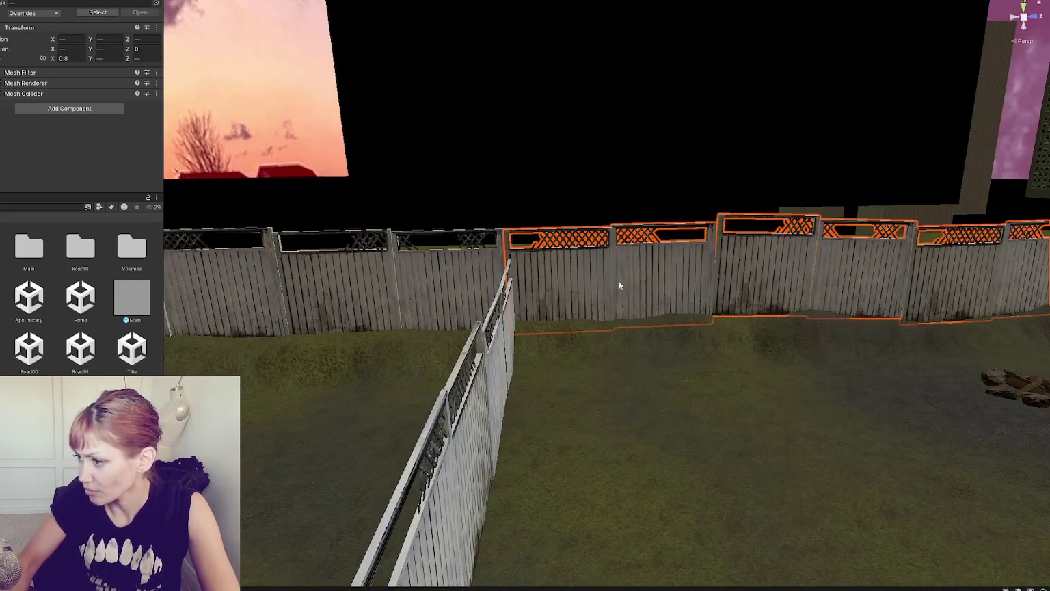
pyautogui.click(595, 282)
pyautogui.keyDown('shift'); pyautogui.click(712, 283); pyautogui.keyUp('shift')
pyautogui.keyDown('shift'); pyautogui.click(858, 280); pyautogui.keyUp('shift')
pyautogui.moveTo(859, 283); pyautogui.dragTo(860, 295)
# Step: Lower the two centre back fence panels down onto the grassy bank
pyautogui.click(855, 291)
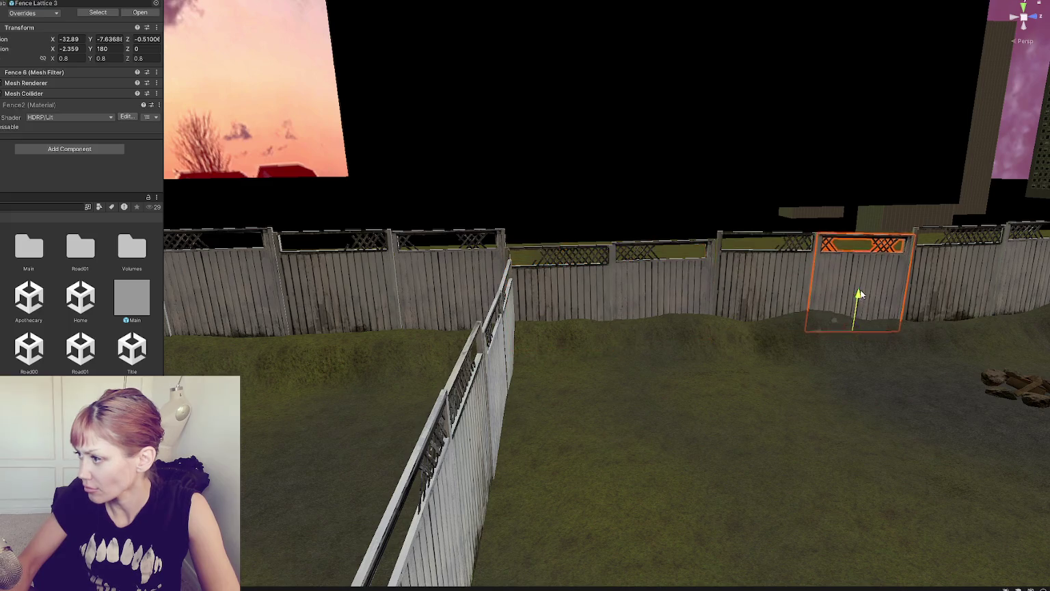
pyautogui.click(766, 305)
pyautogui.click(766, 305)
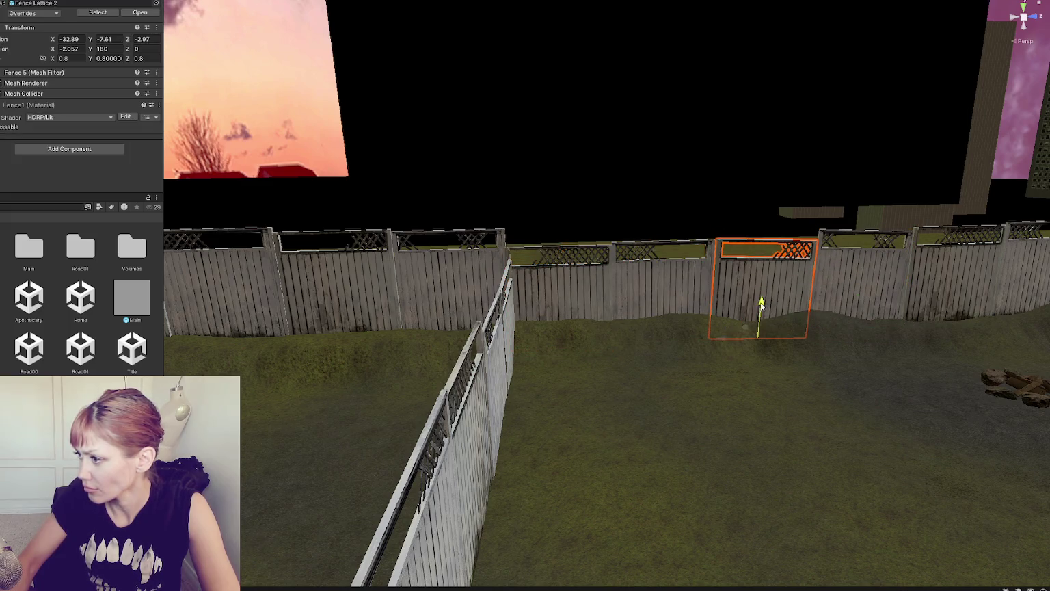
pyautogui.moveTo(767, 305); pyautogui.dragTo(826, 281)
pyautogui.click(635, 280)
pyautogui.keyDown('shift'); pyautogui.click(685, 277); pyautogui.keyUp('shift')
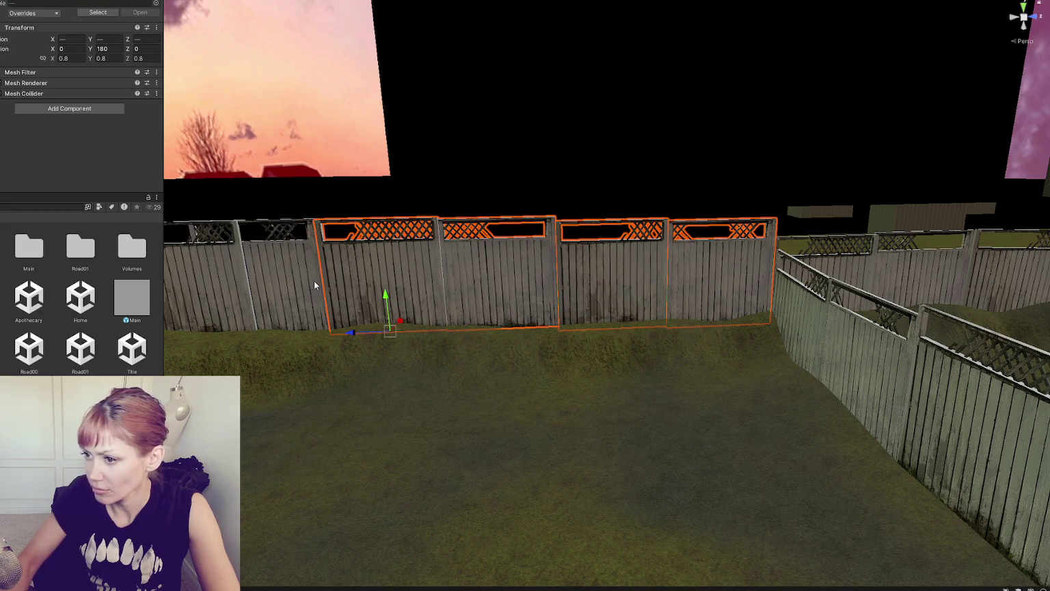
pyautogui.moveTo(268, 297); pyautogui.dragTo(269, 327)
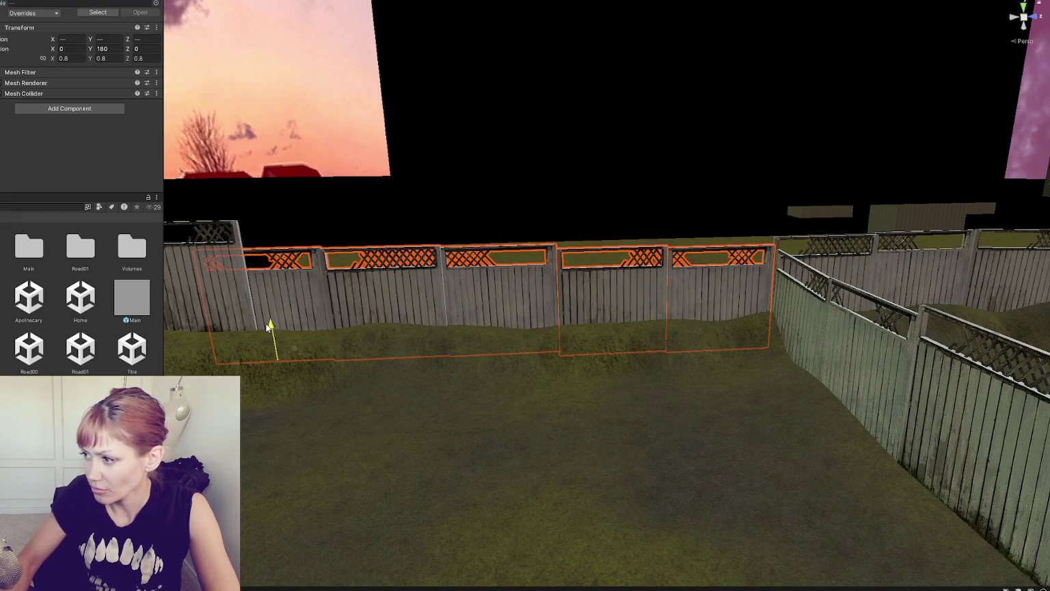
# Step: Select the left fence panel, then reselect the Terrain and choose Paint Terrain to resume sculpting
pyautogui.click(241, 308)
pyautogui.click(273, 305)
pyautogui.click(275, 305)
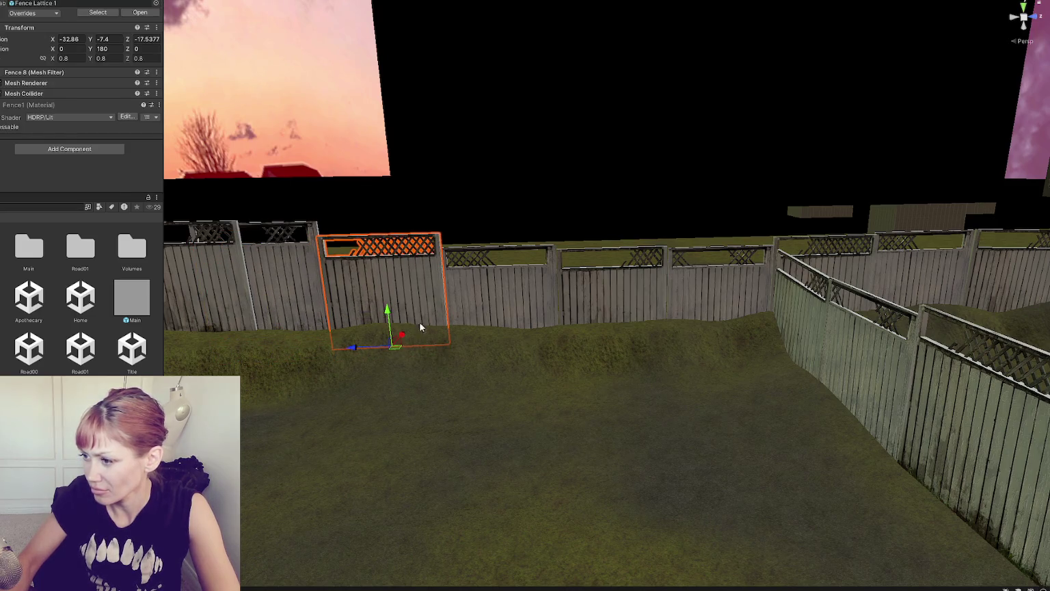
pyautogui.click(420, 327)
pyautogui.click(52, 61)
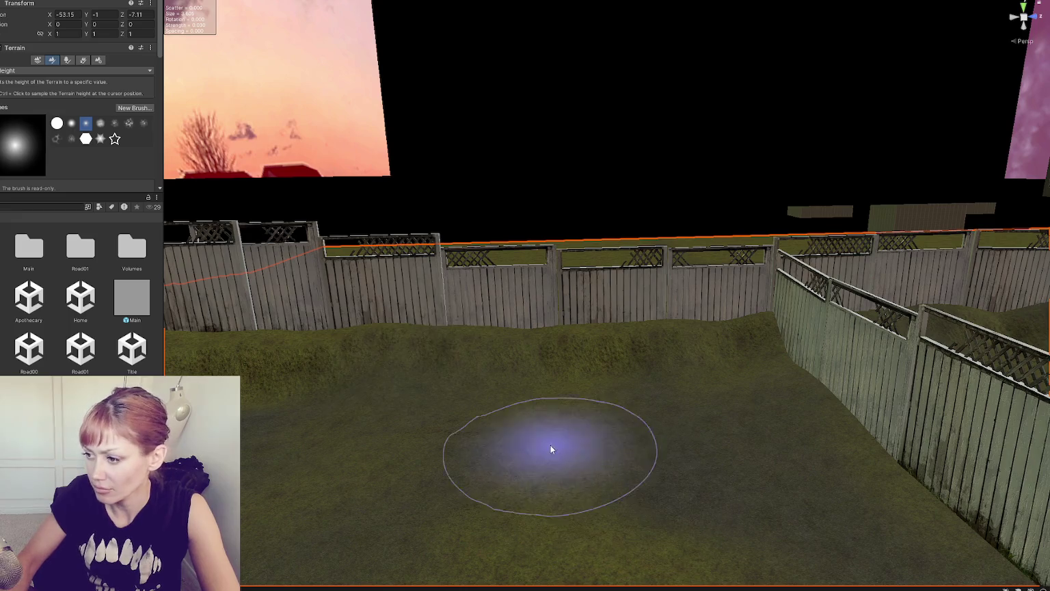
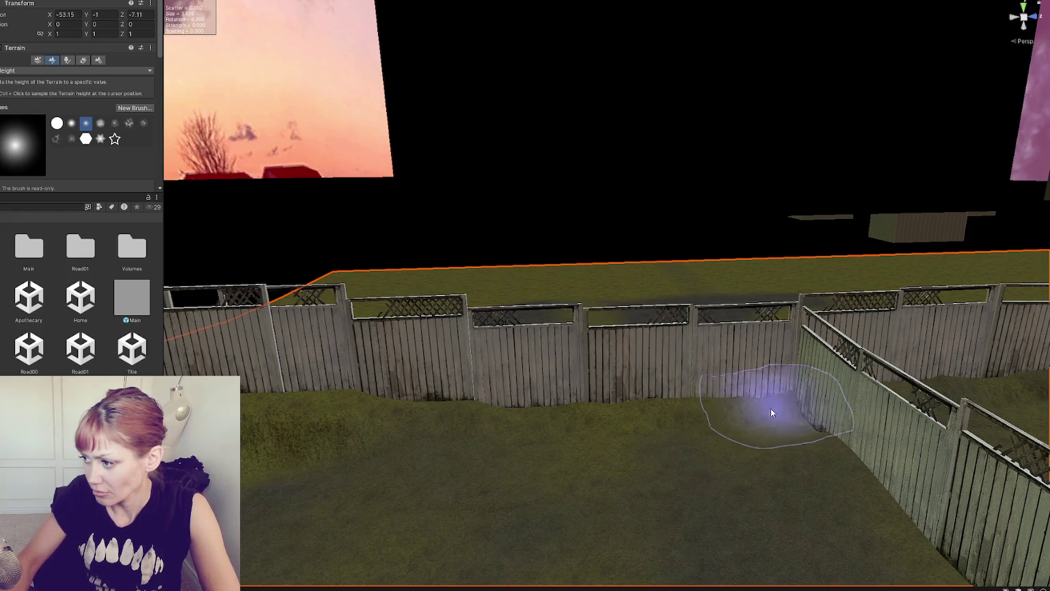
# Step: Level the lawn along the angled fence and brick wall with the Set Height brush
pyautogui.moveTo(872, 490)
pyautogui.mouseDown()
pyautogui.moveTo(715, 394)
pyautogui.moveTo(300, 354)
pyautogui.moveTo(386, 367)
pyautogui.mouseUp()
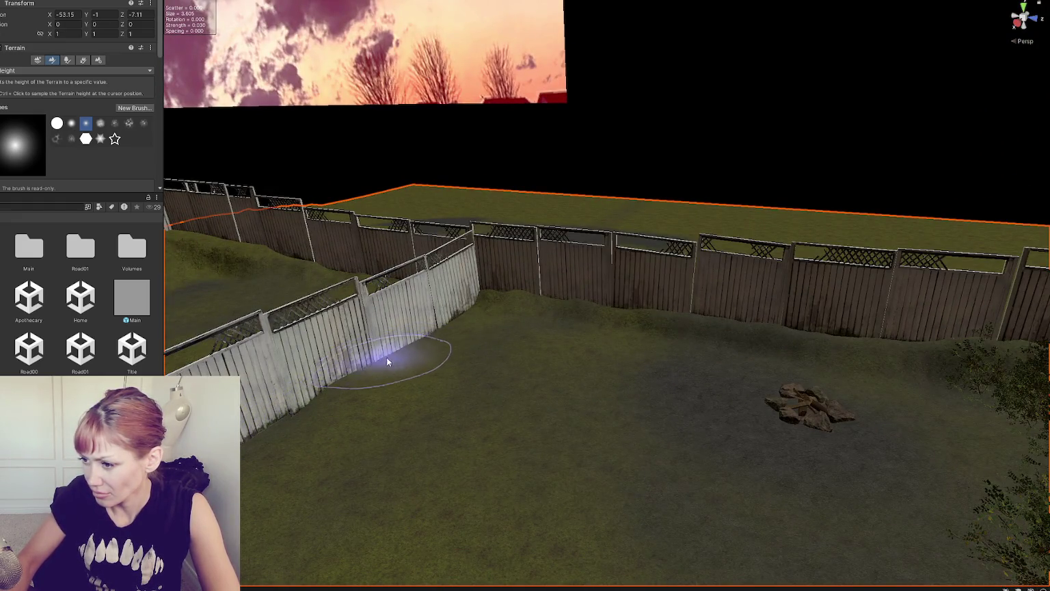
pyautogui.moveTo(262, 433); pyautogui.dragTo(394, 409)
pyautogui.moveTo(428, 440)
pyautogui.mouseDown()
pyautogui.moveTo(444, 416)
pyautogui.moveTo(469, 433)
pyautogui.mouseUp()
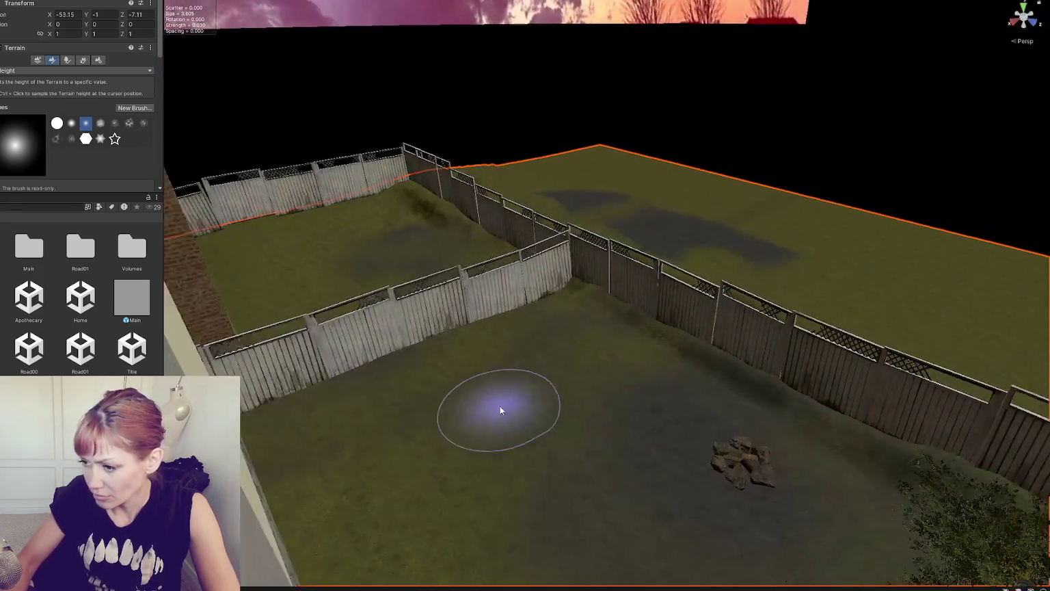
pyautogui.moveTo(500, 410)
pyautogui.mouseDown()
pyautogui.moveTo(410, 416)
pyautogui.moveTo(258, 351)
pyautogui.mouseUp()
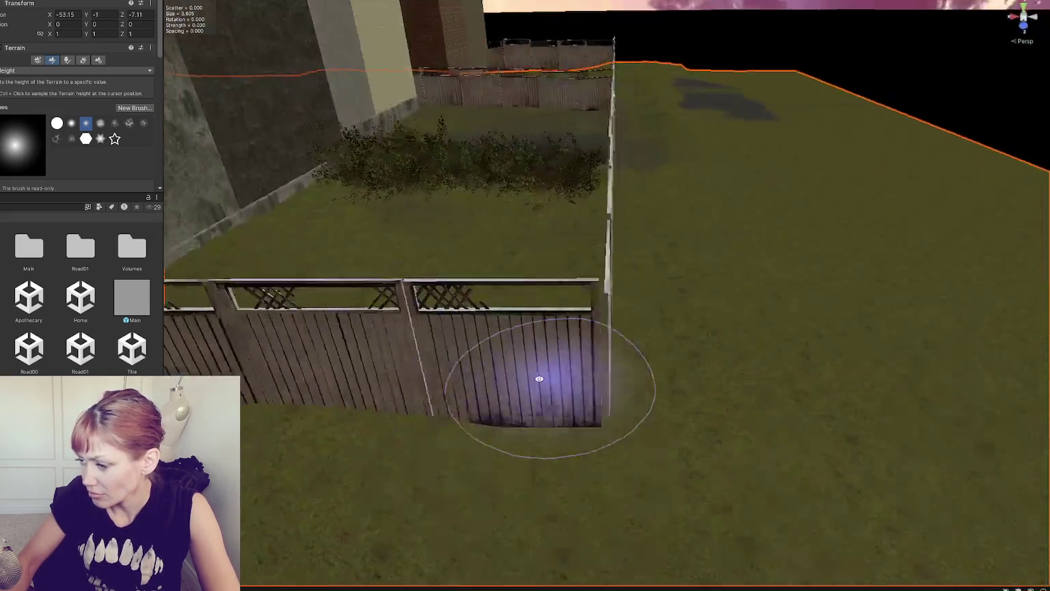
pyautogui.moveTo(540, 378)
pyautogui.mouseDown()
pyautogui.moveTo(434, 340)
pyautogui.moveTo(504, 404)
pyautogui.moveTo(586, 415)
pyautogui.moveTo(633, 376)
pyautogui.mouseUp()
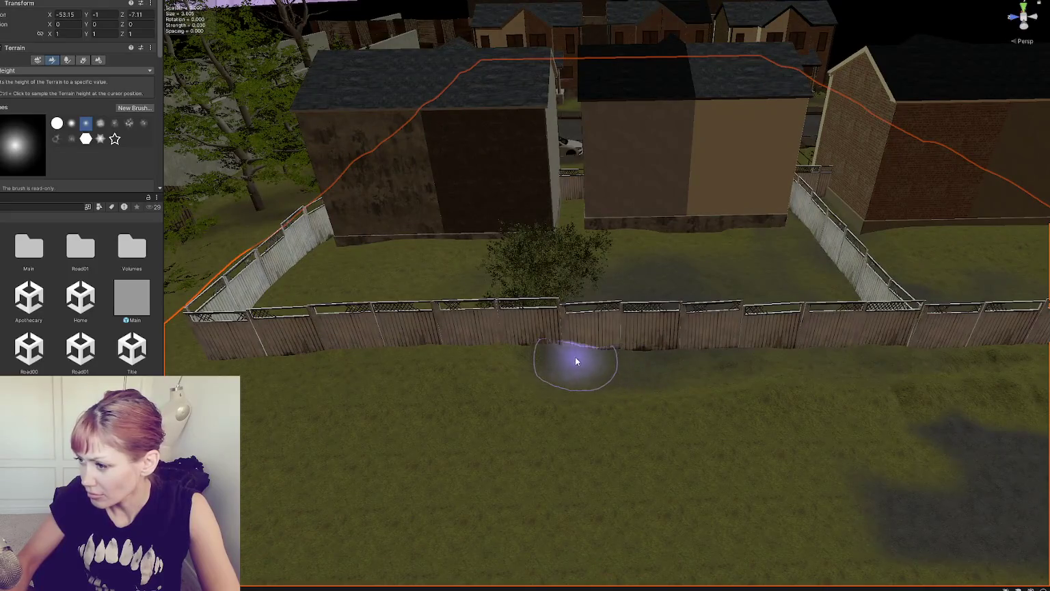
pyautogui.scroll(2, 692, 358)
pyautogui.moveTo(763, 383); pyautogui.dragTo(670, 369)
pyautogui.moveTo(811, 367)
pyautogui.mouseDown()
pyautogui.moveTo(767, 395)
pyautogui.moveTo(527, 376)
pyautogui.moveTo(415, 425)
pyautogui.moveTo(582, 313)
pyautogui.moveTo(515, 345)
pyautogui.mouseUp()
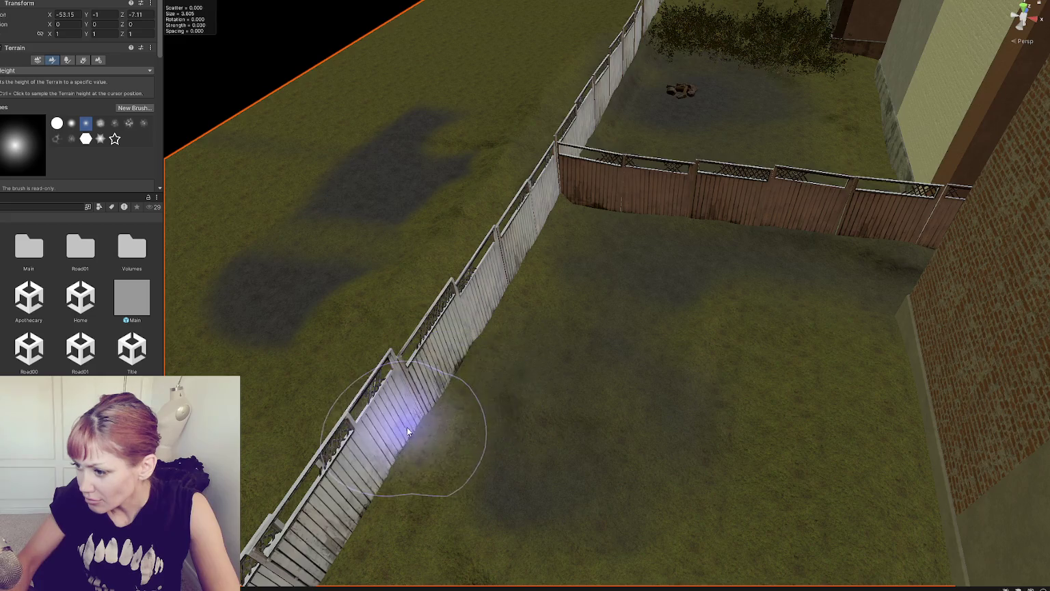
pyautogui.moveTo(498, 442)
pyautogui.mouseDown()
pyautogui.moveTo(540, 376)
pyautogui.moveTo(527, 350)
pyautogui.mouseUp()
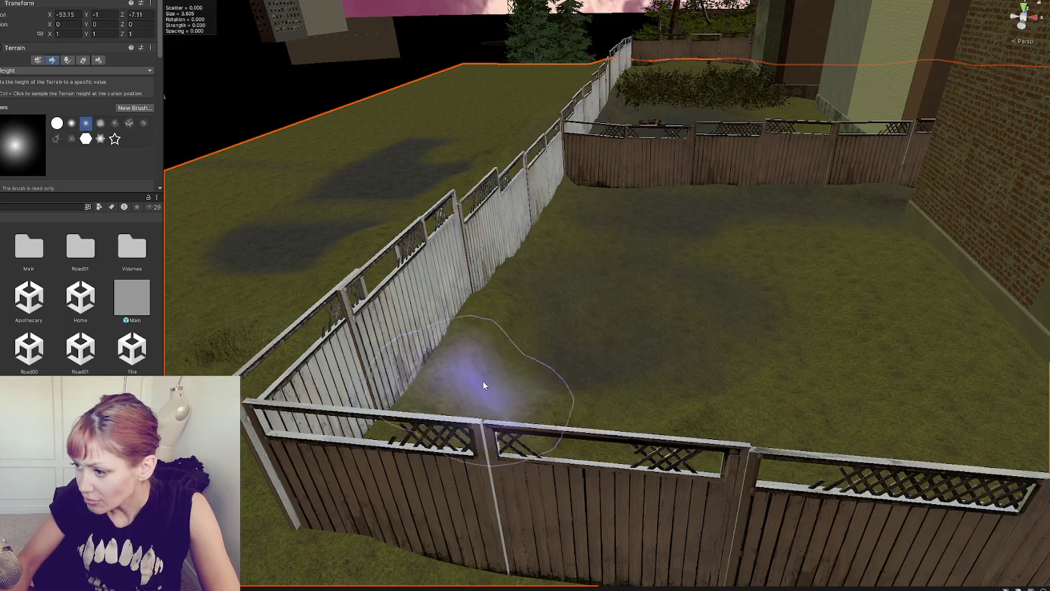
pyautogui.moveTo(724, 421)
pyautogui.mouseDown()
pyautogui.moveTo(756, 382)
pyautogui.moveTo(750, 404)
pyautogui.moveTo(756, 389)
pyautogui.moveTo(929, 376)
pyautogui.mouseUp()
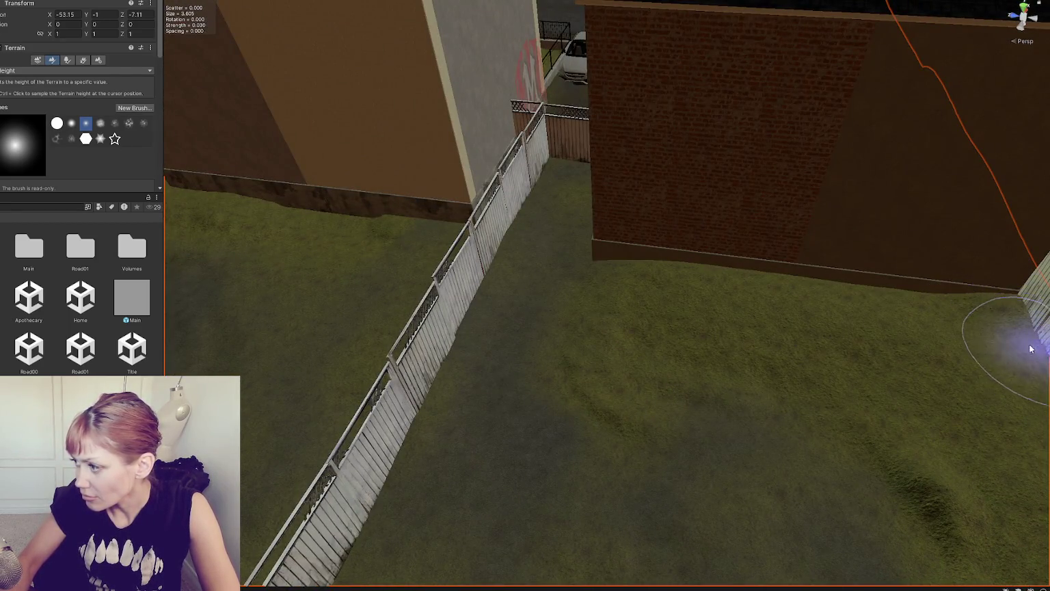
# Step: Review the yard from an oblique view, then open the Title scene from the Project window
pyautogui.scroll(-2, 1011, 349)
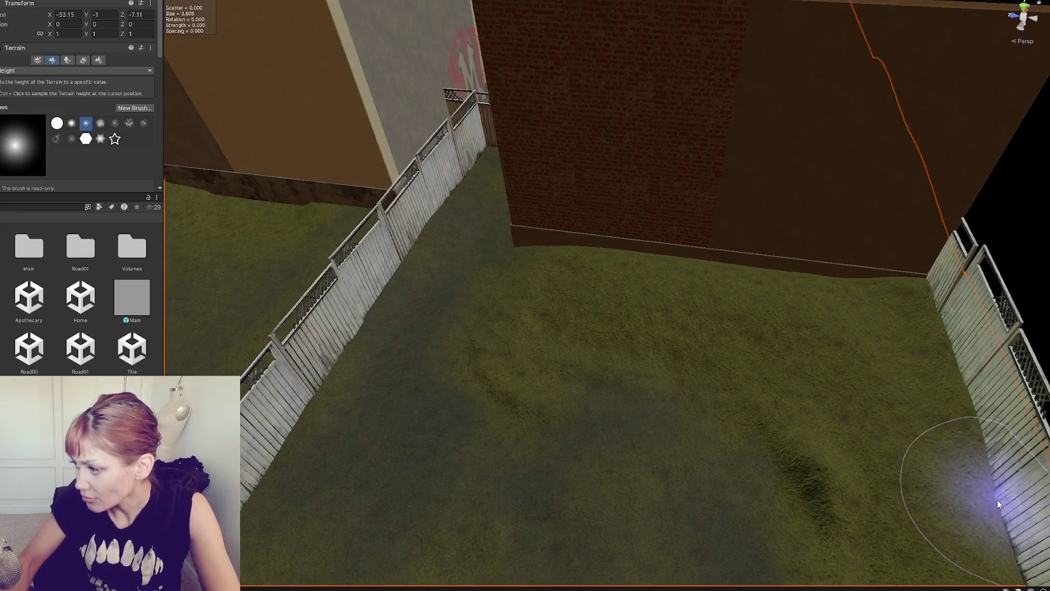
pyautogui.scroll(-2, 997, 498)
pyautogui.scroll(-3, 903, 426)
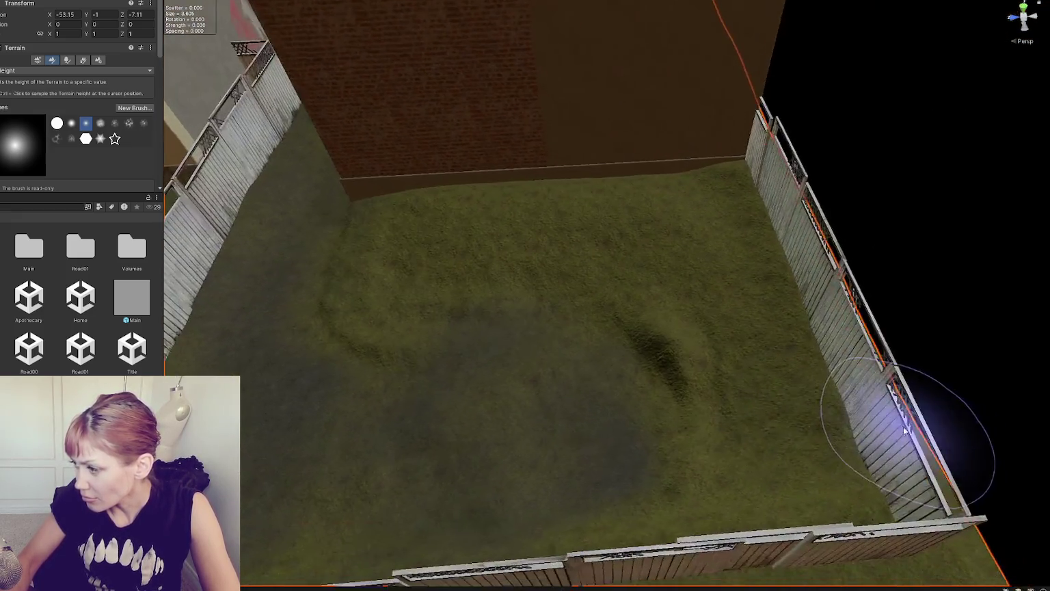
pyautogui.scroll(5, 900, 465)
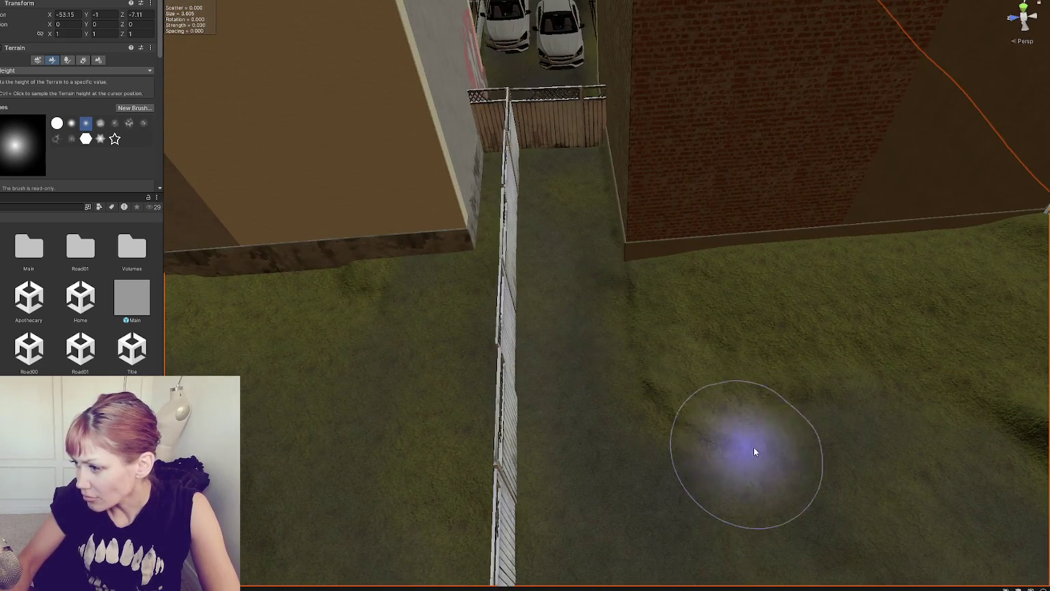
pyautogui.moveTo(677, 415)
pyautogui.mouseDown()
pyautogui.moveTo(664, 298)
pyautogui.moveTo(678, 274)
pyautogui.moveTo(704, 264)
pyautogui.moveTo(809, 264)
pyautogui.moveTo(856, 246)
pyautogui.moveTo(738, 217)
pyautogui.moveTo(947, 208)
pyautogui.moveTo(507, 252)
pyautogui.mouseUp()
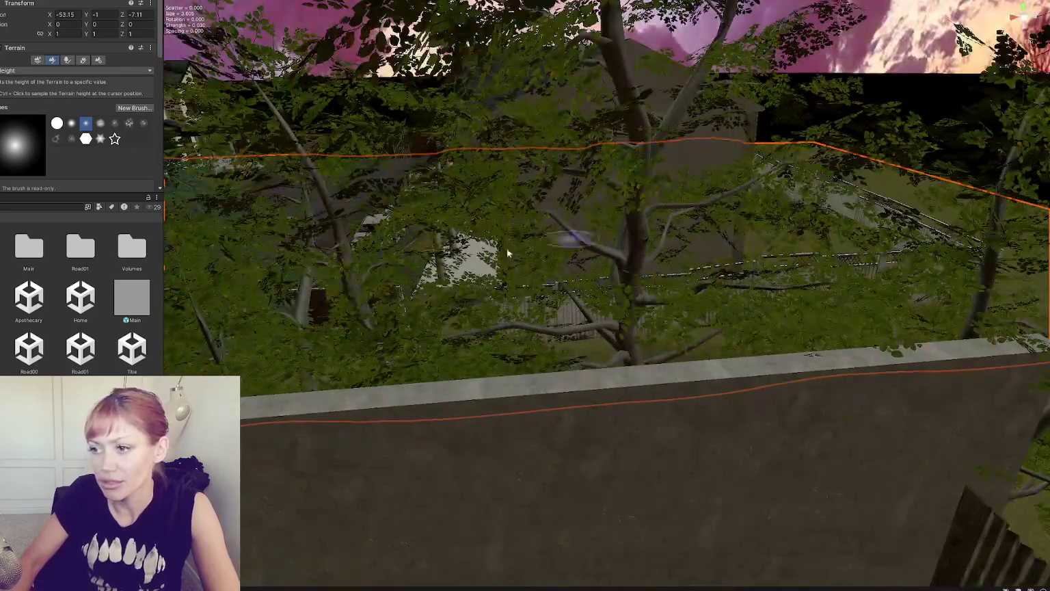
pyautogui.doubleClick(134, 350)
# Step: Save the modified scene and launch the game in DEV MODE
pyautogui.click(425, 285)
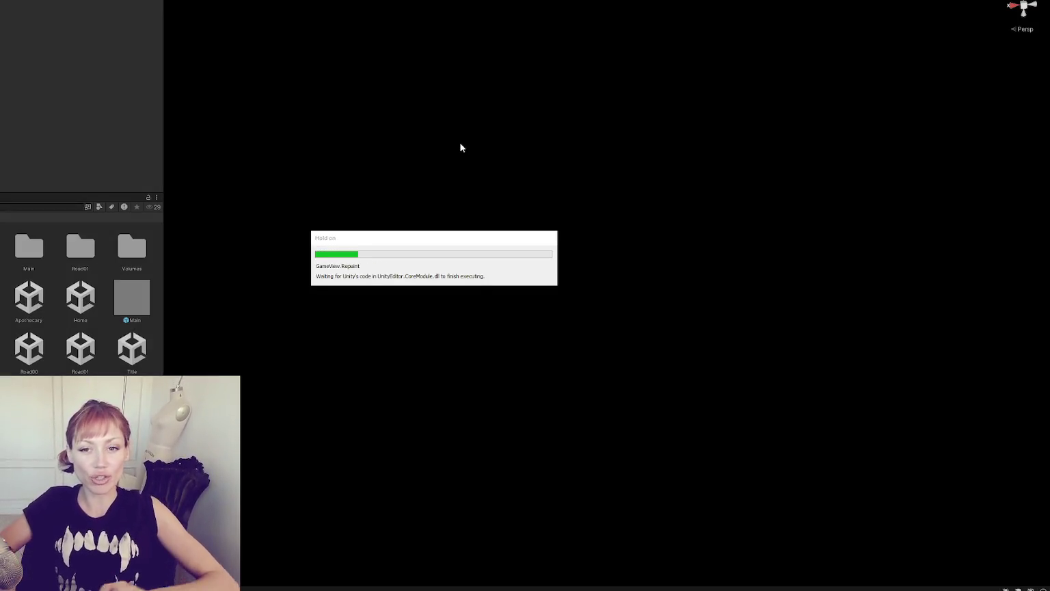
pyautogui.click(573, 344)
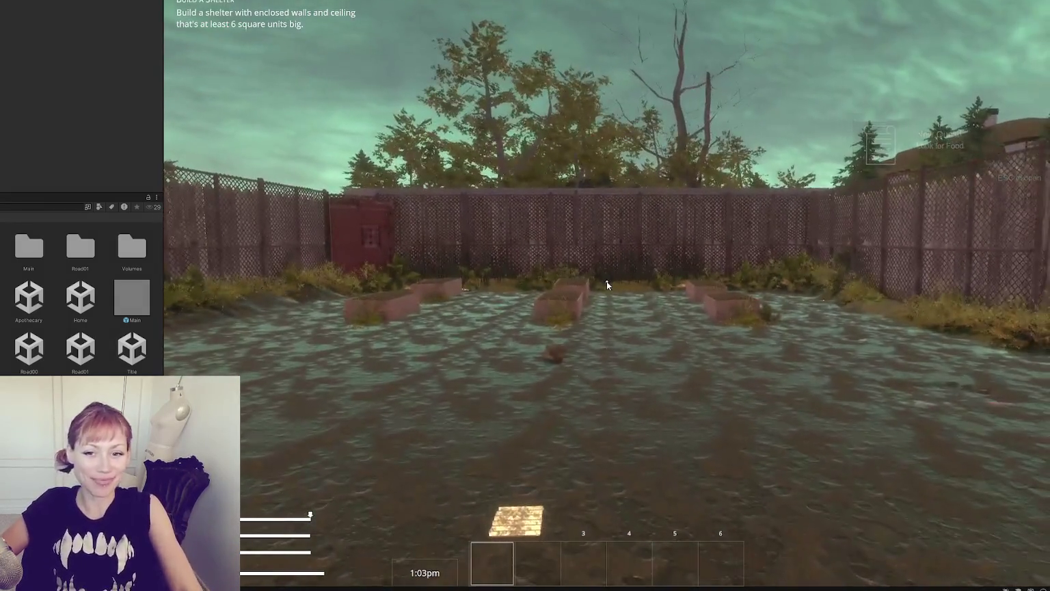
# Step: Check the pause menu, then walk through the red door onto the street level
pyautogui.press('Escape')
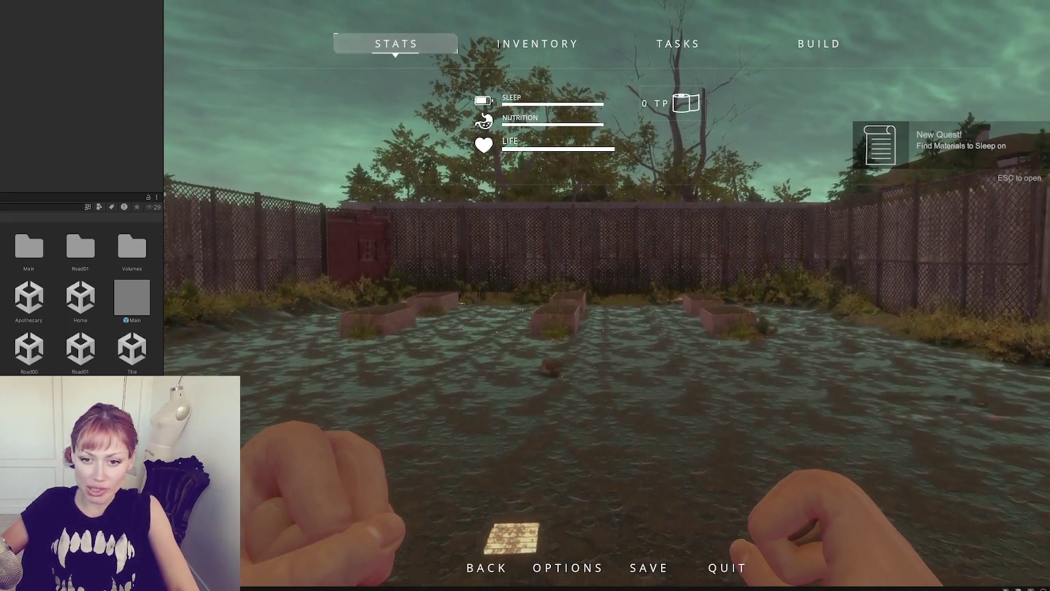
pyautogui.press('Escape')
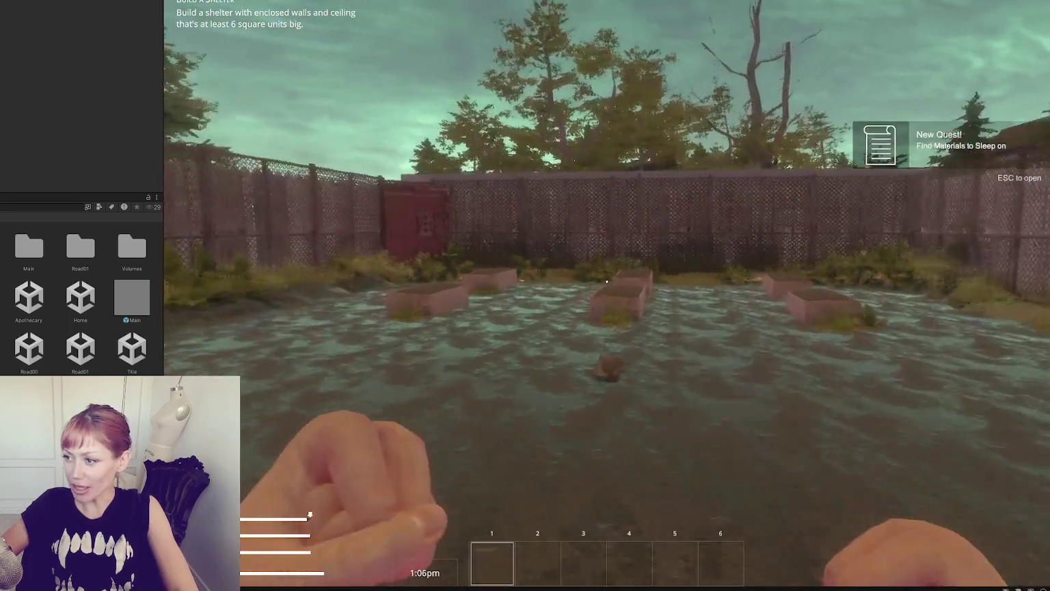
pyautogui.press('w')
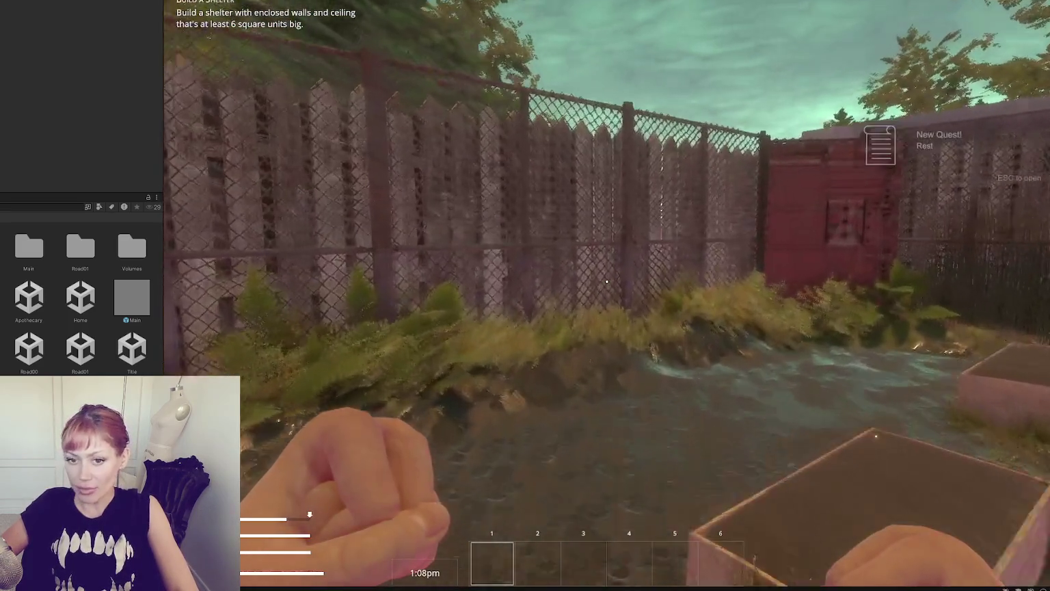
pyautogui.press('w')
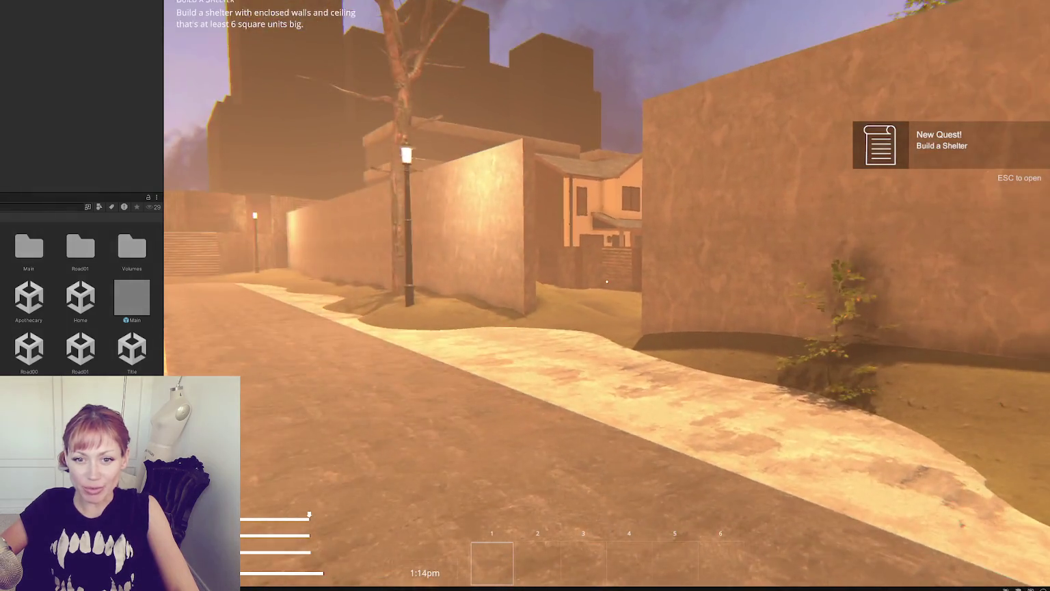
pyautogui.press('w')
pyautogui.press('w')
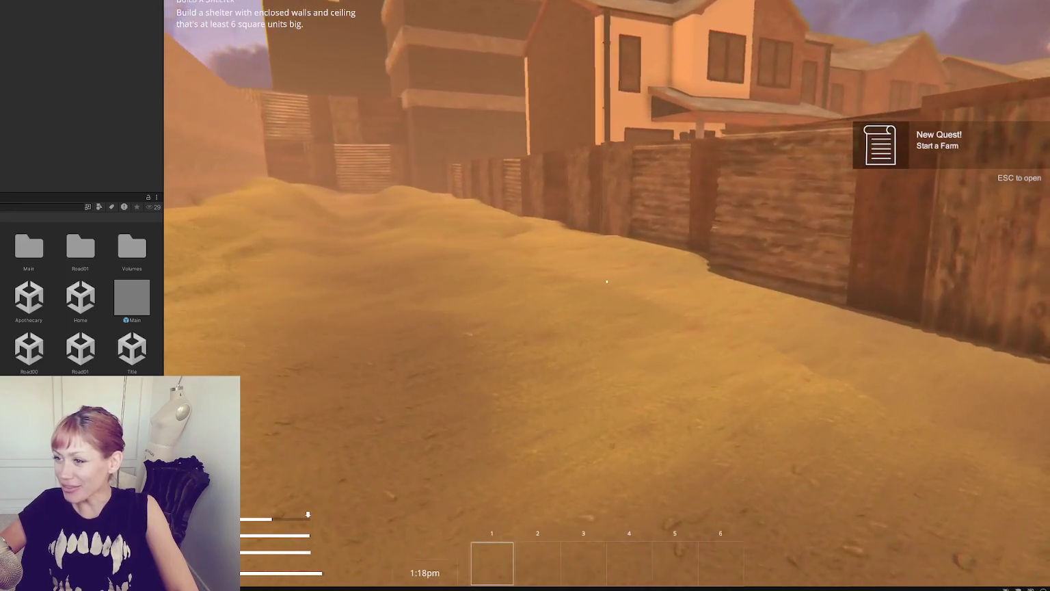
# Step: Walk the alley and leafy yard, pushing into bushes to inspect the fence bases
pyautogui.press('w')
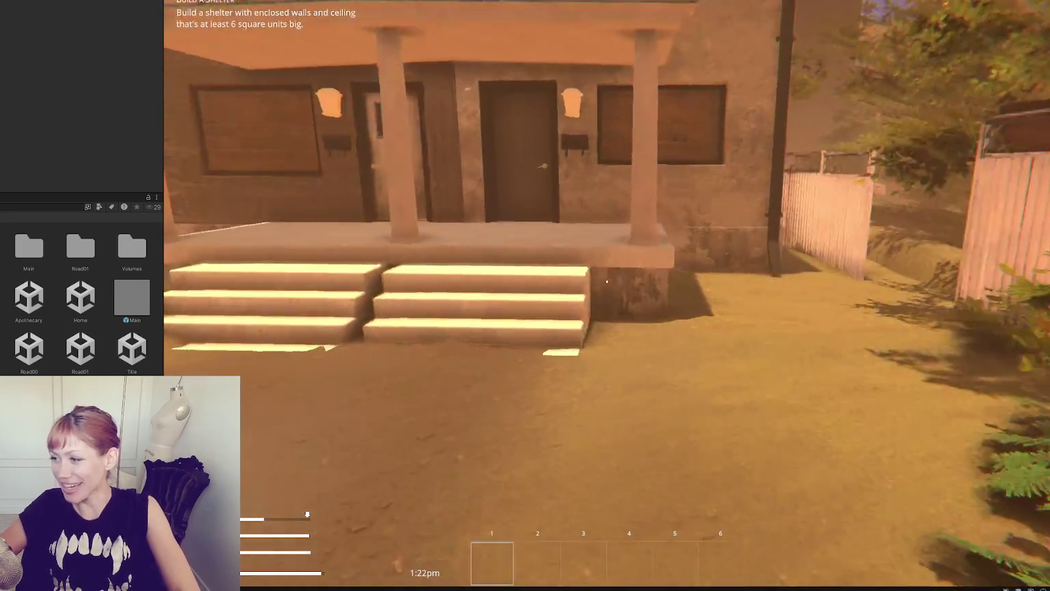
pyautogui.press('w')
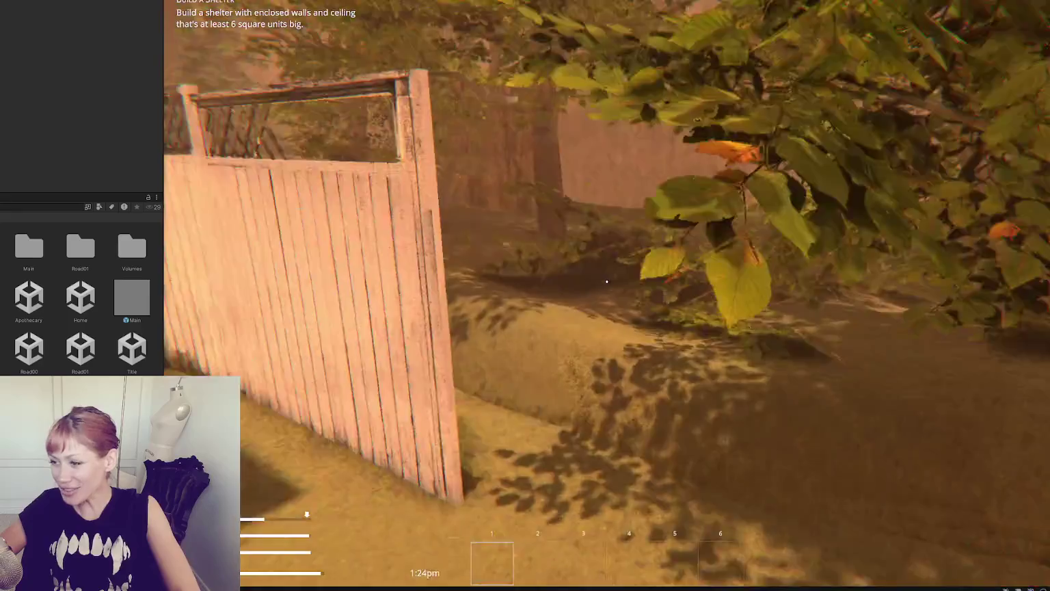
pyautogui.press('w')
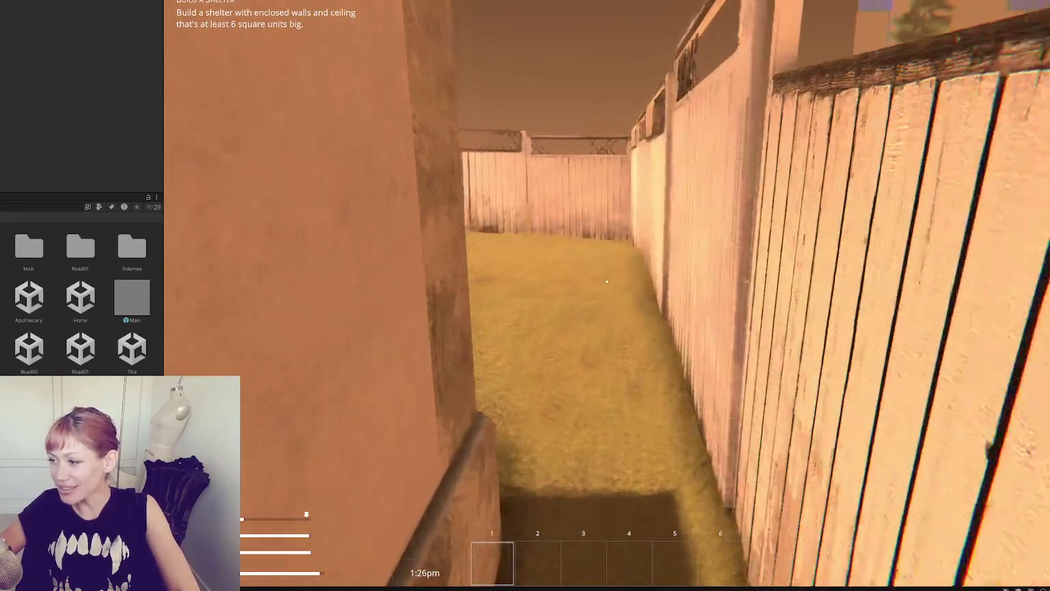
pyautogui.press('w')
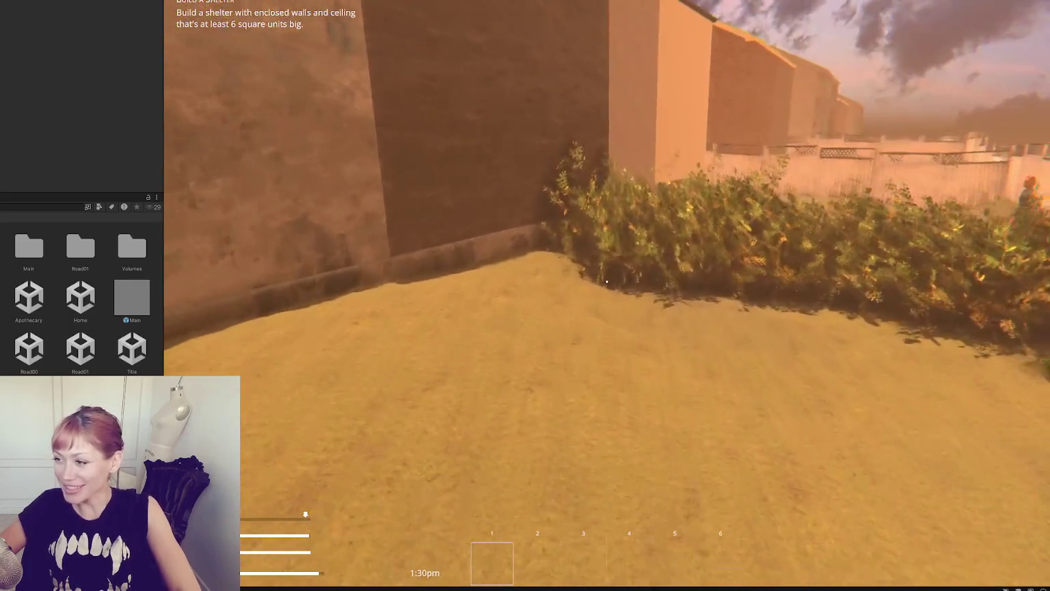
pyautogui.press('w')
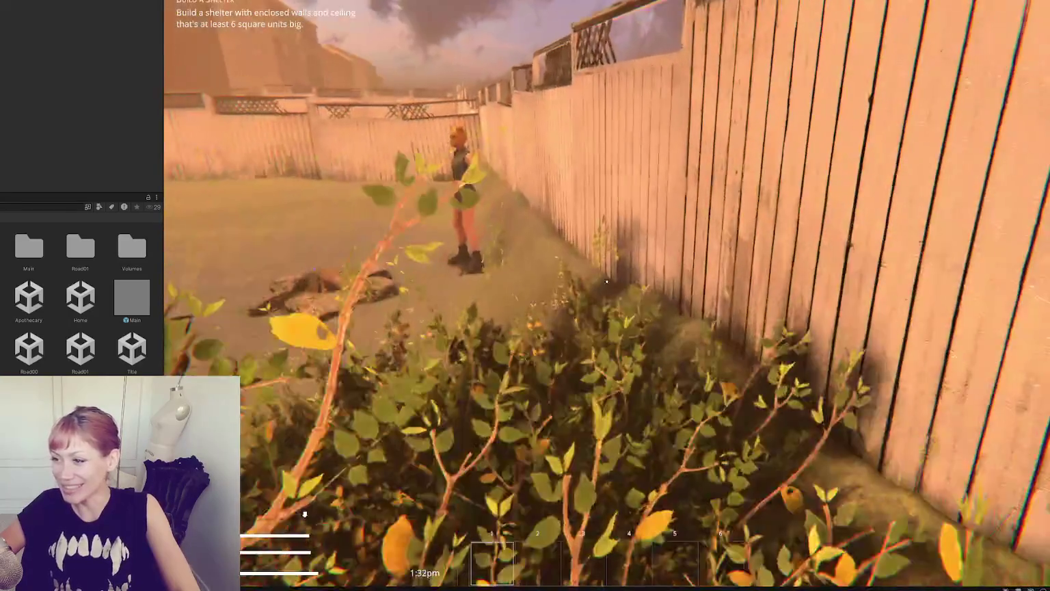
pyautogui.hotkey('shift', 'w')
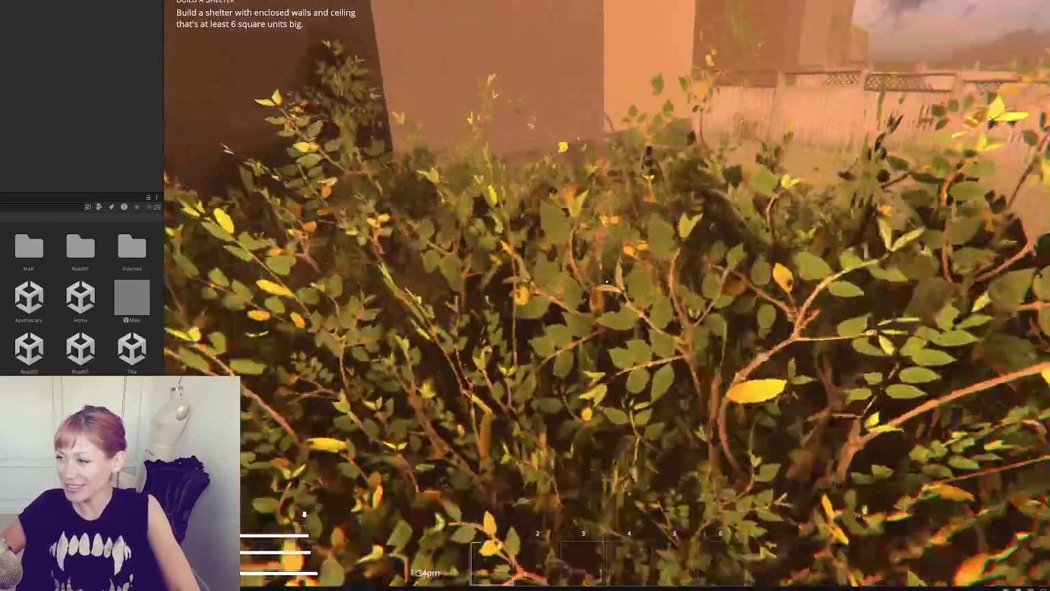
pyautogui.press('s')
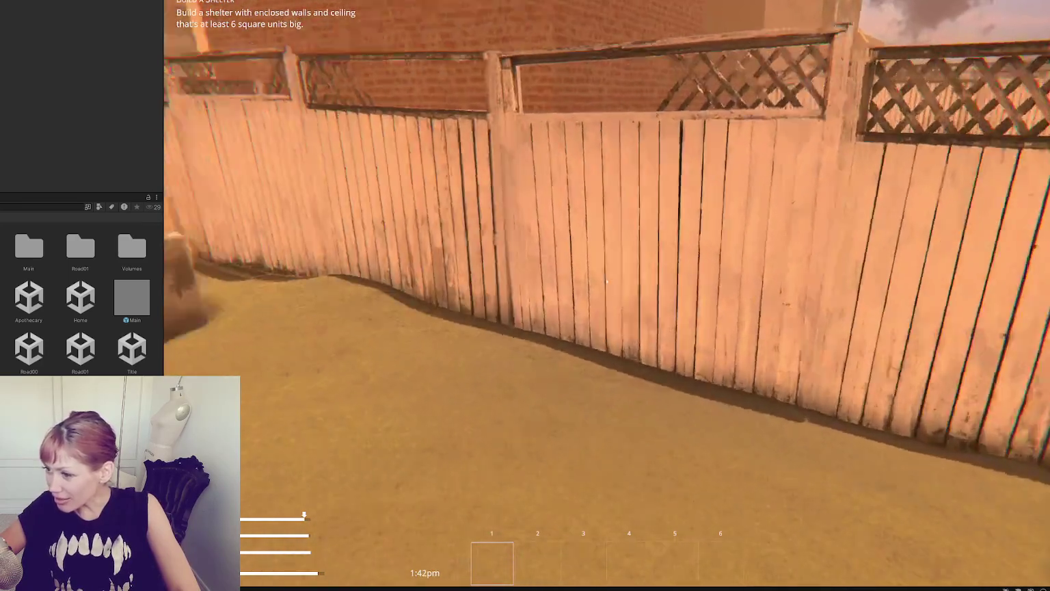
pyautogui.press('w')
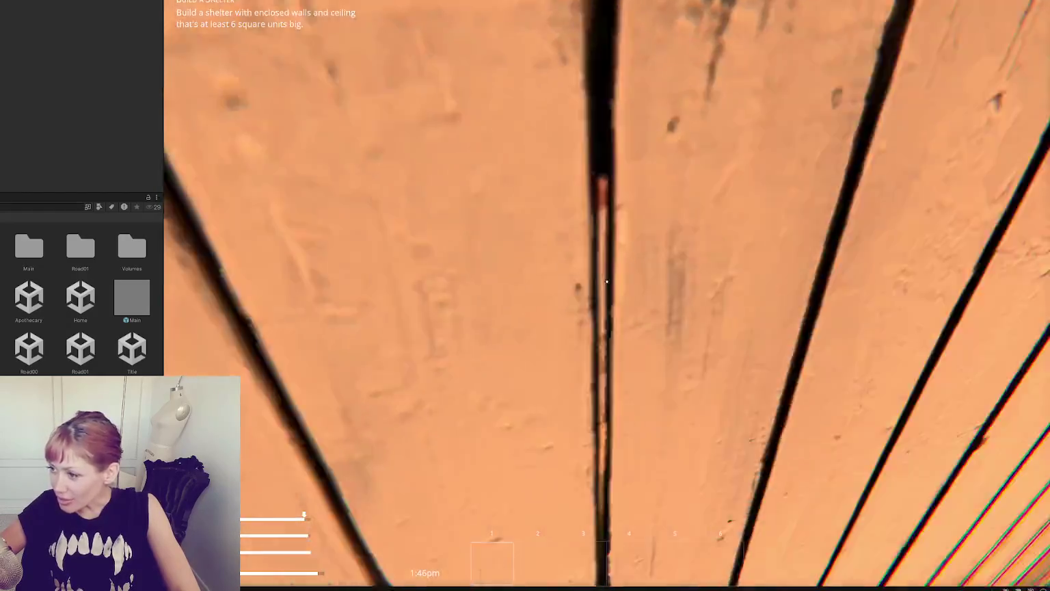
pyautogui.press('w')
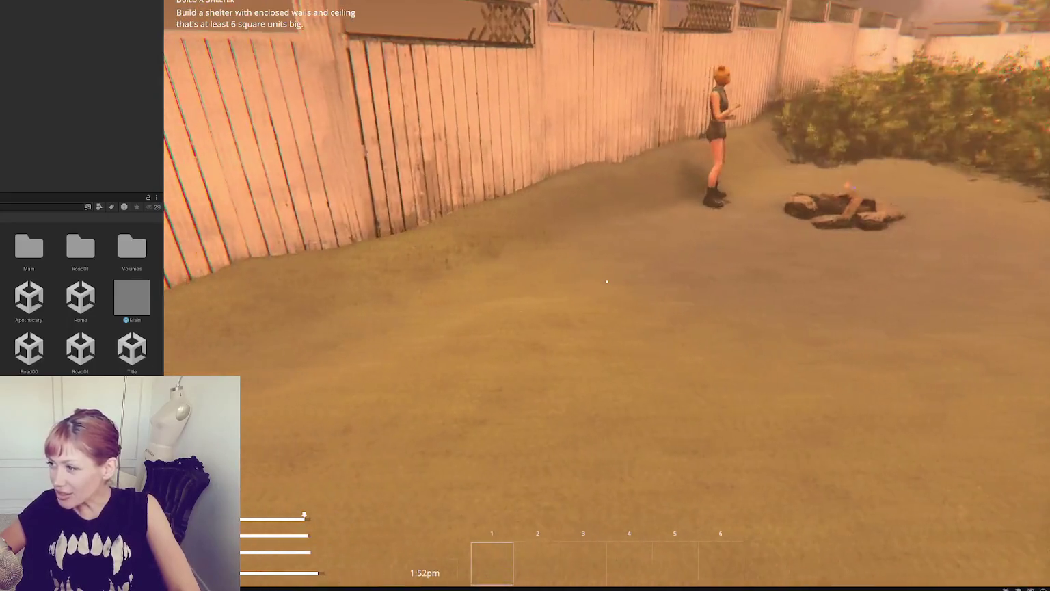
pyautogui.press('w')
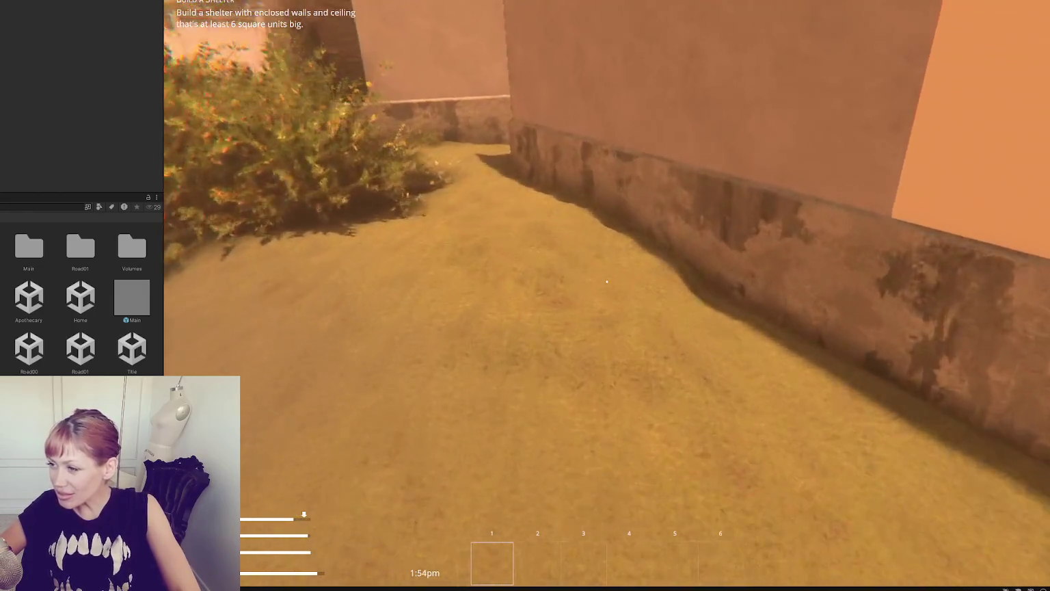
pyautogui.press('w')
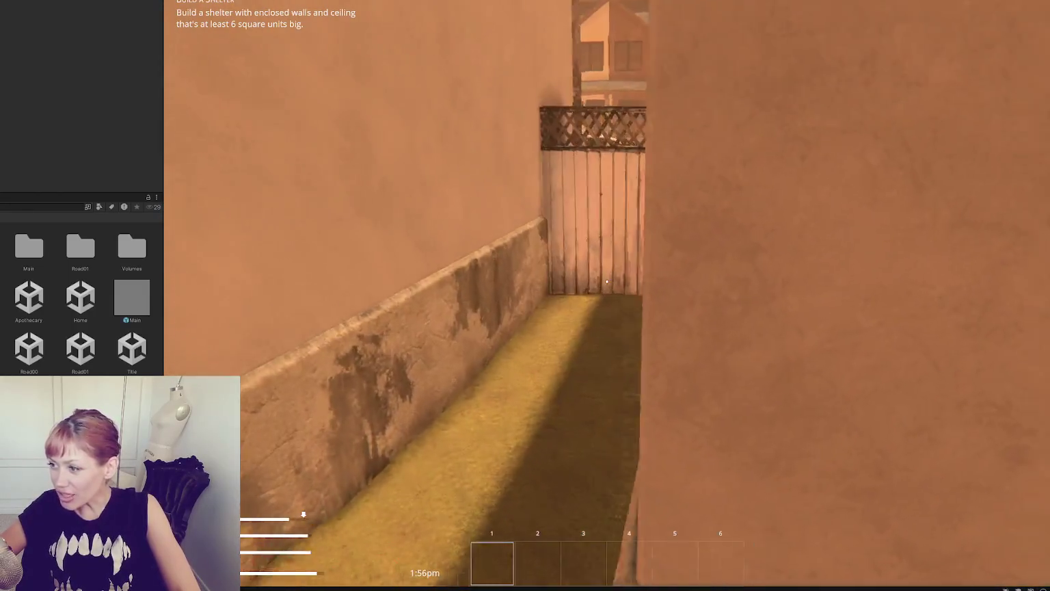
pyautogui.press('w')
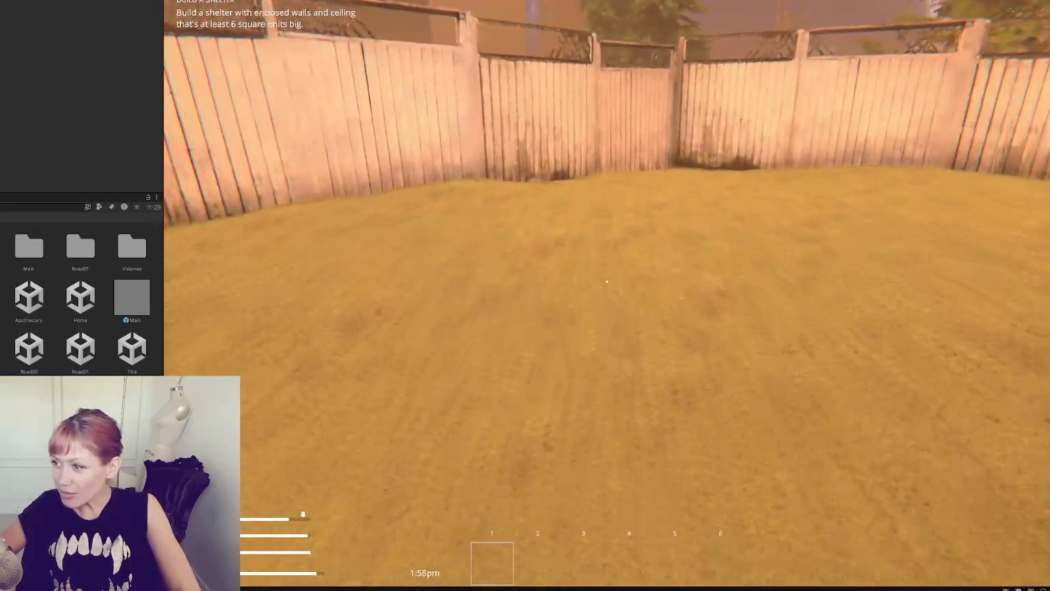
pyautogui.press('w')
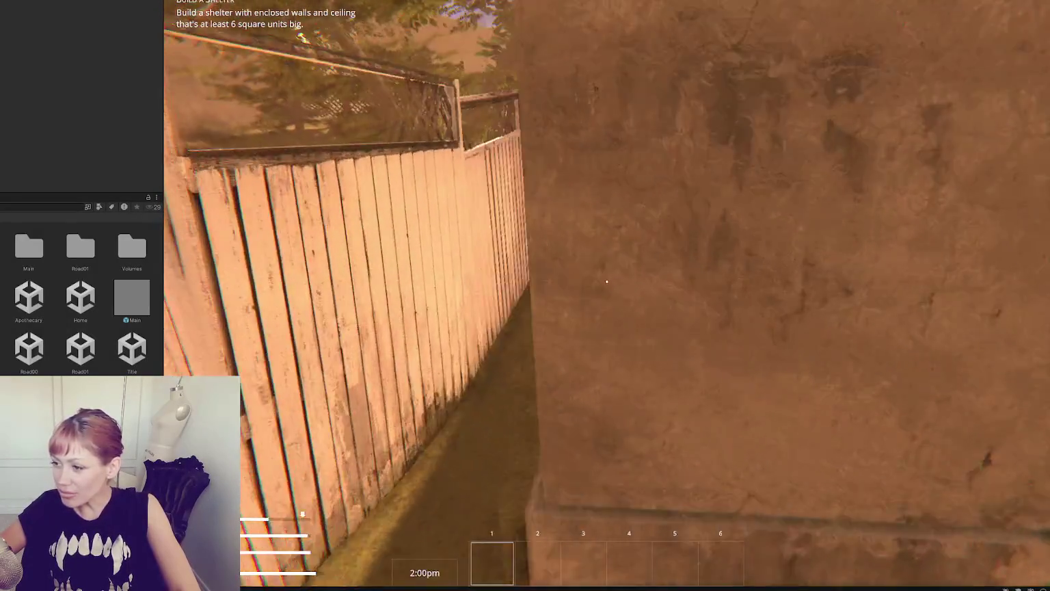
pyautogui.press('w')
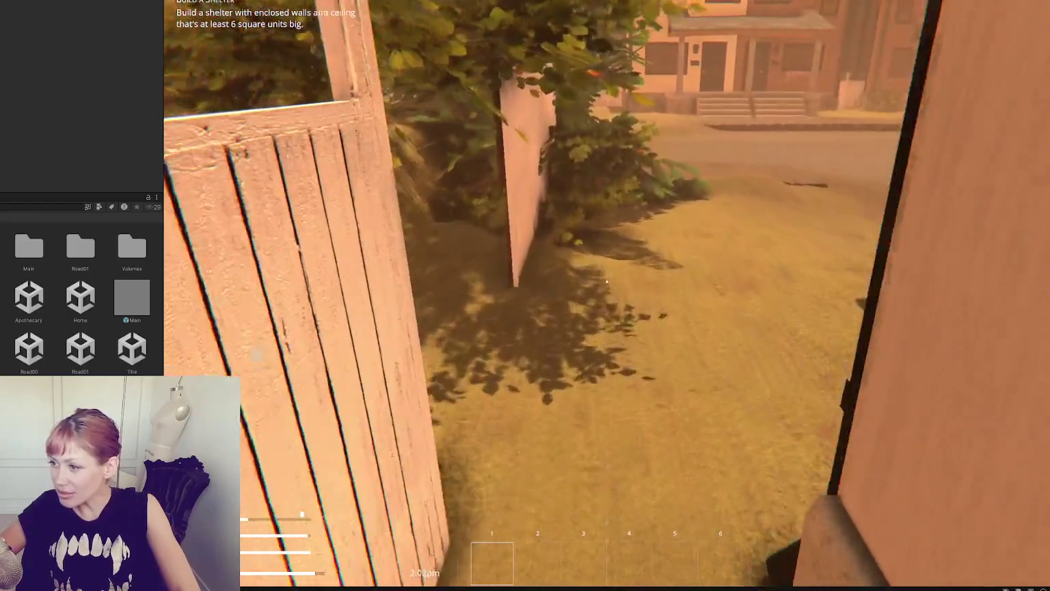
pyautogui.press('w')
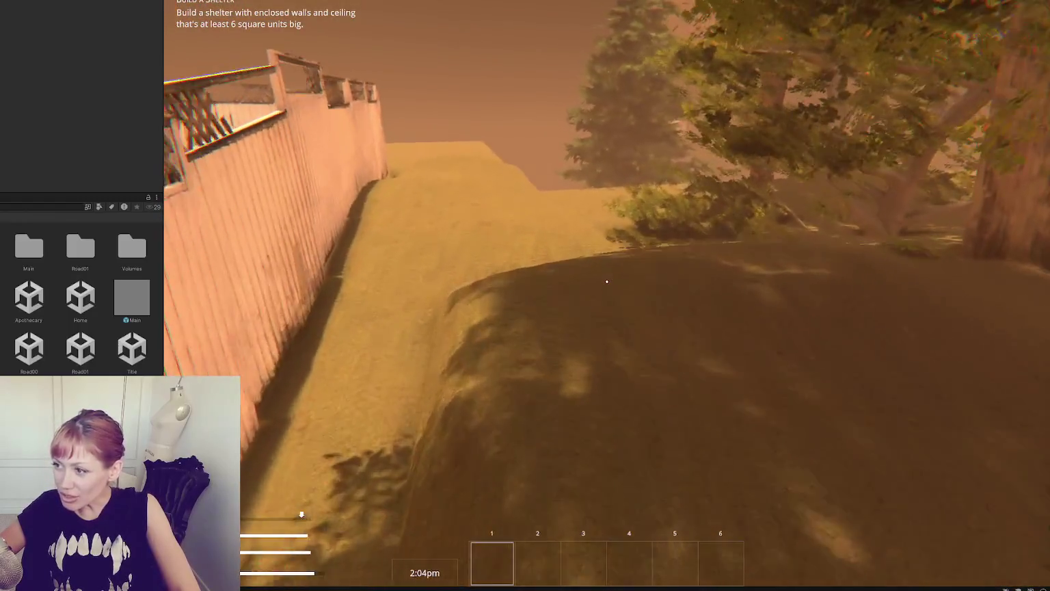
pyautogui.press('w')
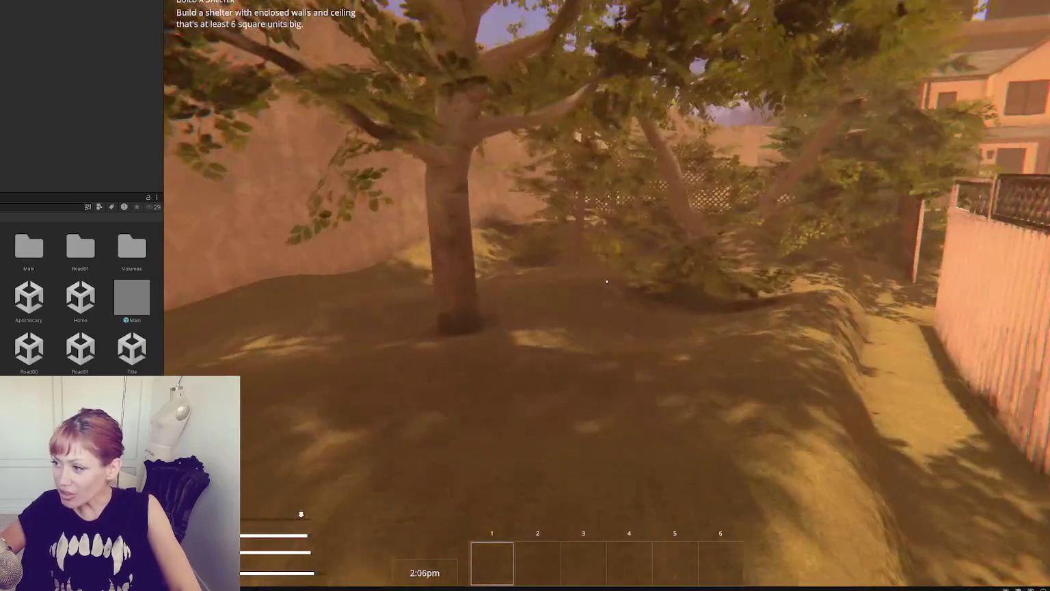
pyautogui.press('w')
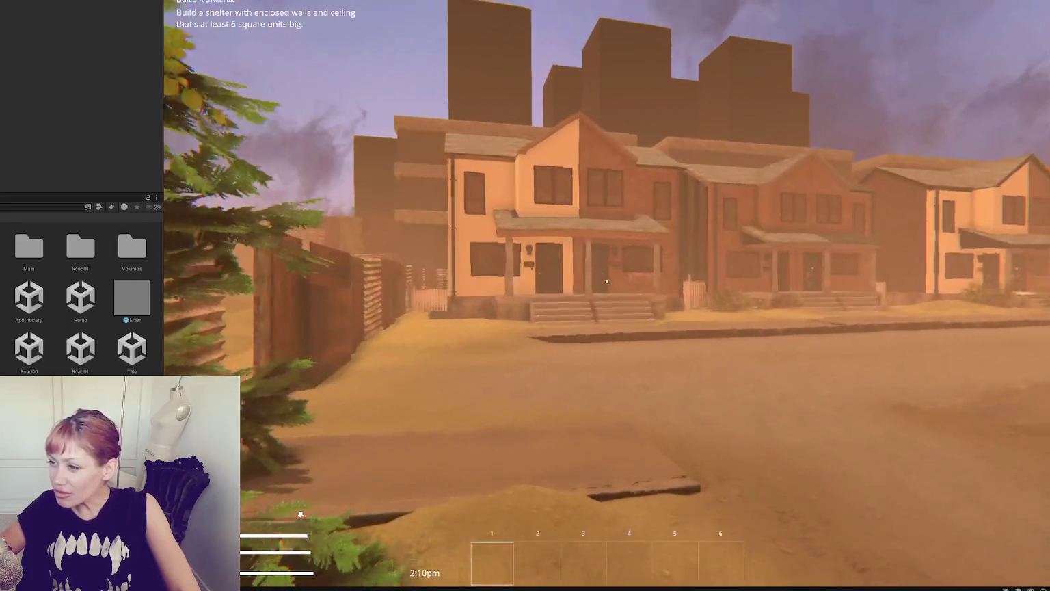
pyautogui.press('w')
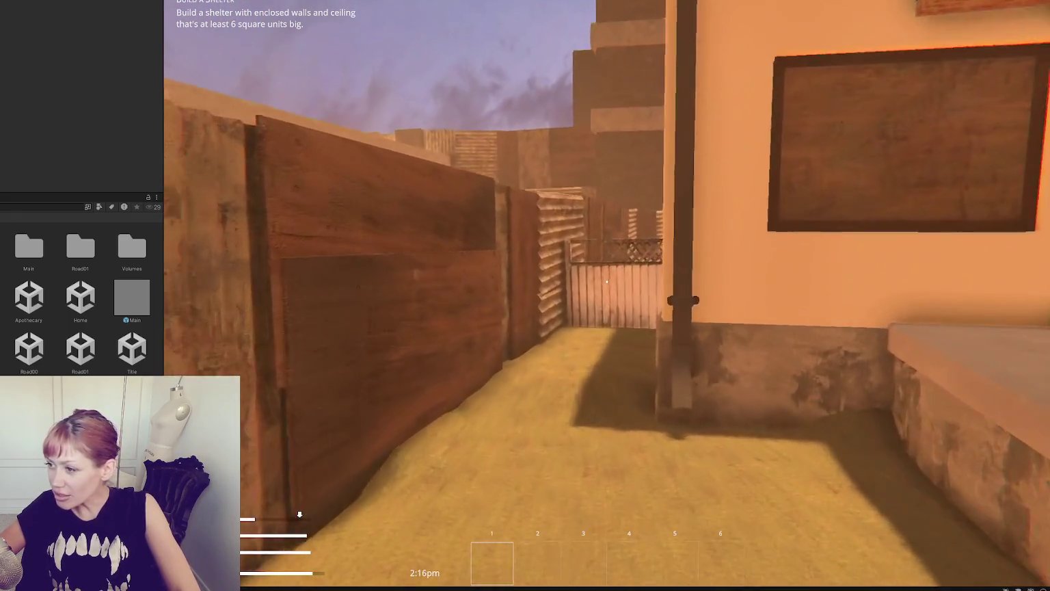
pyautogui.press('w')
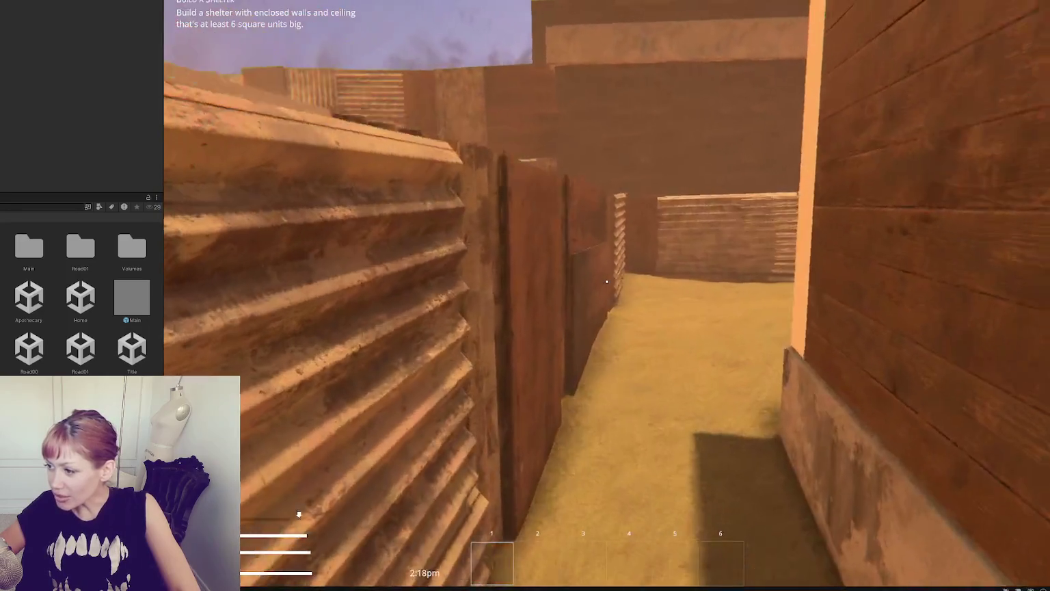
pyautogui.press('w')
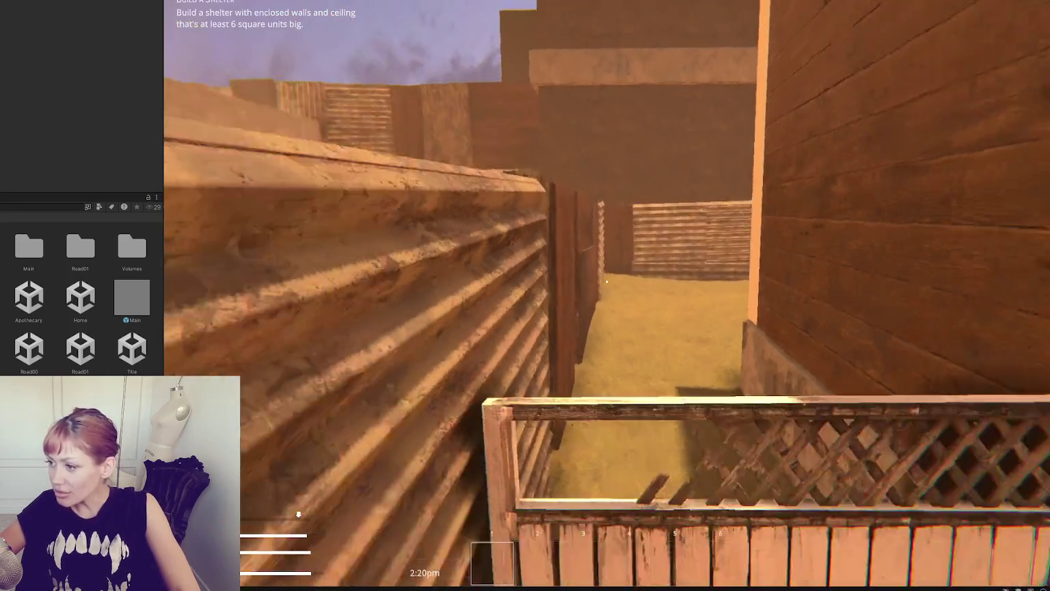
pyautogui.press('w')
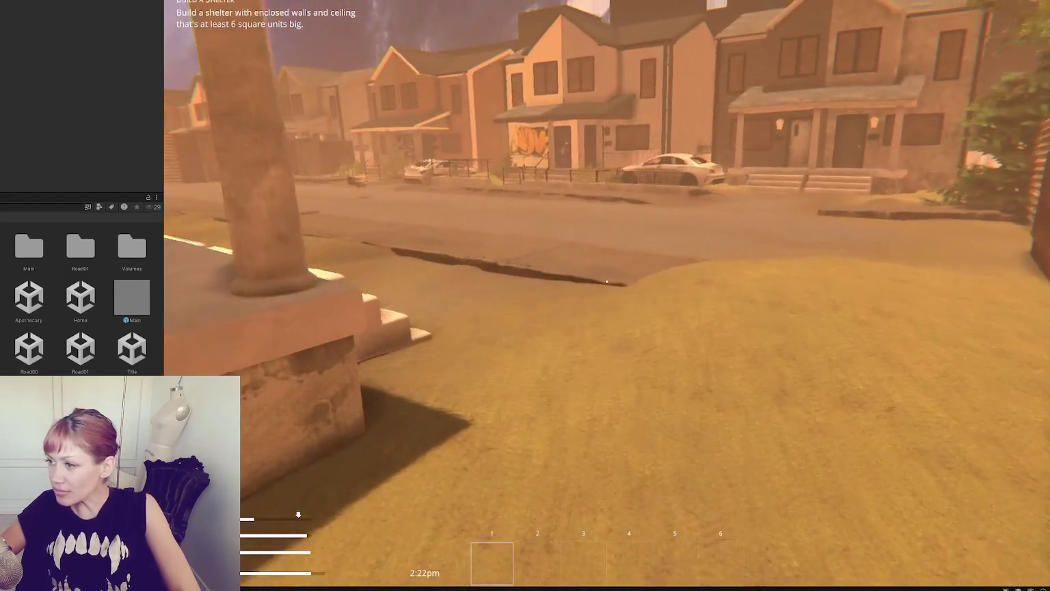
pyautogui.press('w')
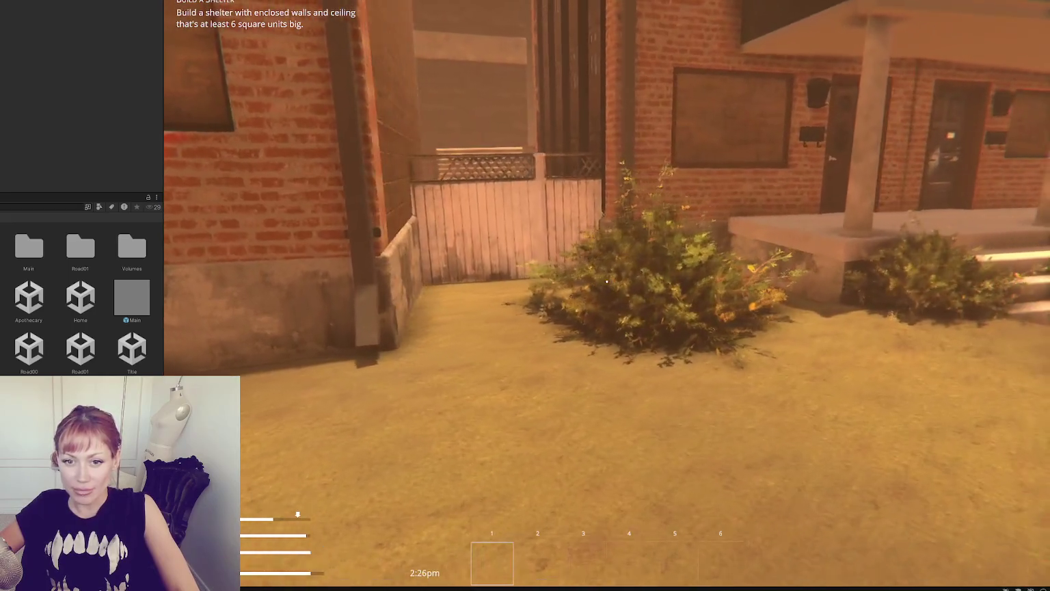
pyautogui.press('w')
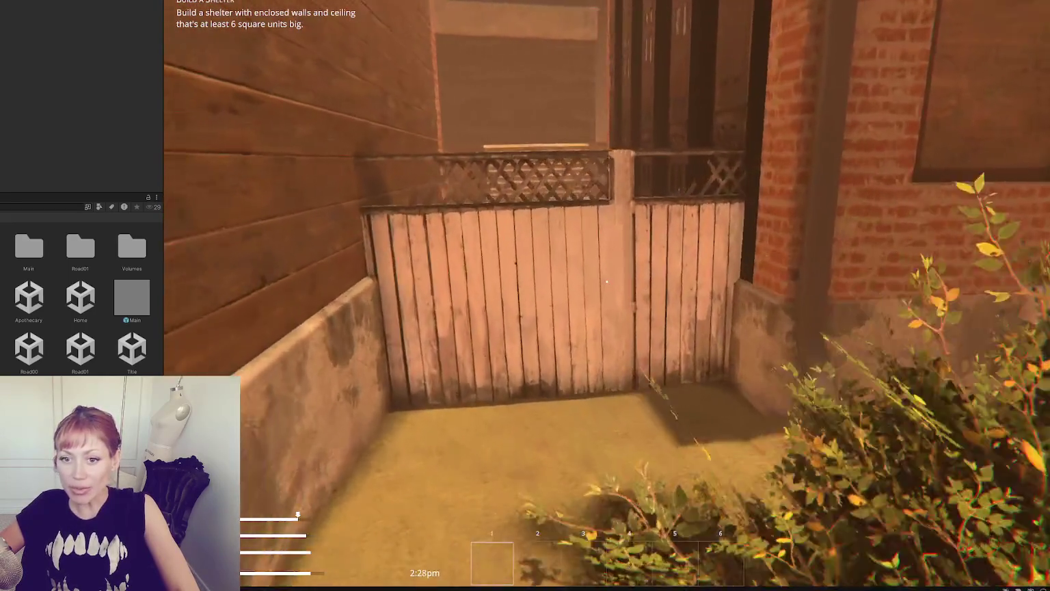
pyautogui.press('w')
pyautogui.press('s')
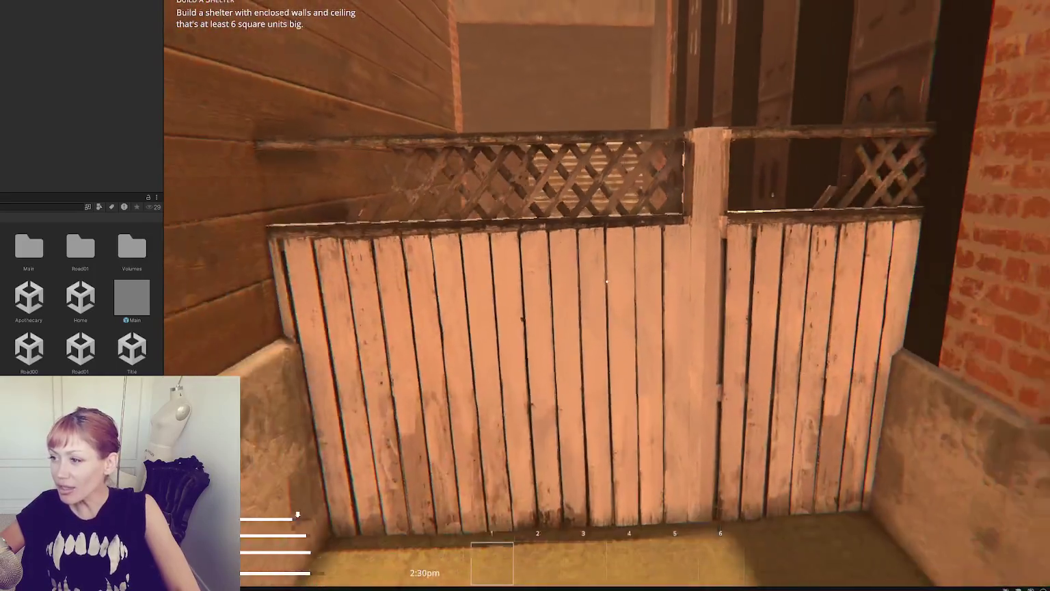
pyautogui.press('s')
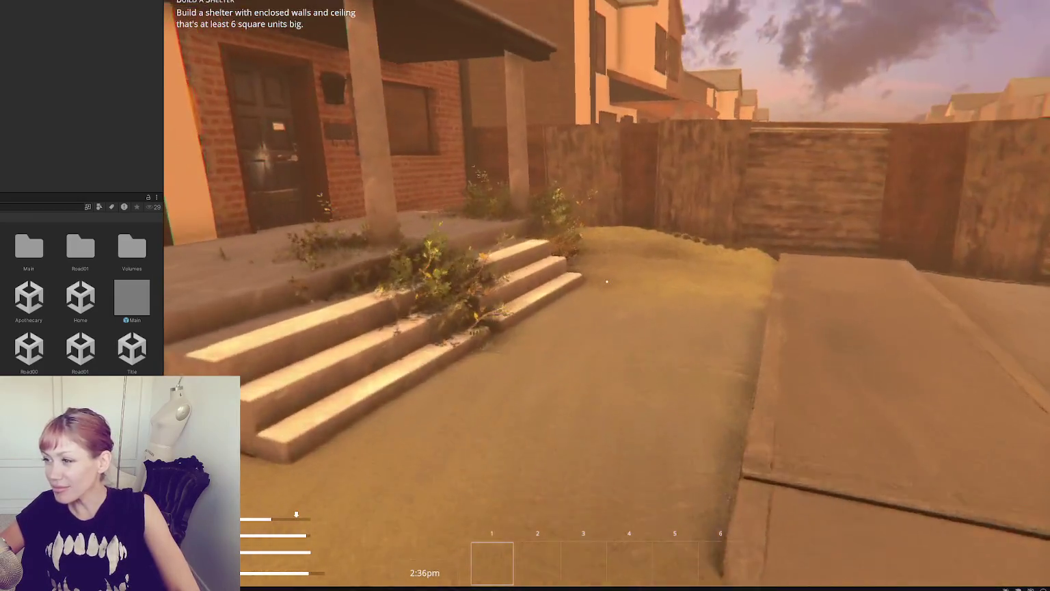
pyautogui.press('w')
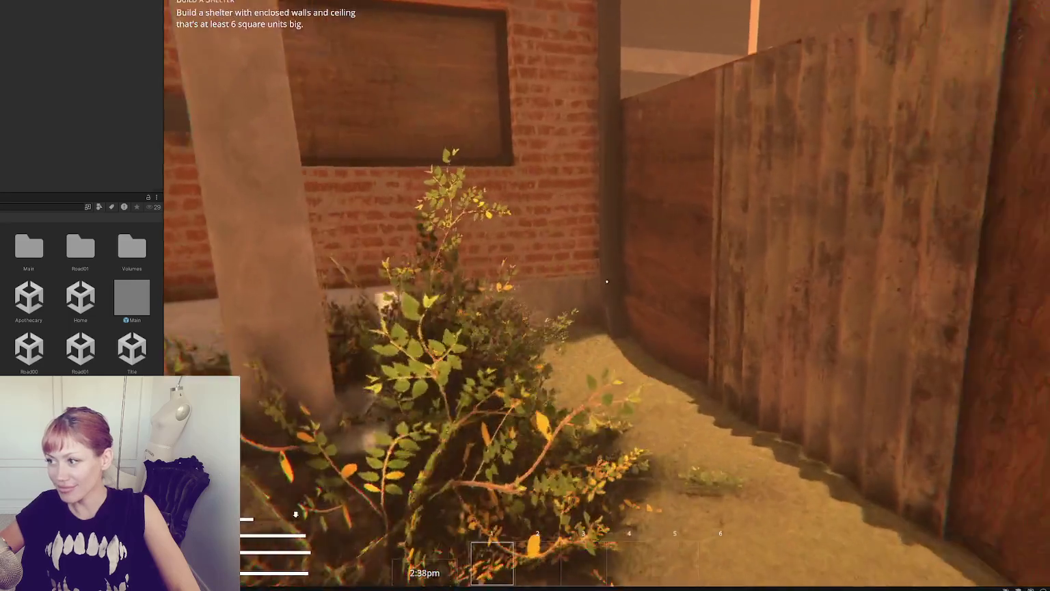
pyautogui.press('w')
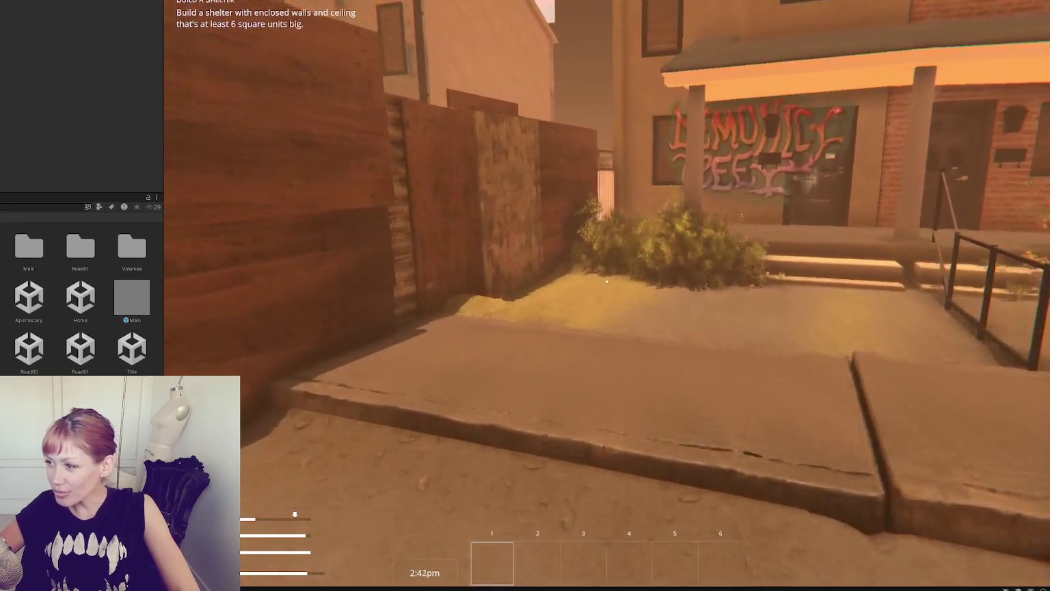
pyautogui.press('w')
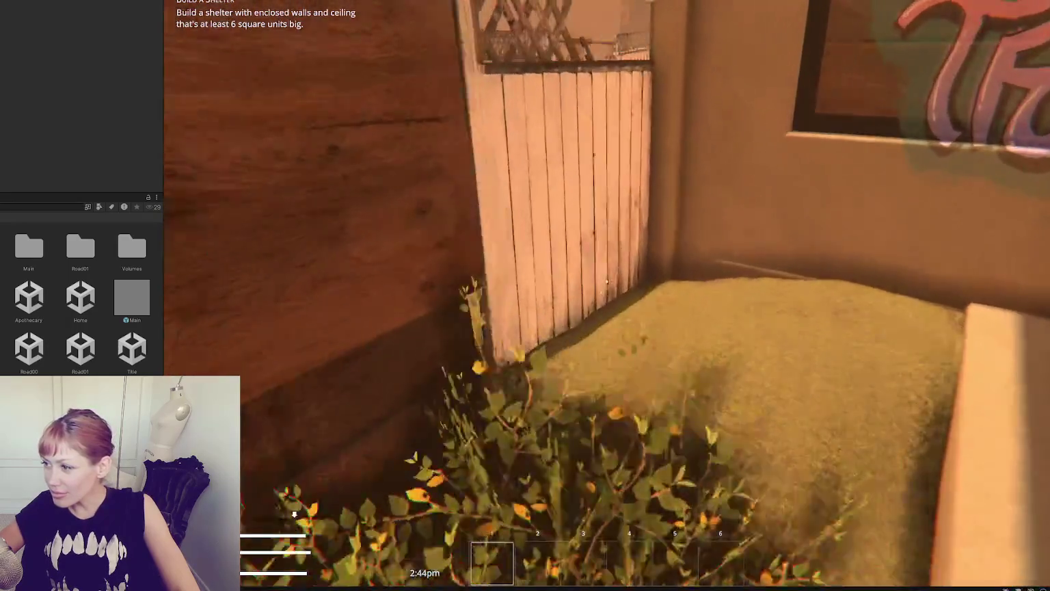
pyautogui.press('w')
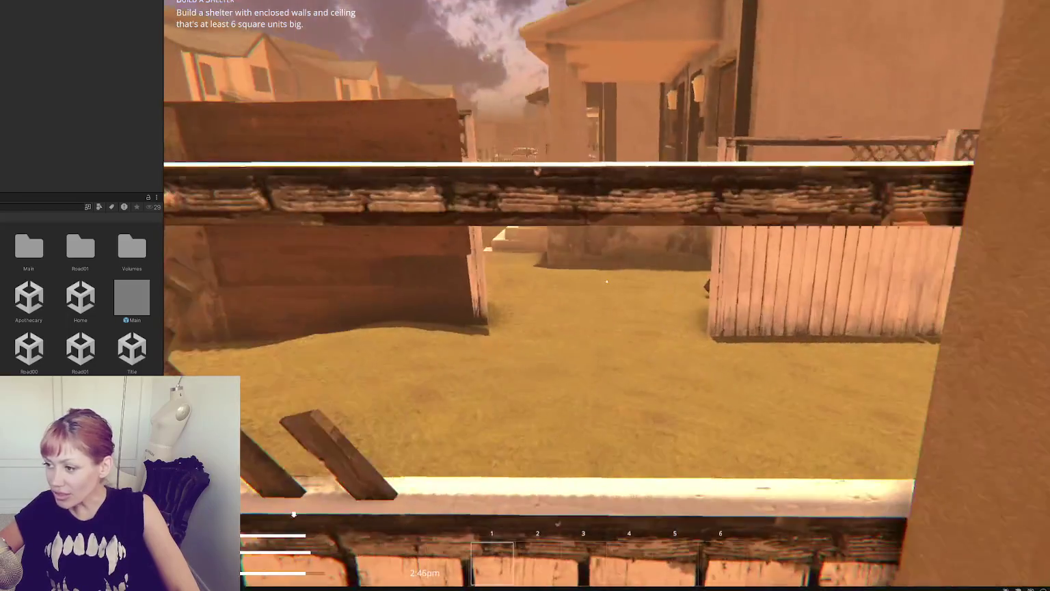
pyautogui.press('w')
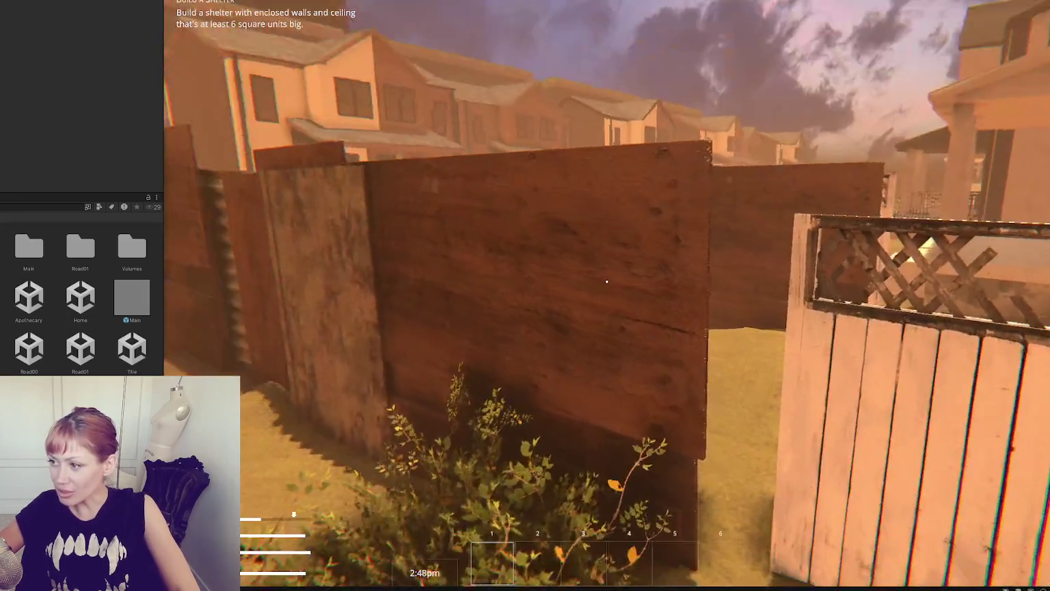
pyautogui.press('w')
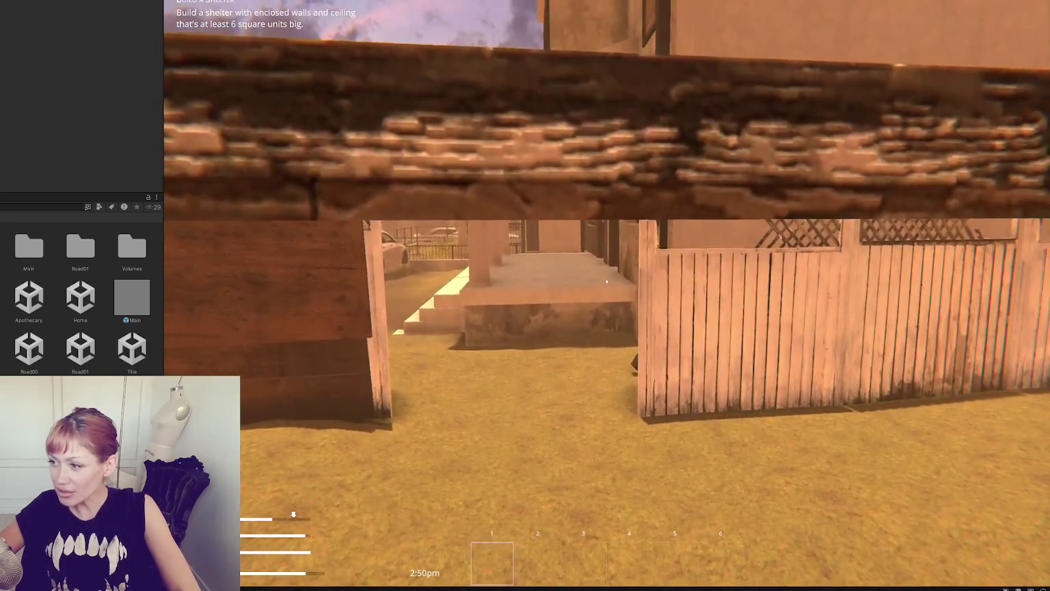
pyautogui.press('w')
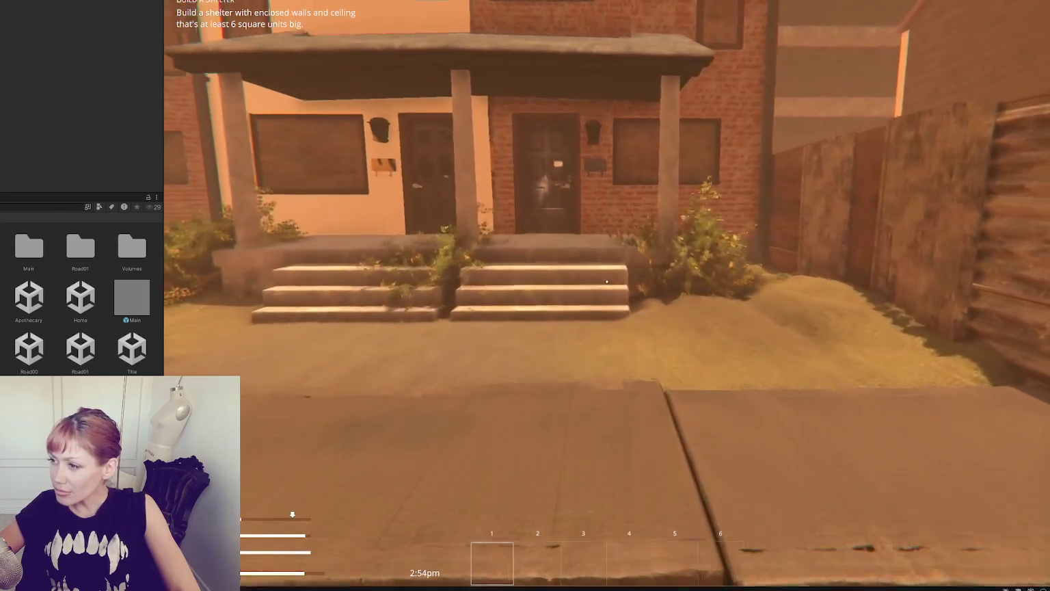
pyautogui.press('w')
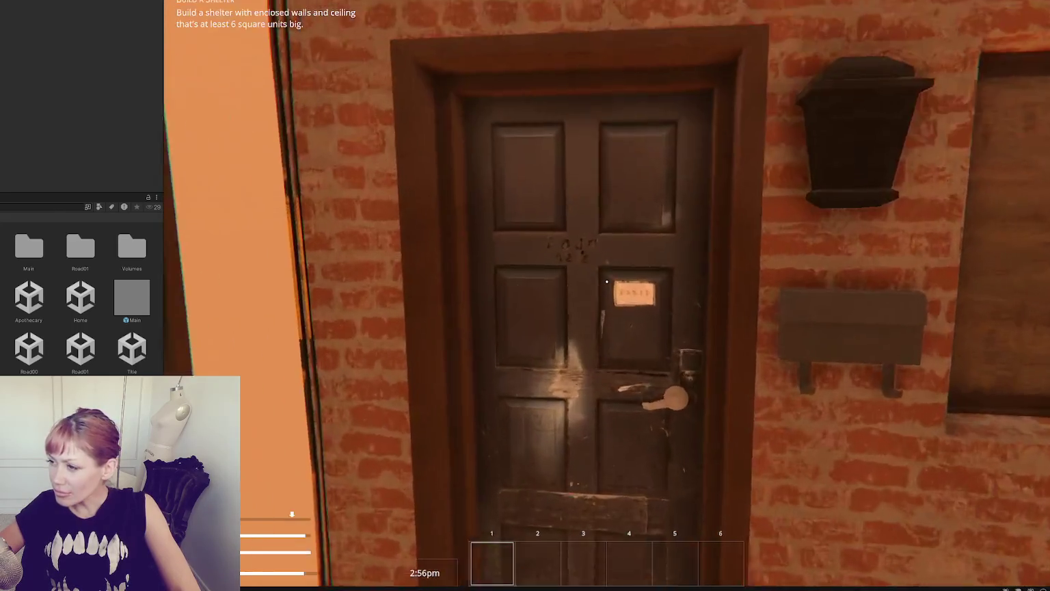
pyautogui.press('w')
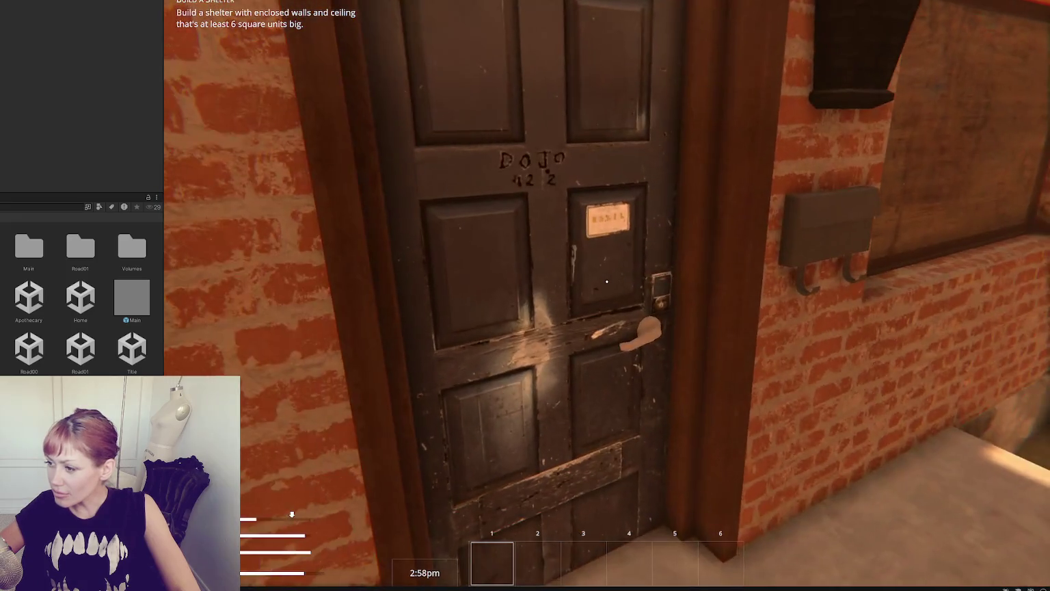
pyautogui.press('w')
pyautogui.press('s')
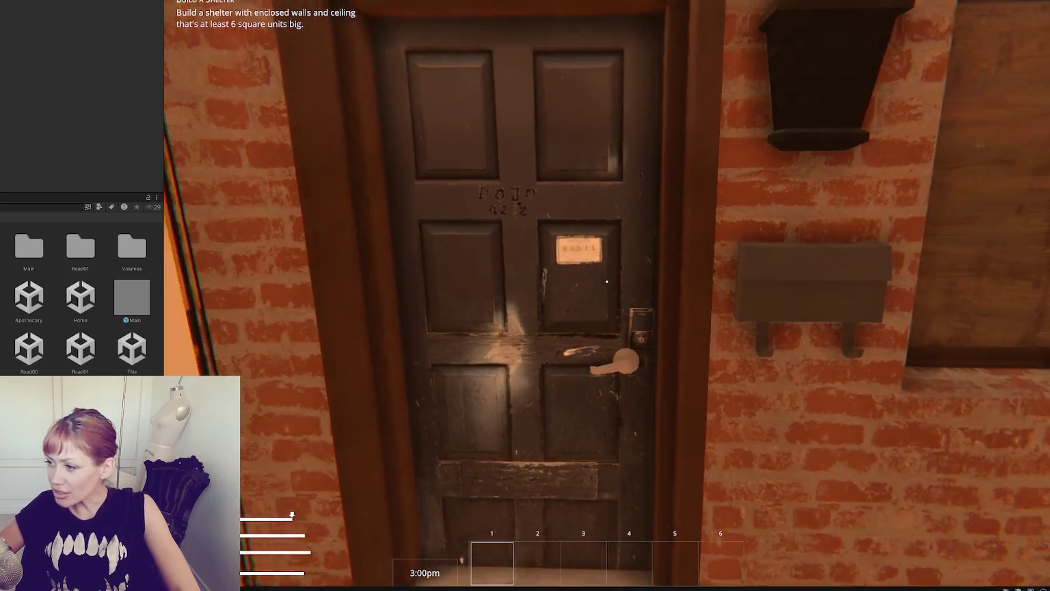
pyautogui.press('s')
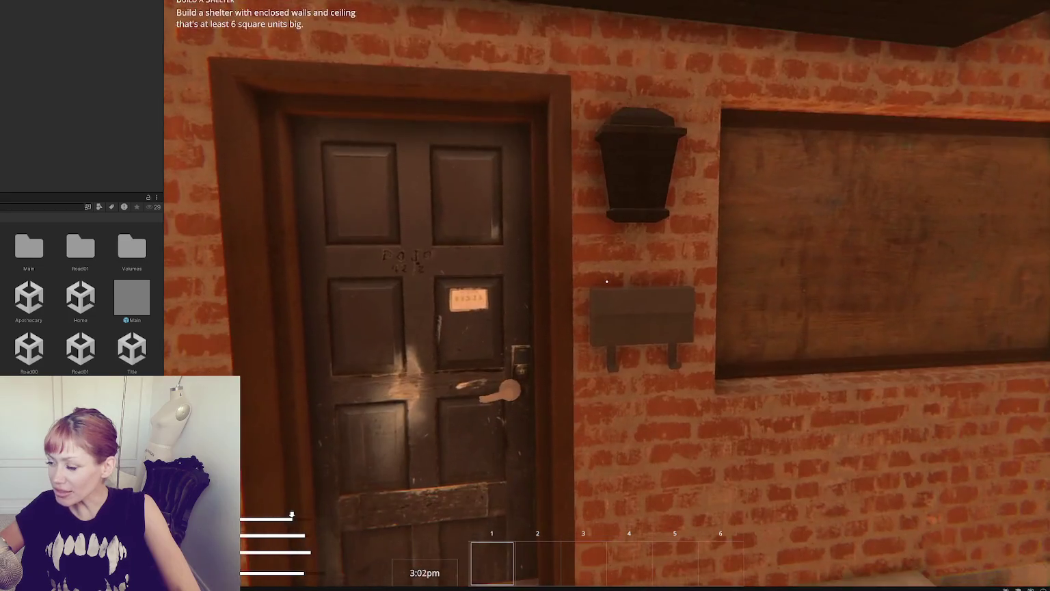
pyautogui.press('w')
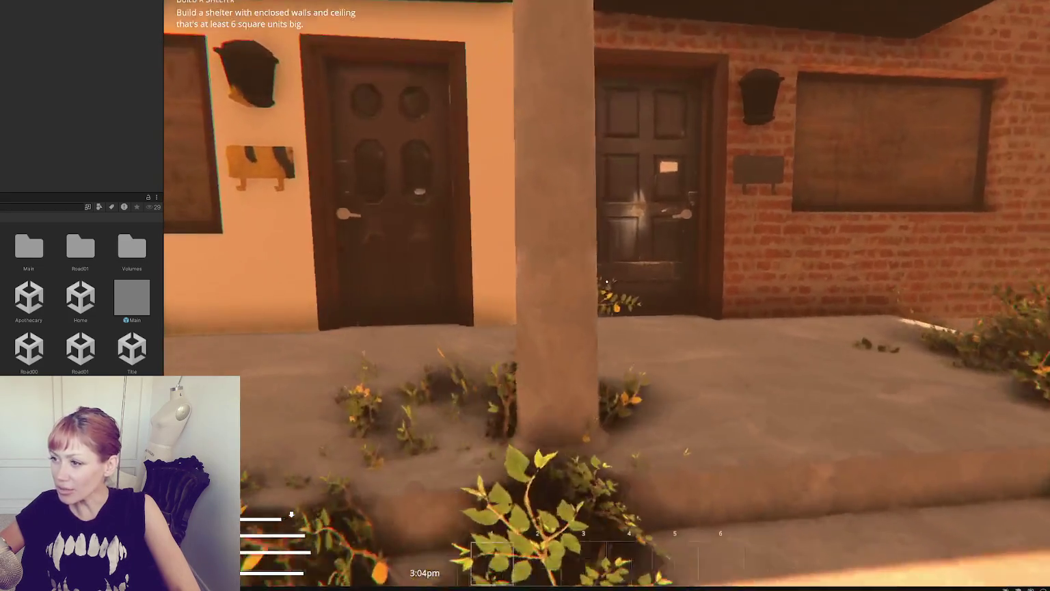
pyautogui.press('s')
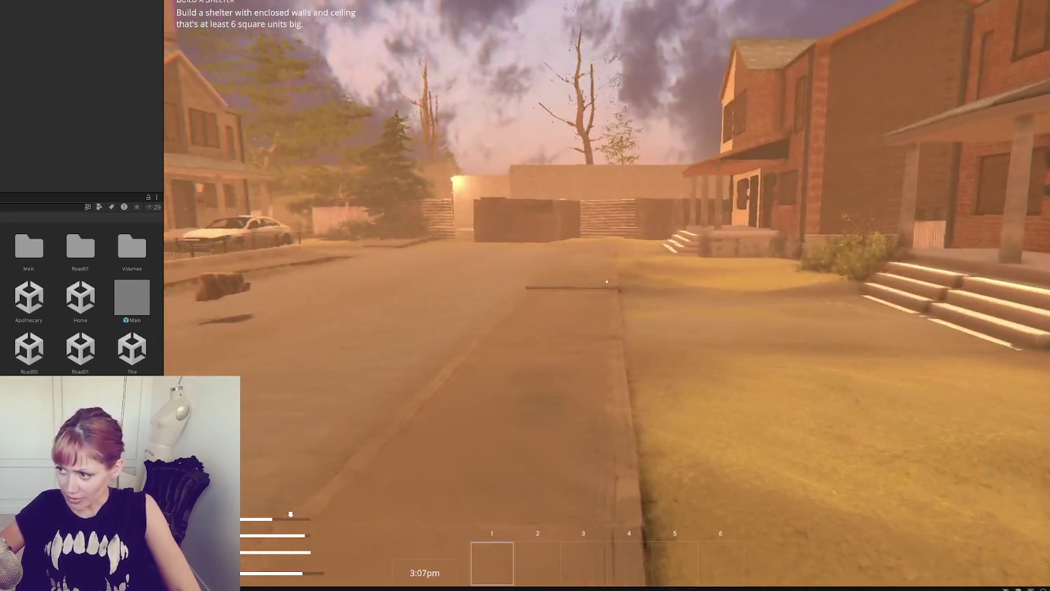
pyautogui.moveTo(606, 281)
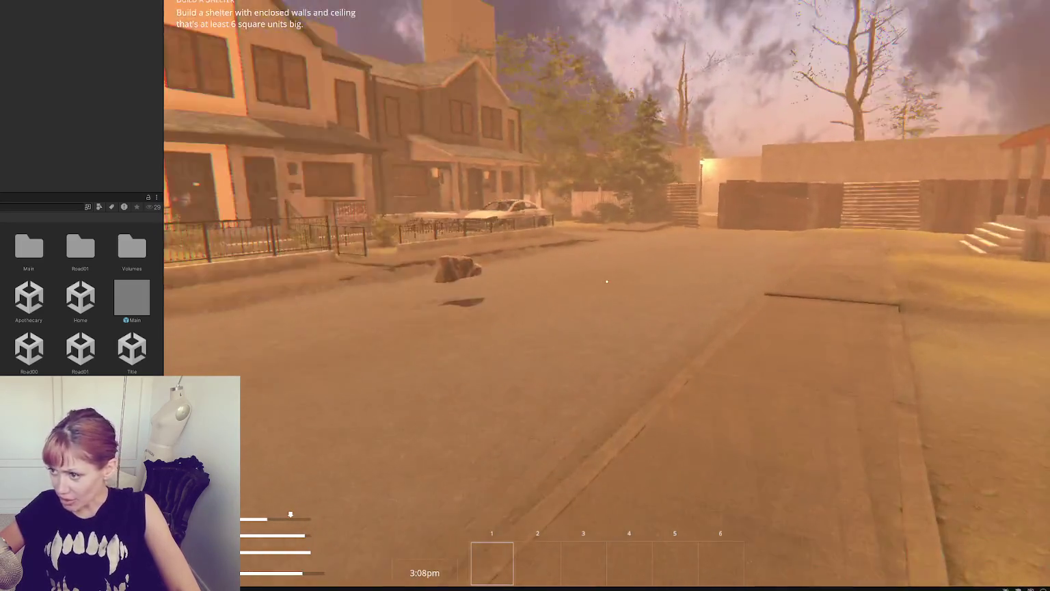
# Step: Walk from the street between the fences into the sandy backyard along the wooden fence
pyautogui.press('w')
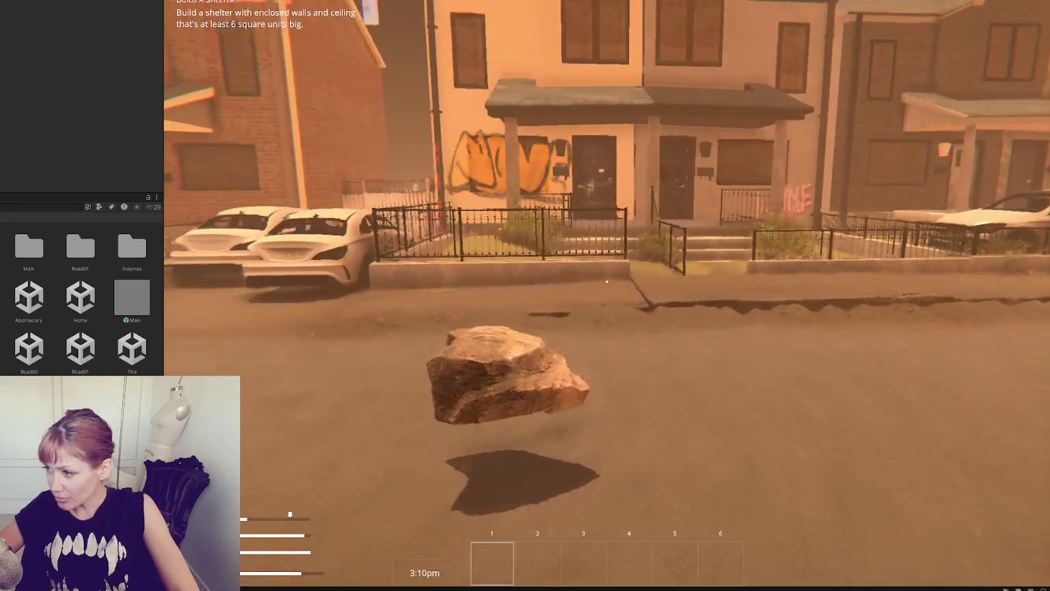
pyautogui.press('s')
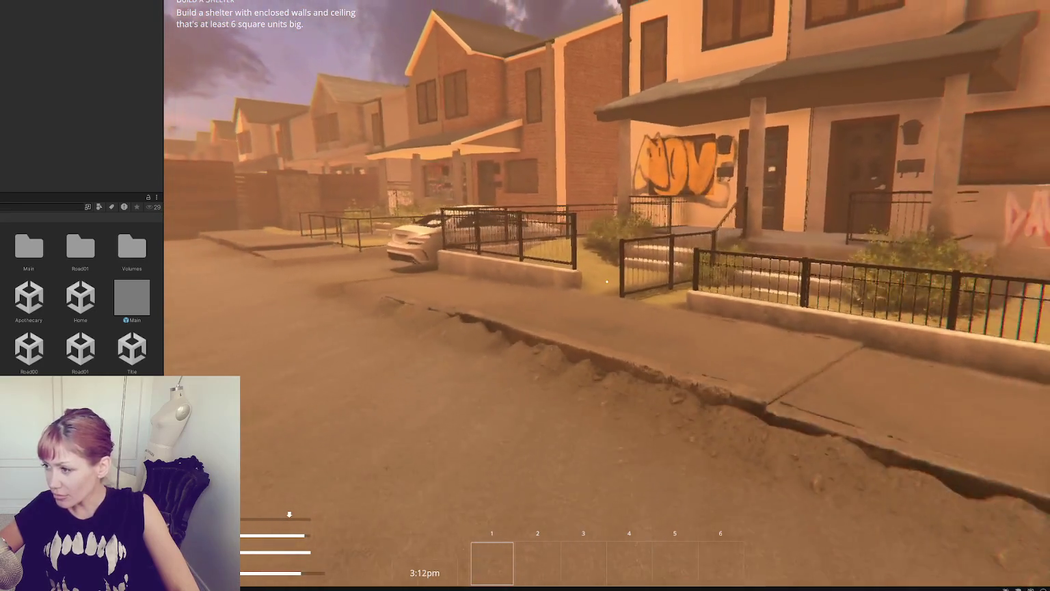
pyautogui.press('s')
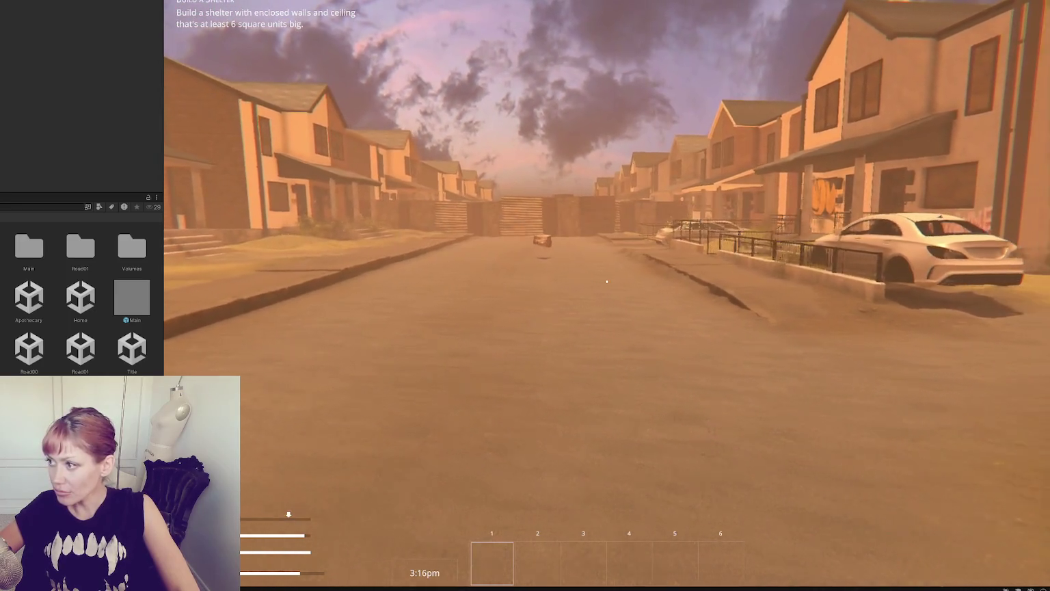
pyautogui.hotkey('shift', 'w')
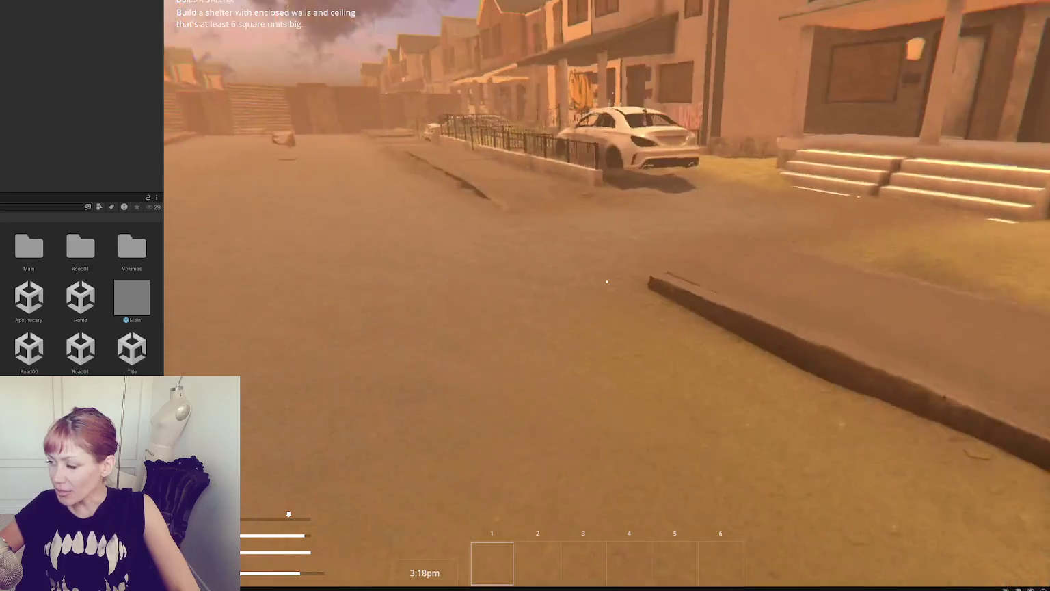
pyautogui.press('w')
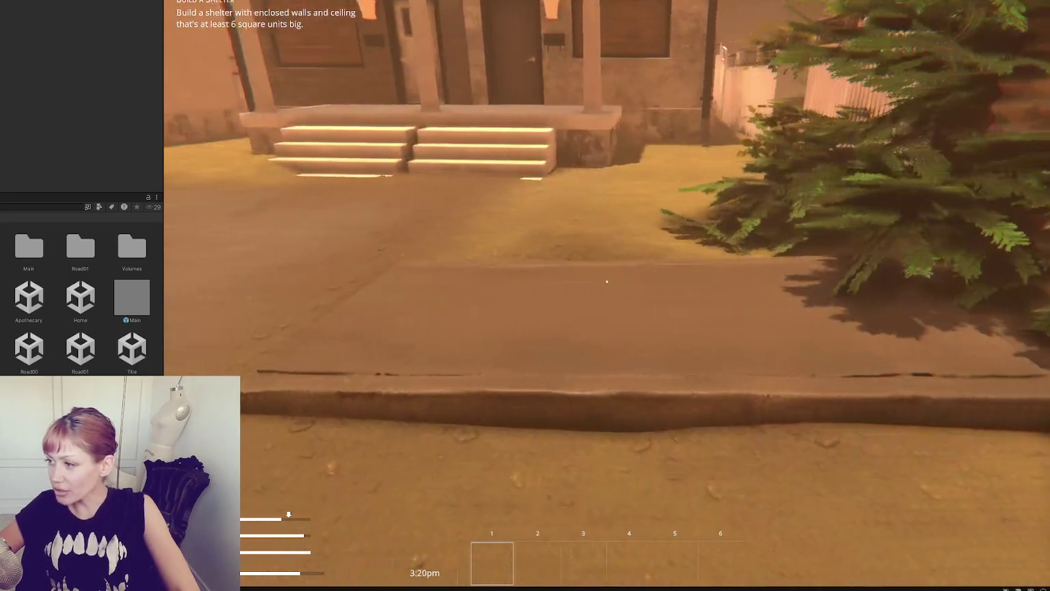
pyautogui.press('w')
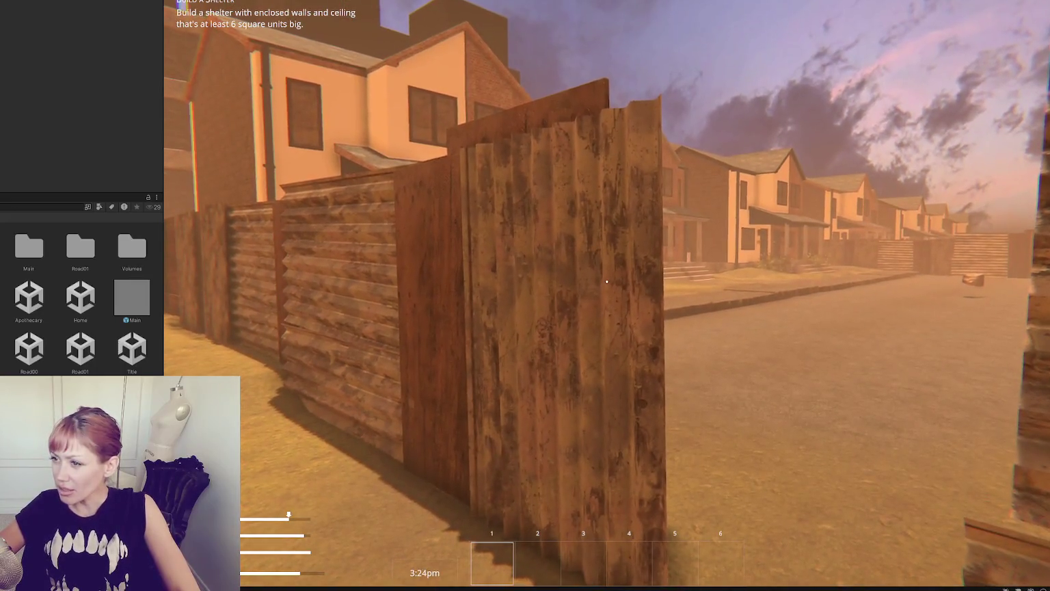
# Step: Inspect the long wall's sandy mounds and the ground at the corrugated wall's base
pyautogui.press('w')
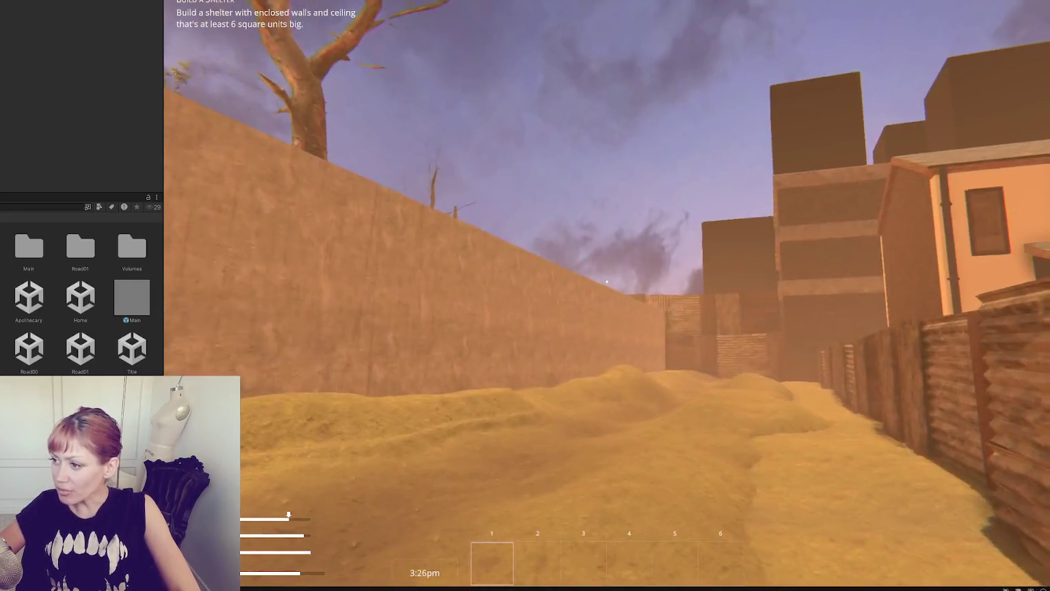
pyautogui.press('w')
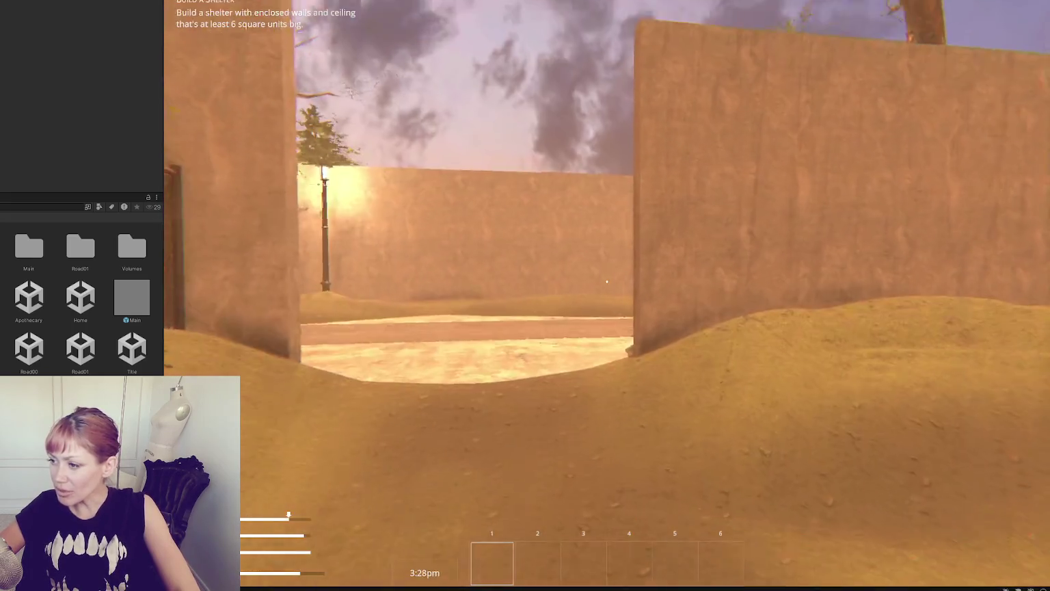
pyautogui.press('w')
pyautogui.press('w')
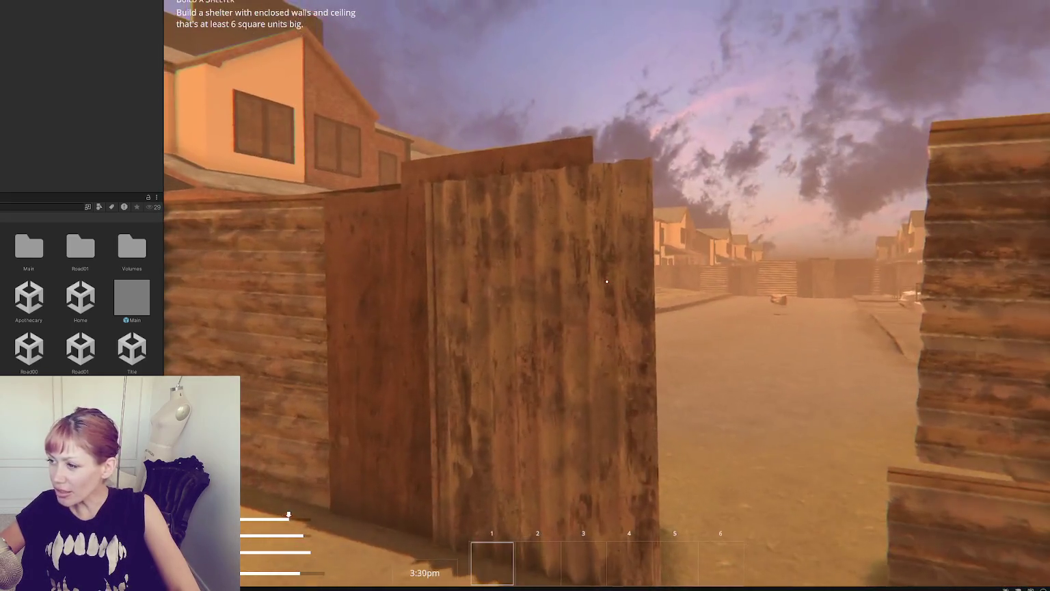
pyautogui.press('w')
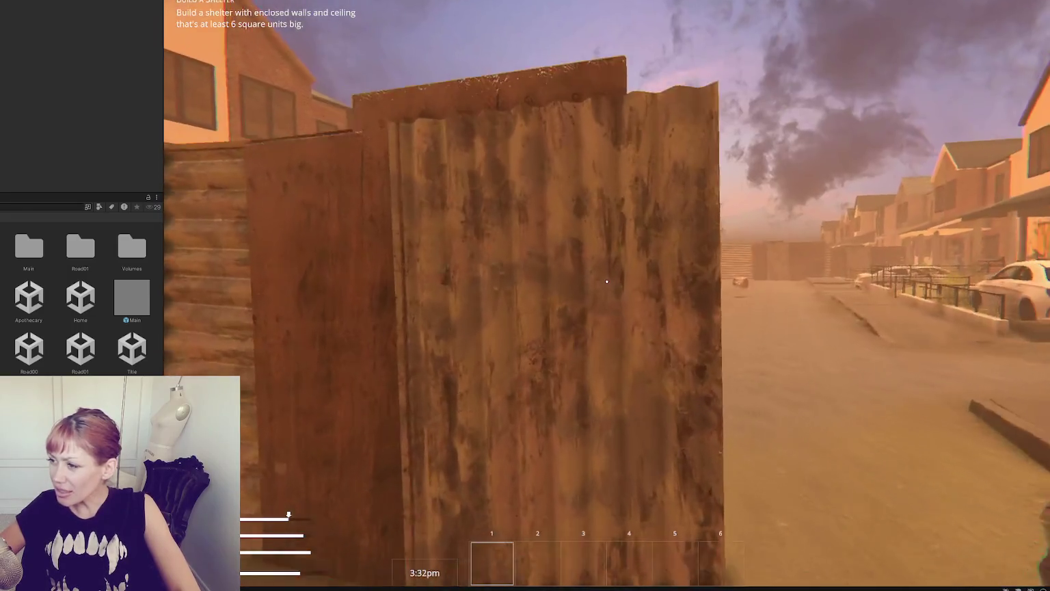
pyautogui.press('w')
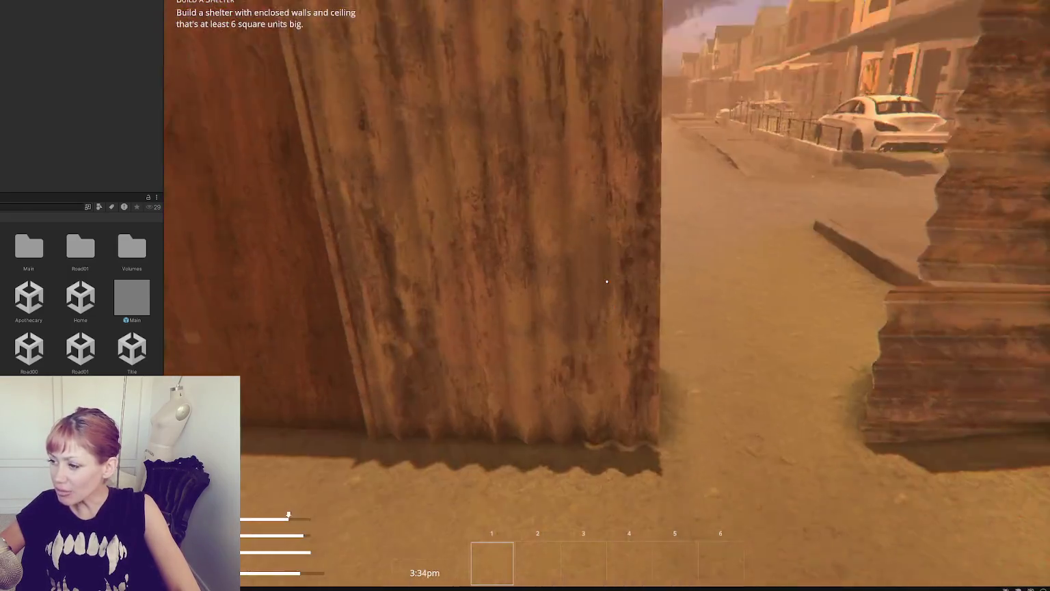
pyautogui.press('w')
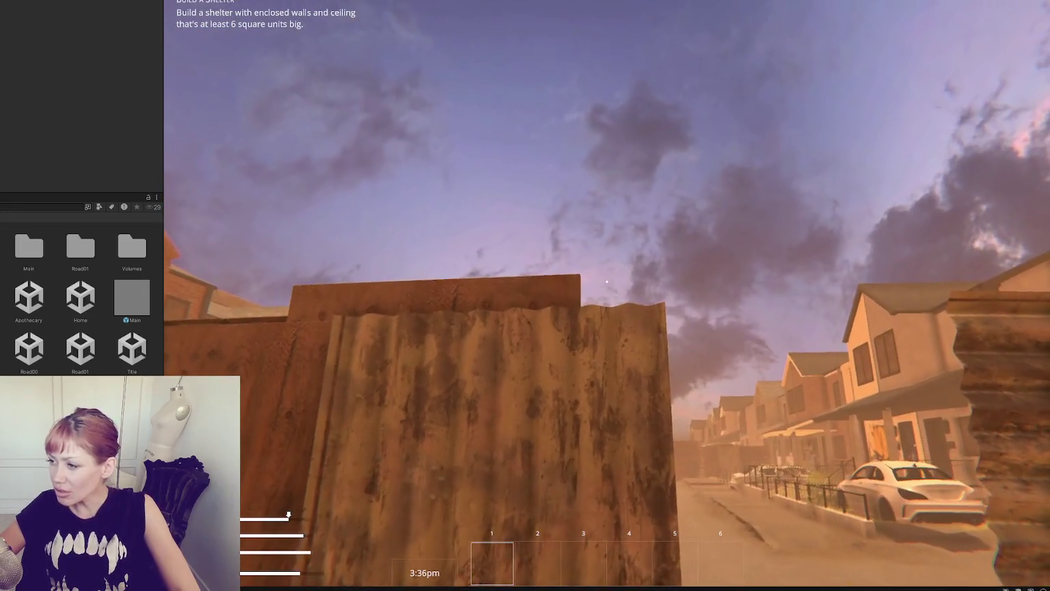
# Step: Walk past the long wall and lamp post down the paved path between the walls
pyautogui.press('w')
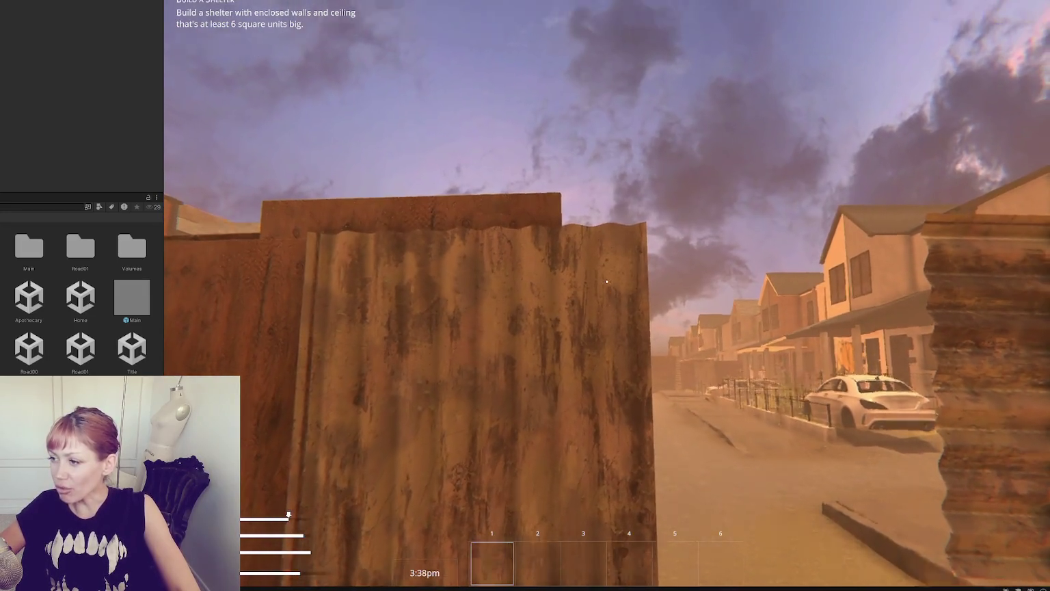
pyautogui.press('w')
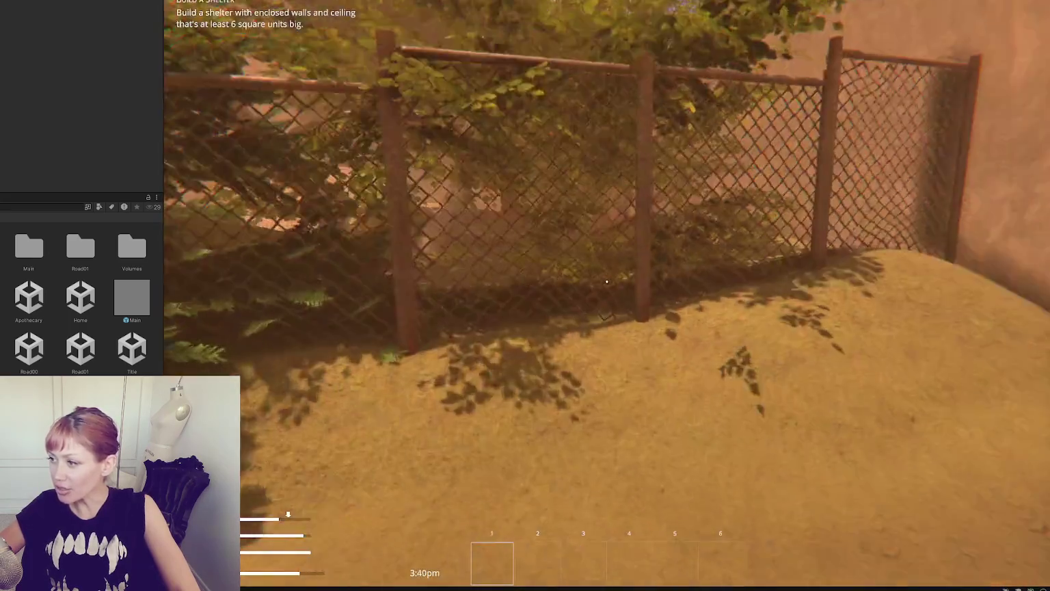
pyautogui.press('w')
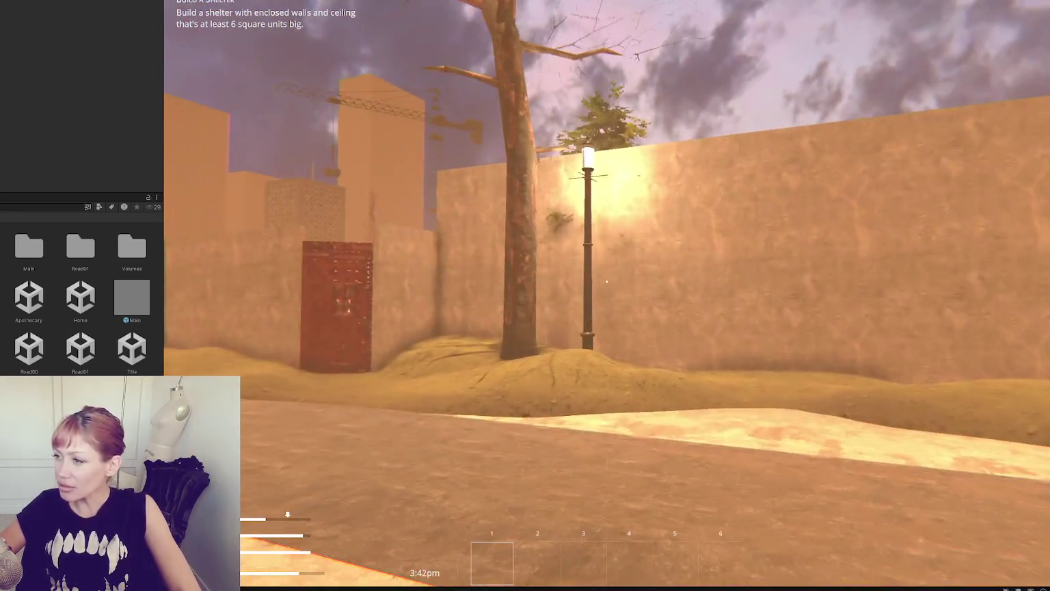
pyautogui.press('w')
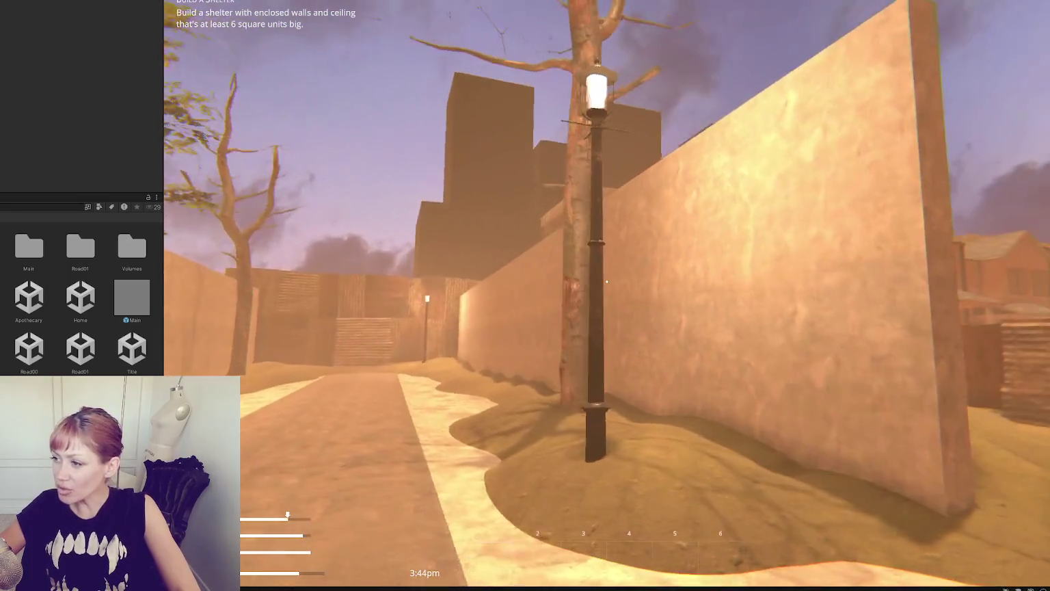
pyautogui.press('w')
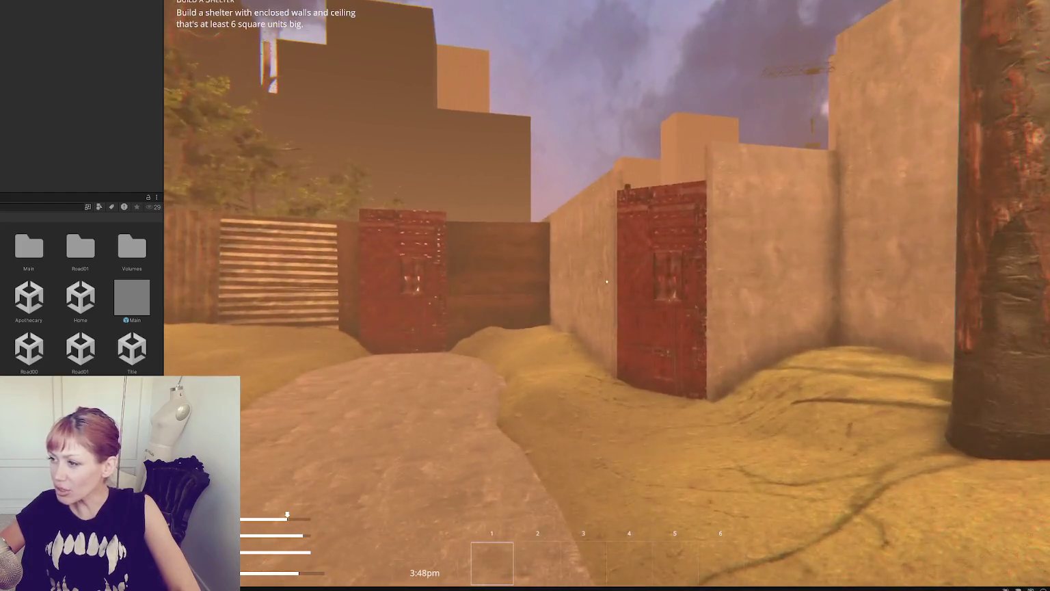
pyautogui.press('w')
pyautogui.press('w')
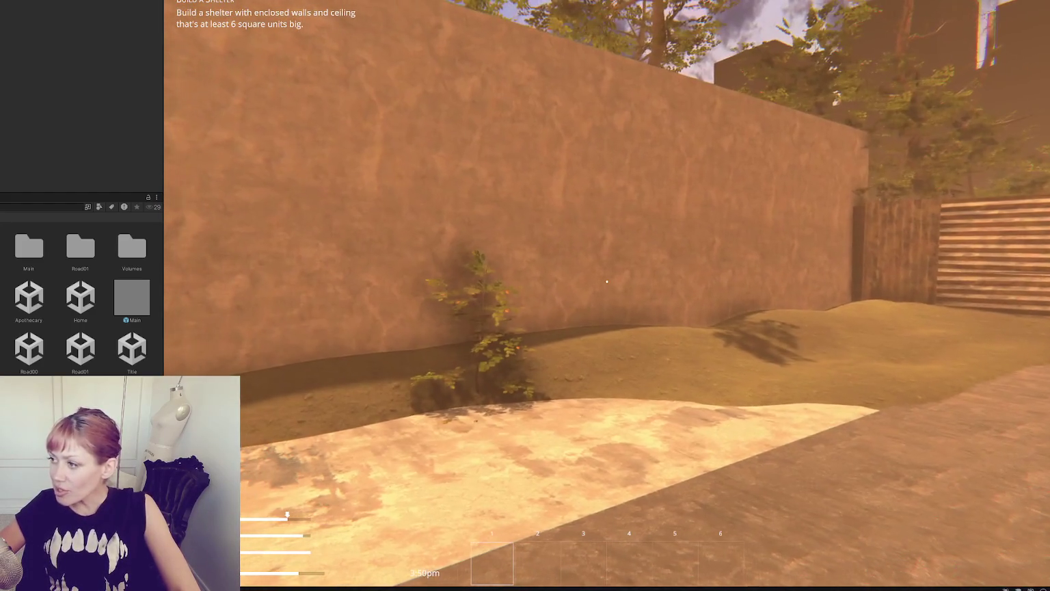
pyautogui.press('w')
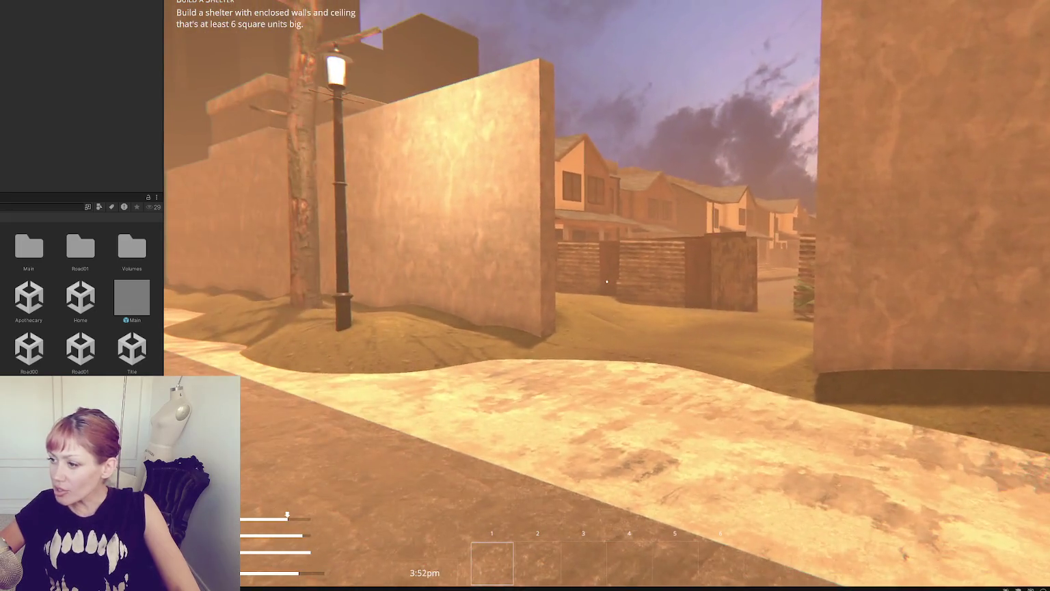
pyautogui.press('w')
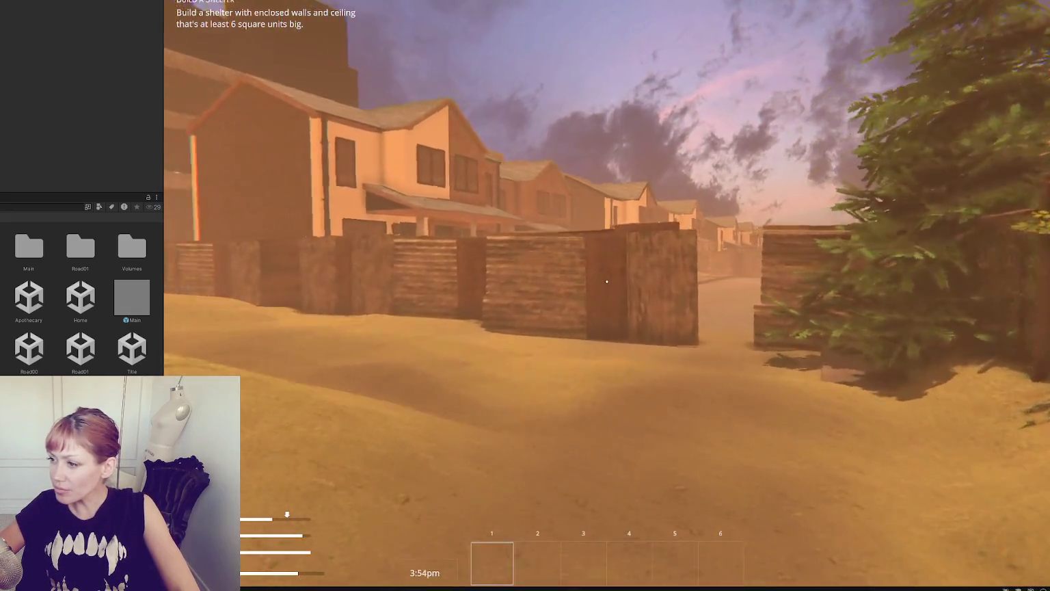
pyautogui.press('w')
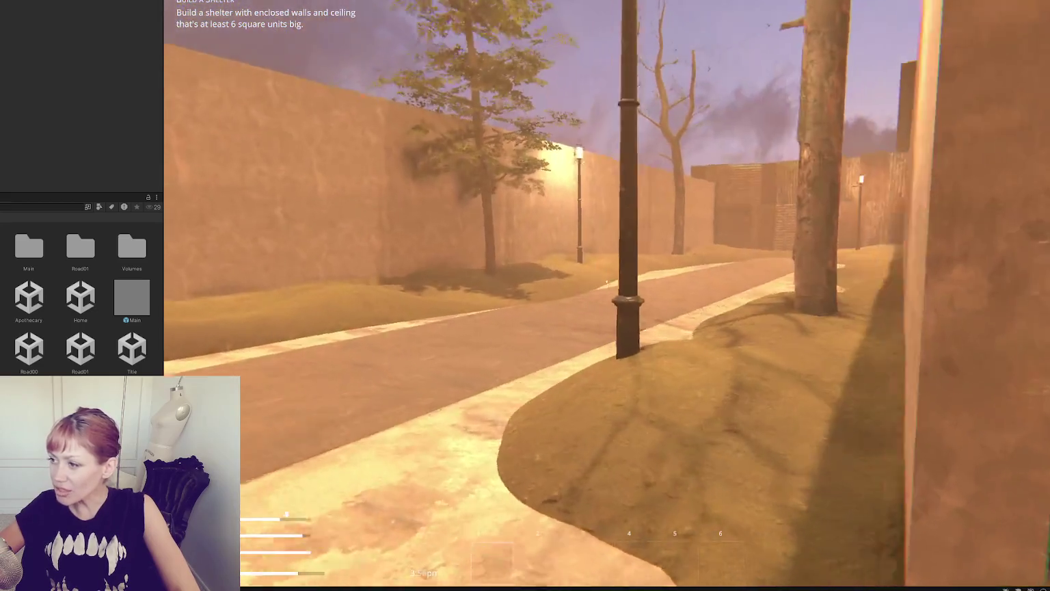
pyautogui.press('w')
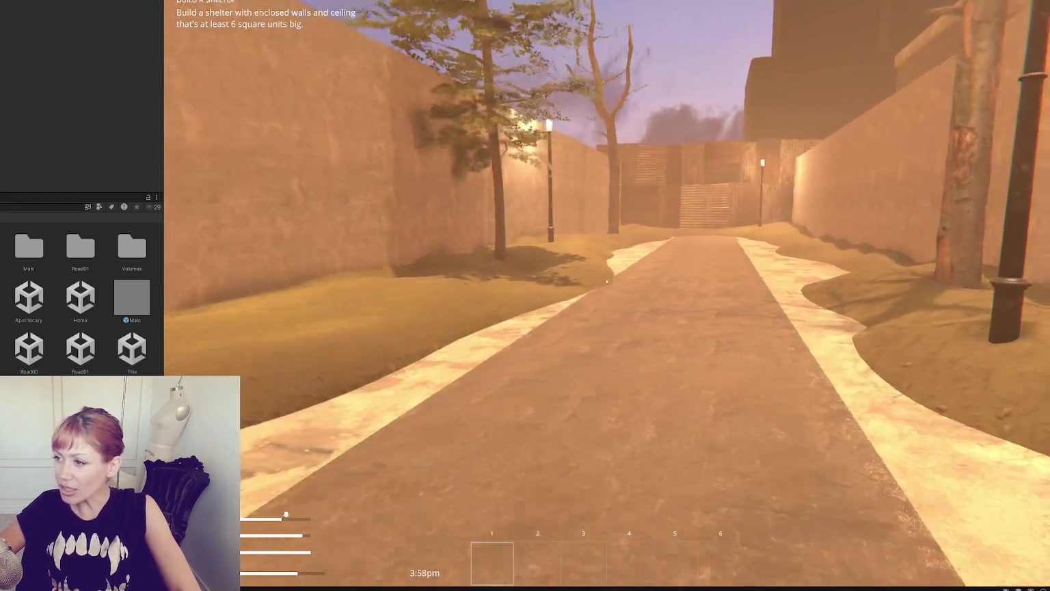
pyautogui.press('w')
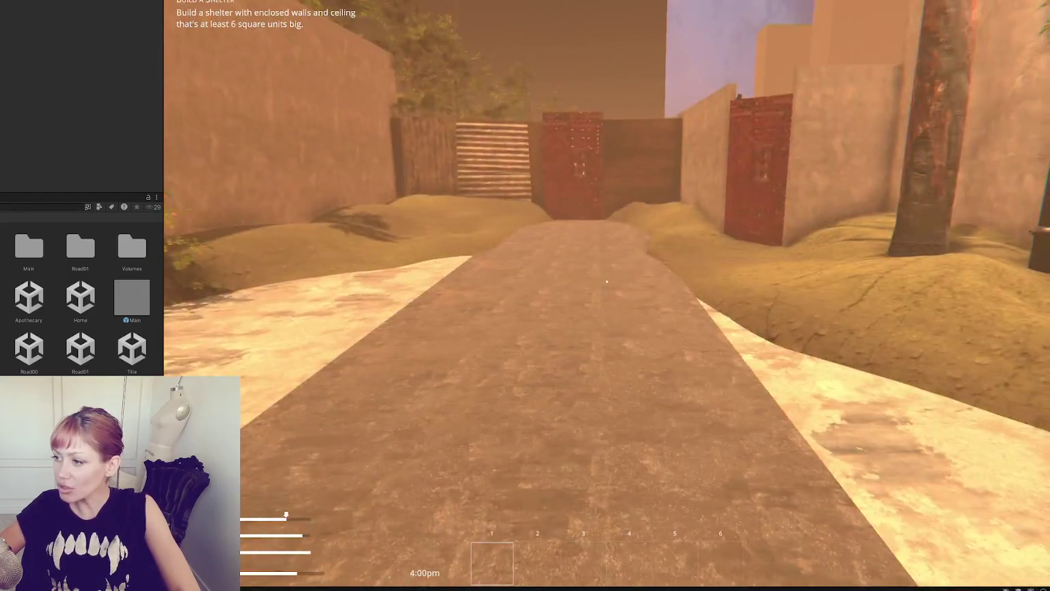
pyautogui.press('w')
pyautogui.press('w')
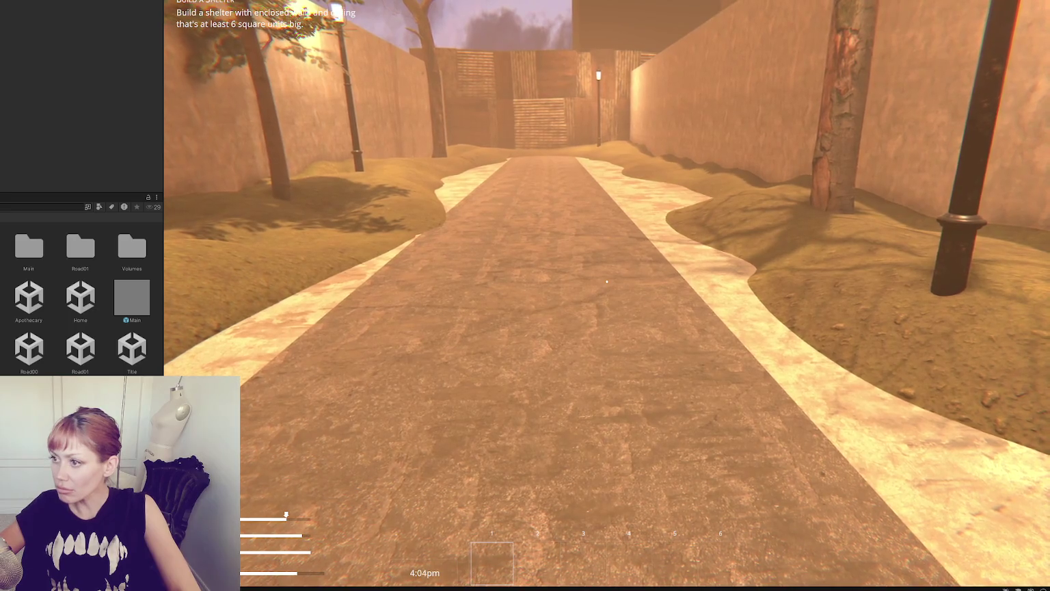
pyautogui.press('w')
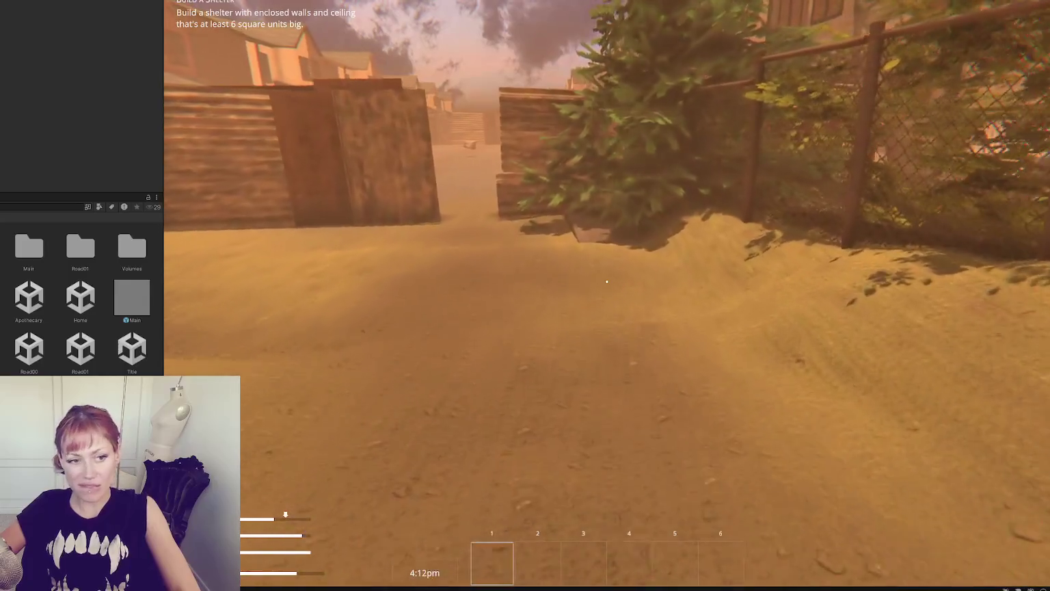
# Step: Follow the dirt alley past the corrugated wall to the red door into the garden yard
pyautogui.press('w')
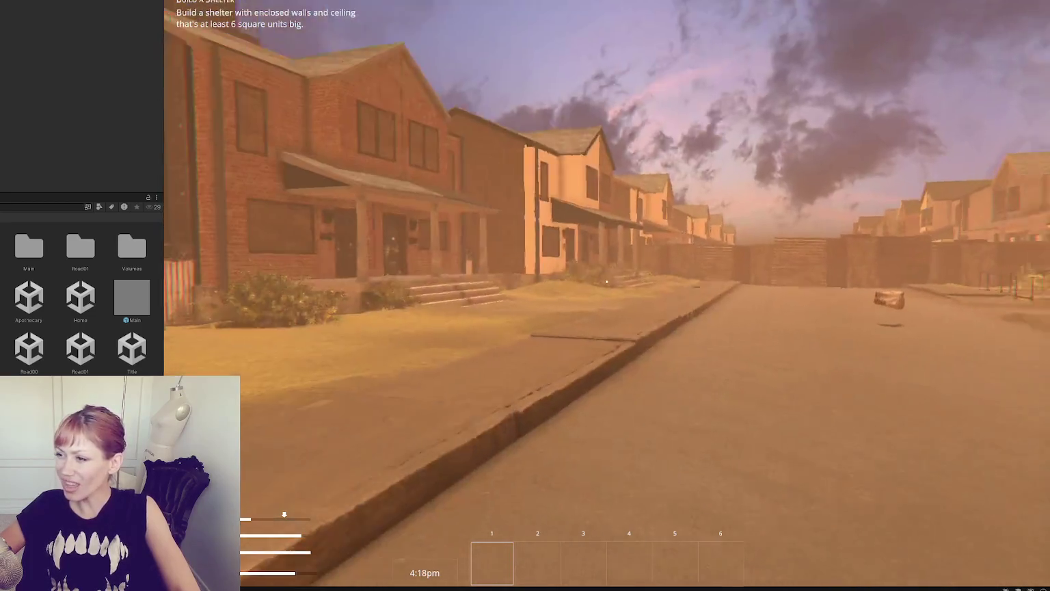
pyautogui.press('w')
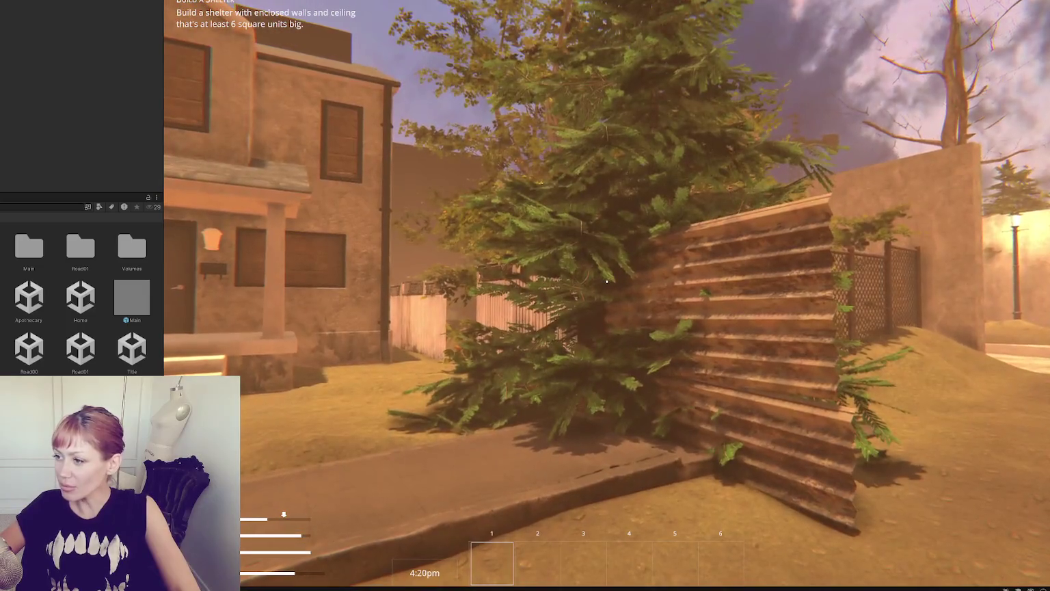
pyautogui.press('w')
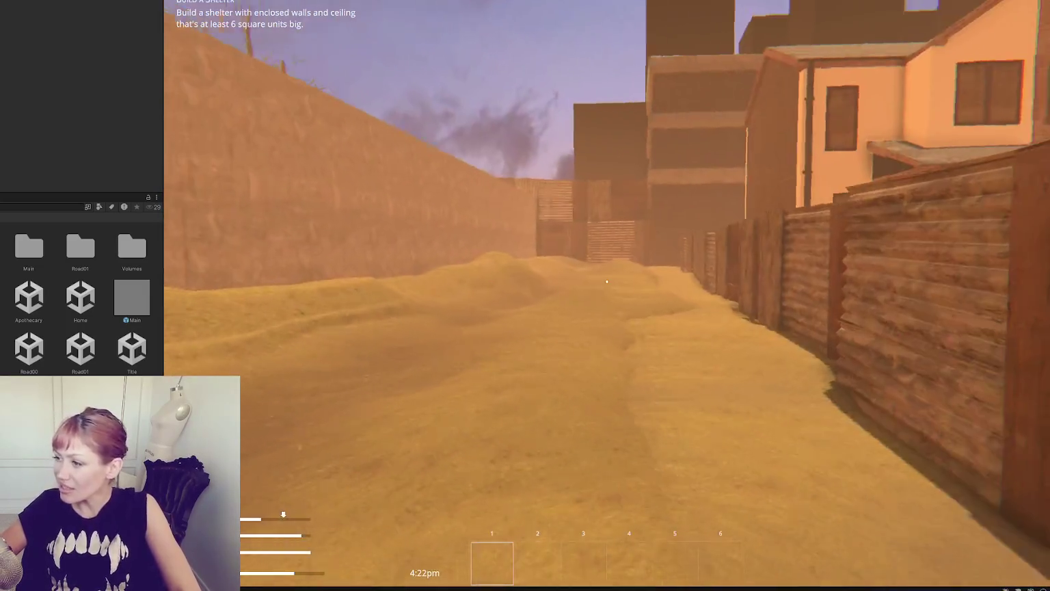
pyautogui.press('w')
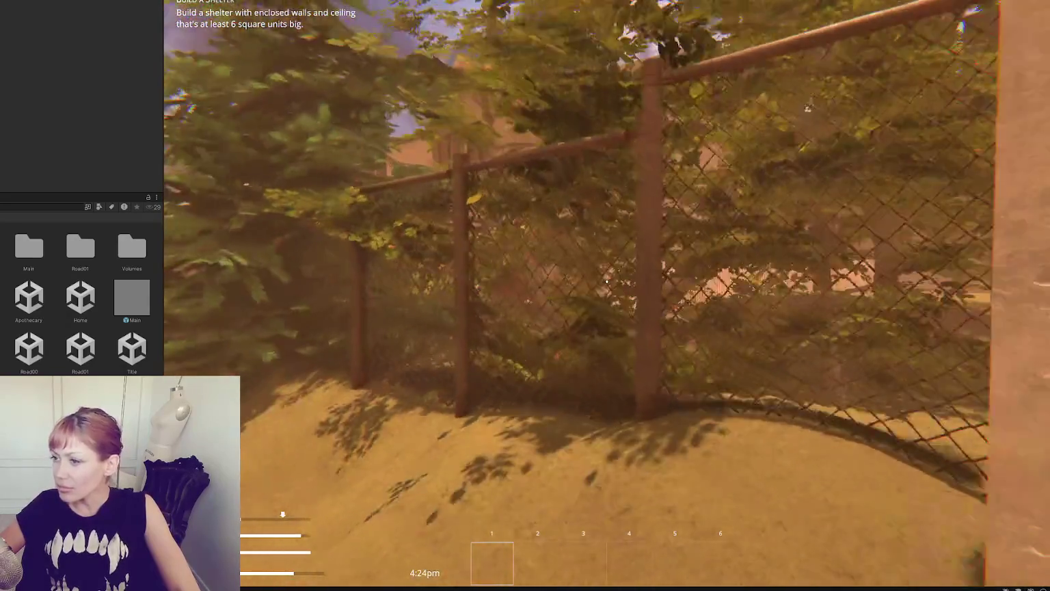
pyautogui.press('w')
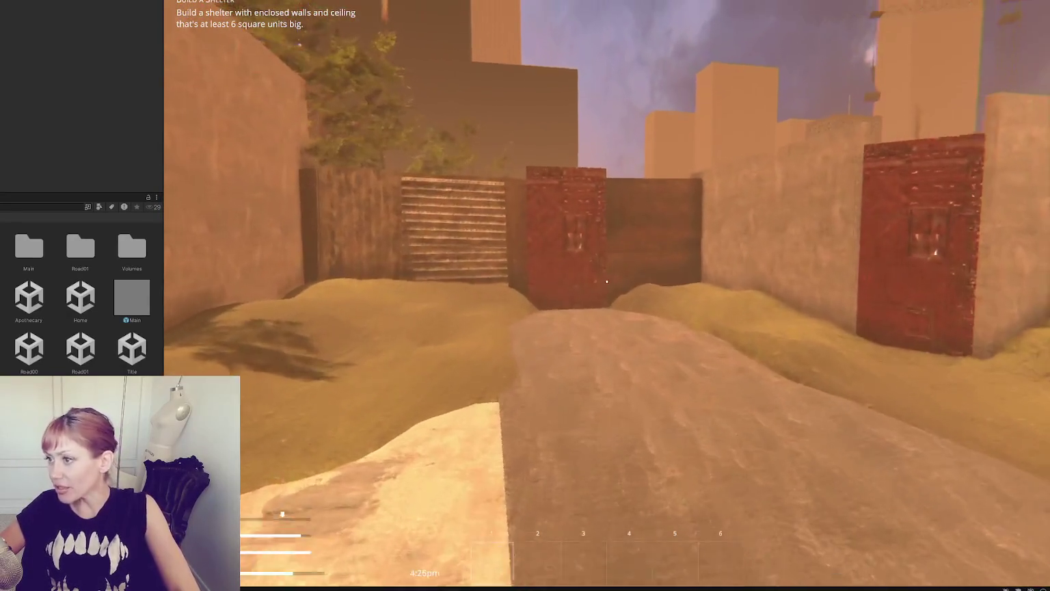
pyautogui.press('w')
pyautogui.hotkey('shift', 'w')
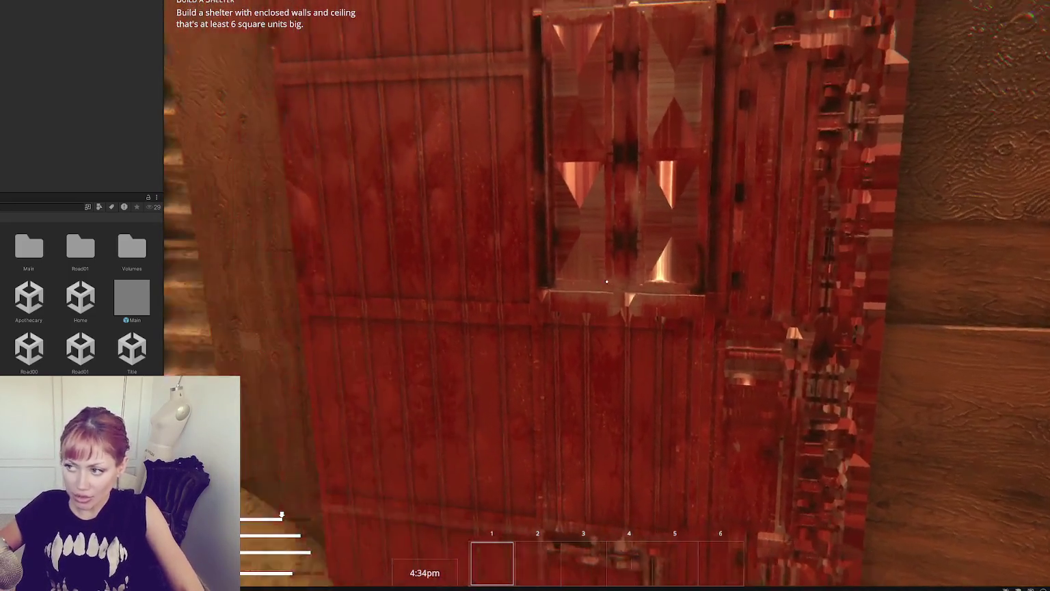
pyautogui.press('w')
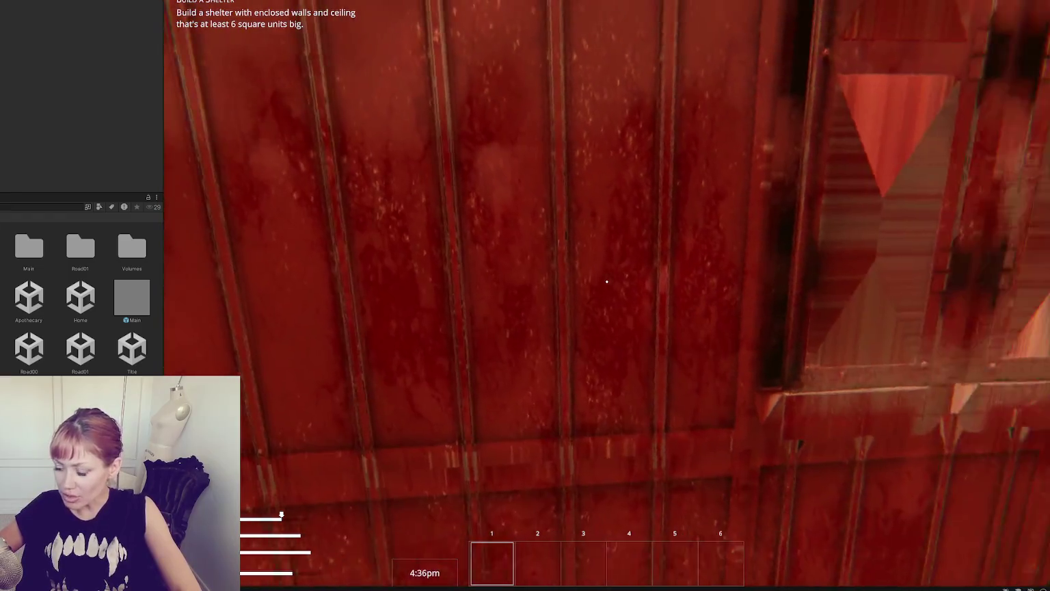
pyautogui.press('w')
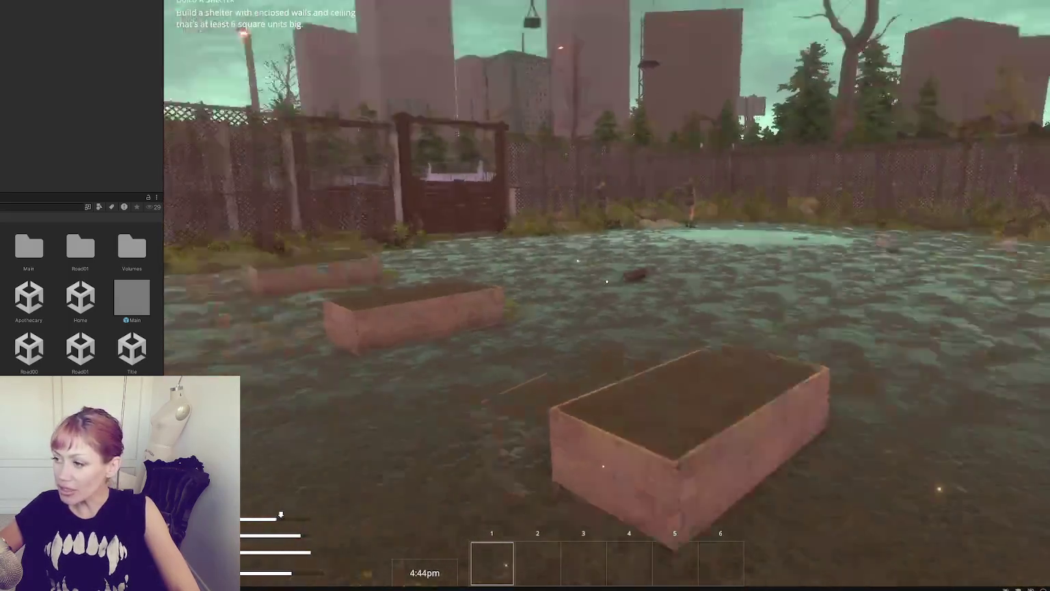
# Step: Check the pause menu, then cross the wooden gate and flooded yard to the red door
pyautogui.press('w')
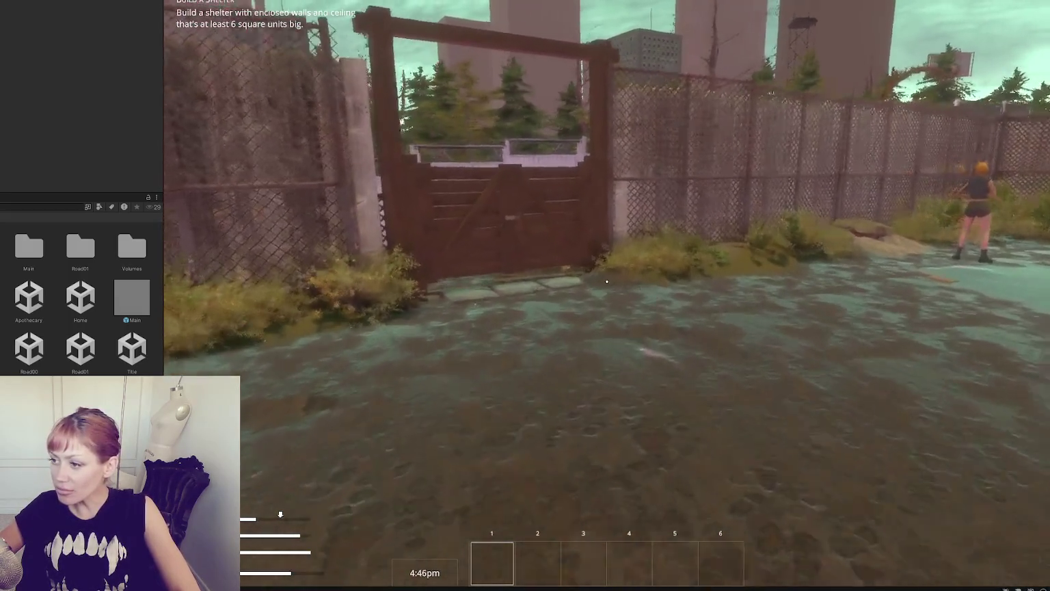
pyautogui.press('w')
pyautogui.press('Escape')
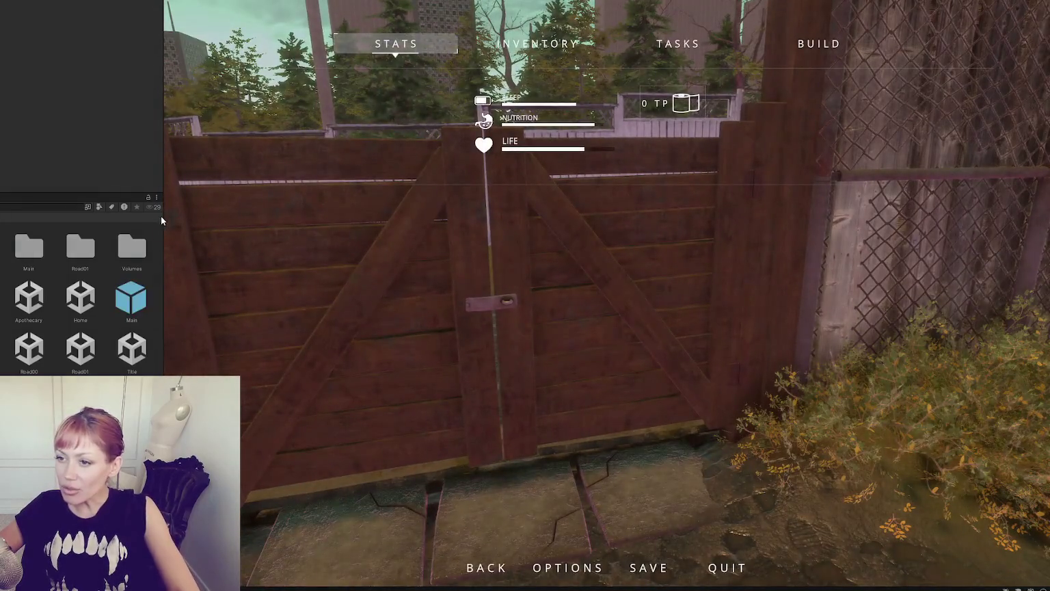
pyautogui.press('Escape')
pyautogui.press('w')
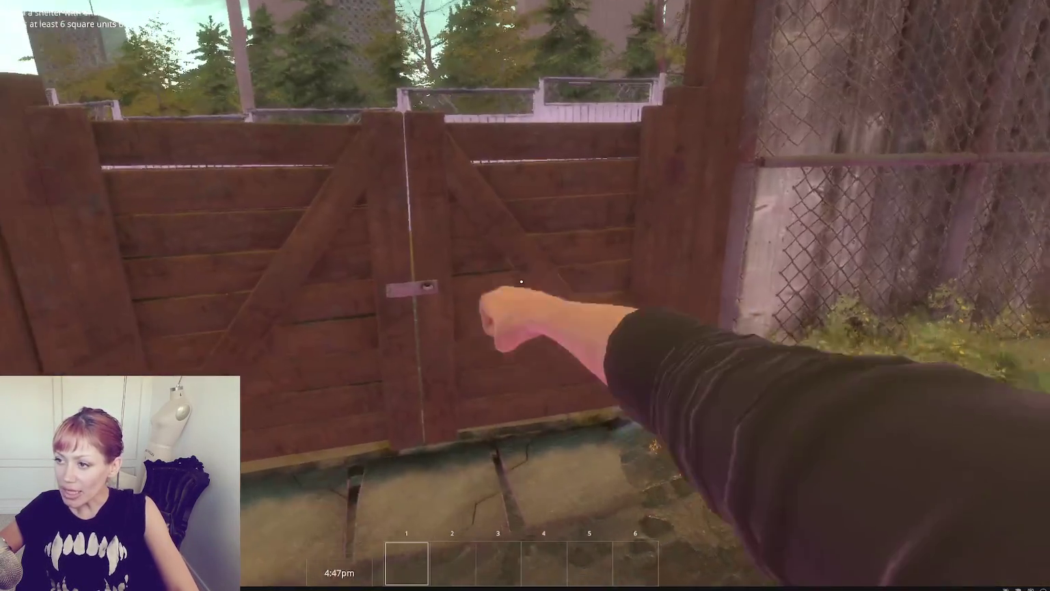
pyautogui.press('w')
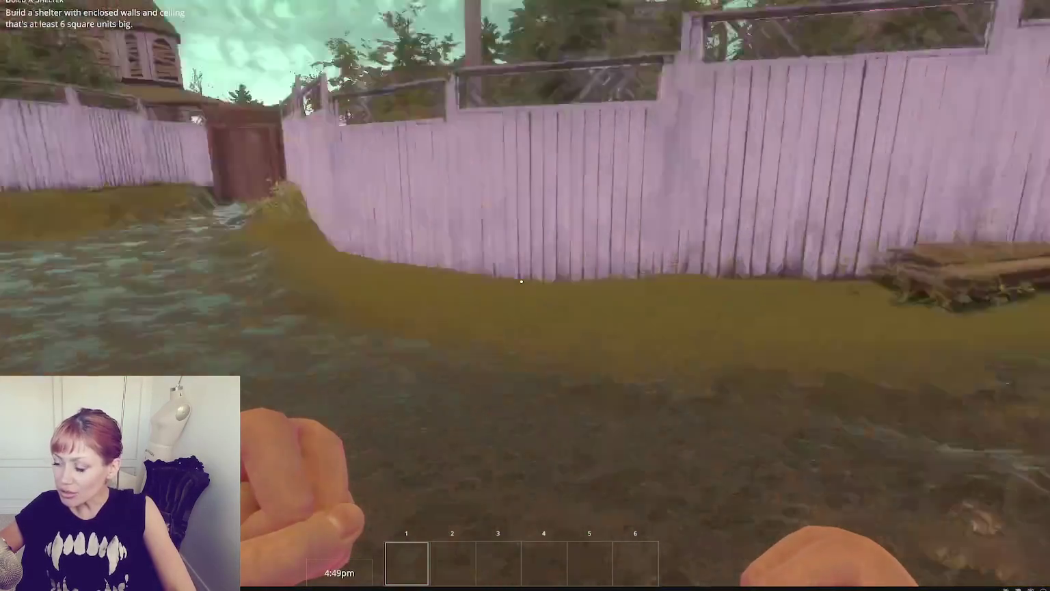
pyautogui.press('w')
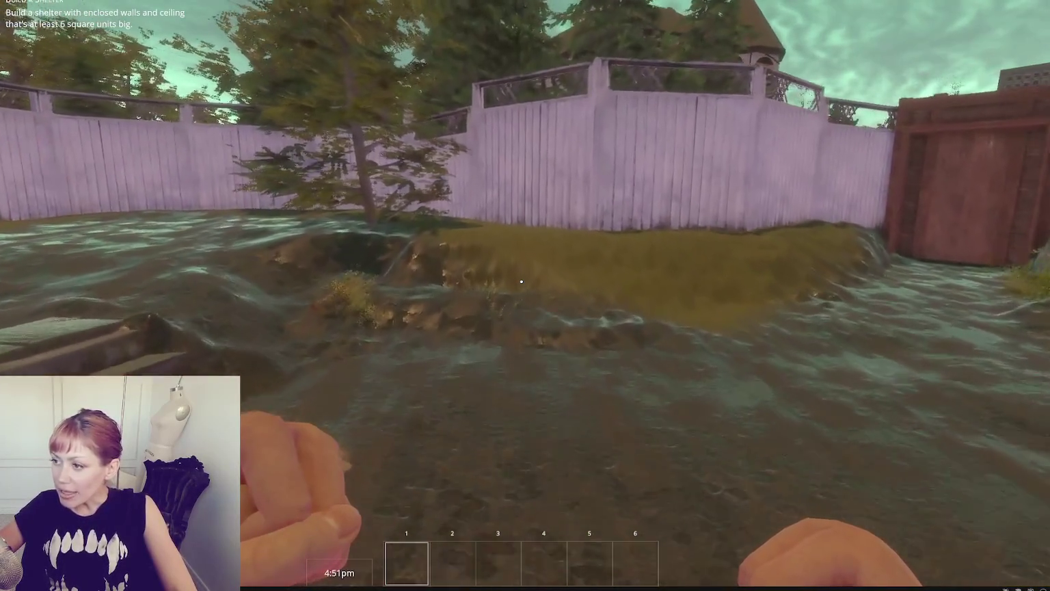
pyautogui.press('w')
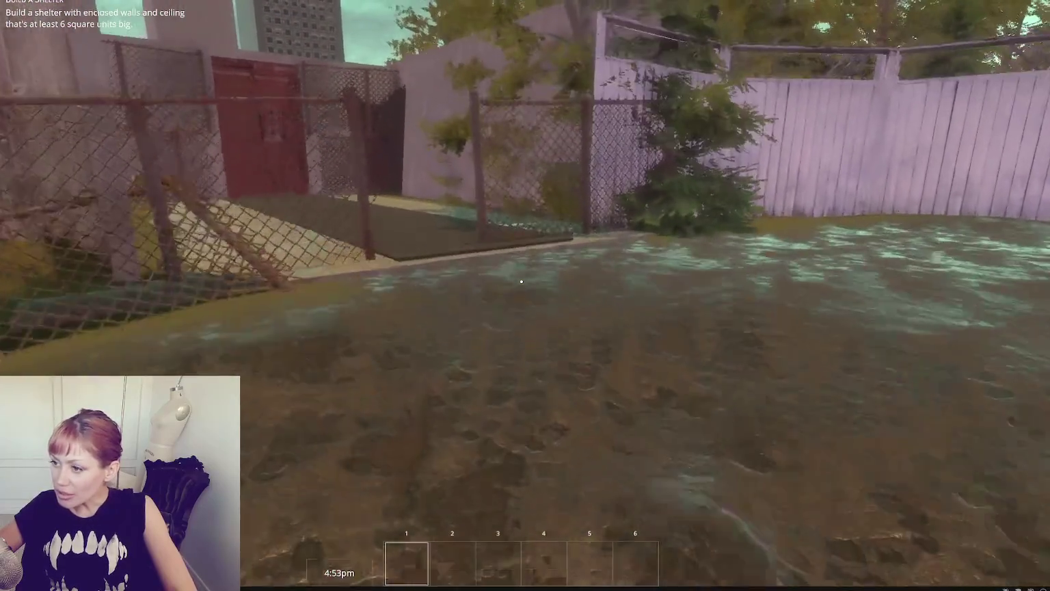
pyautogui.press('w')
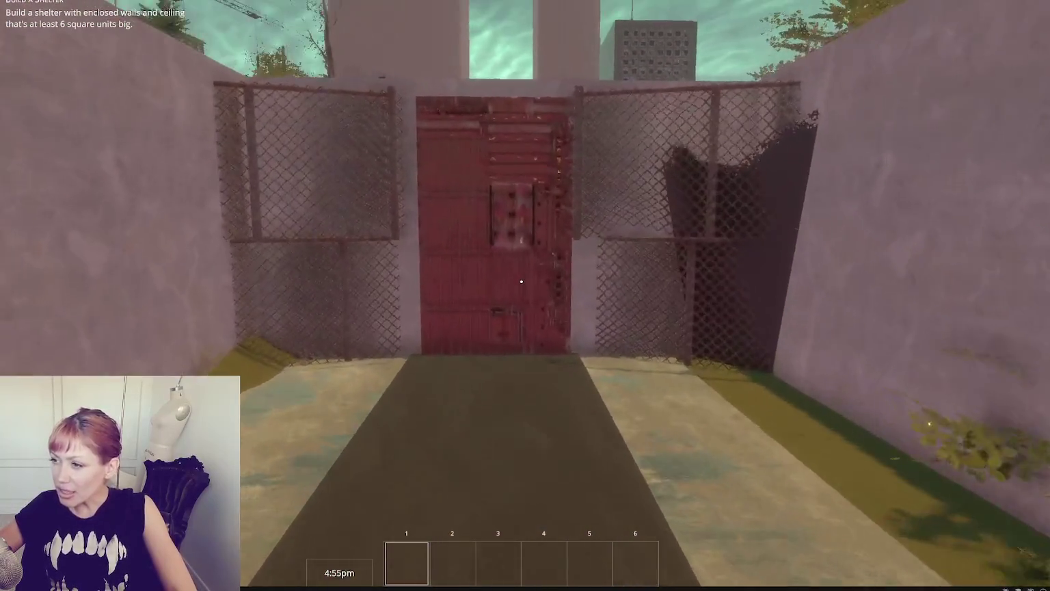
pyautogui.press('w')
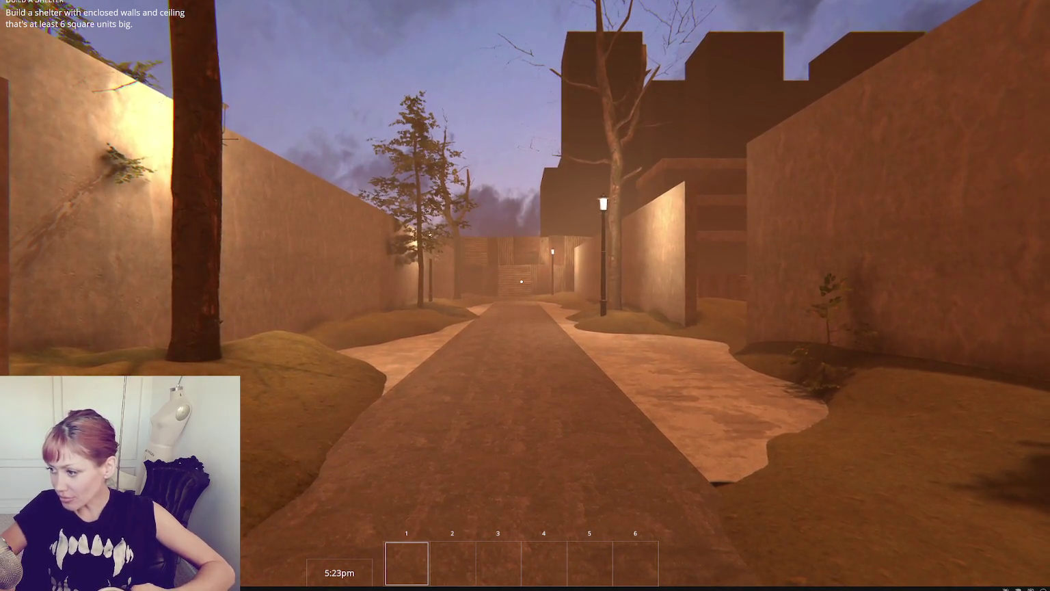
# Step: Walk down the walled path toward the lamppost as the clock reaches 5:41pm
pyautogui.moveTo(521, 281)
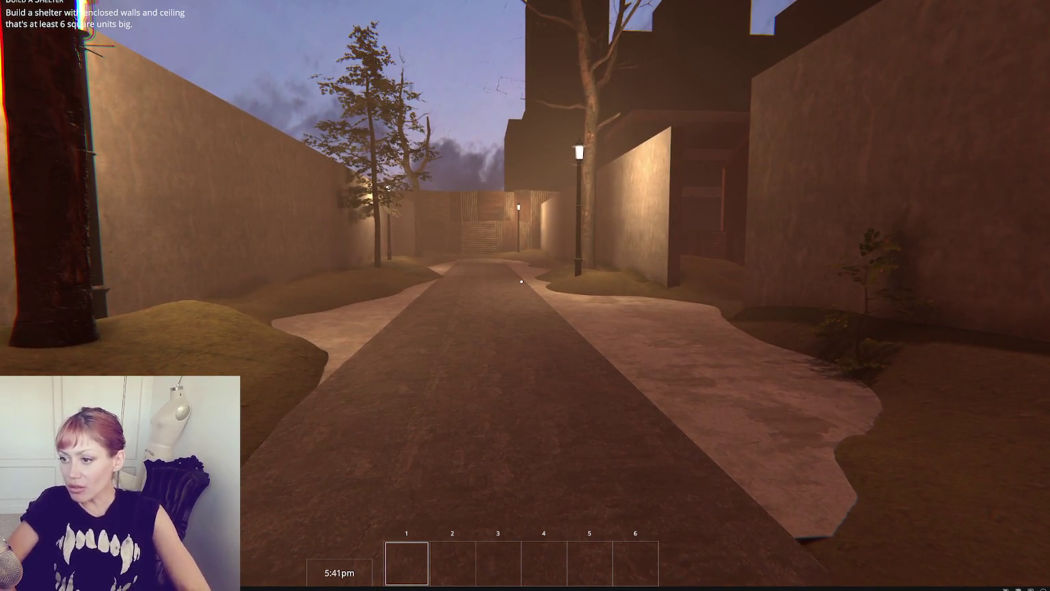
pyautogui.press('w')
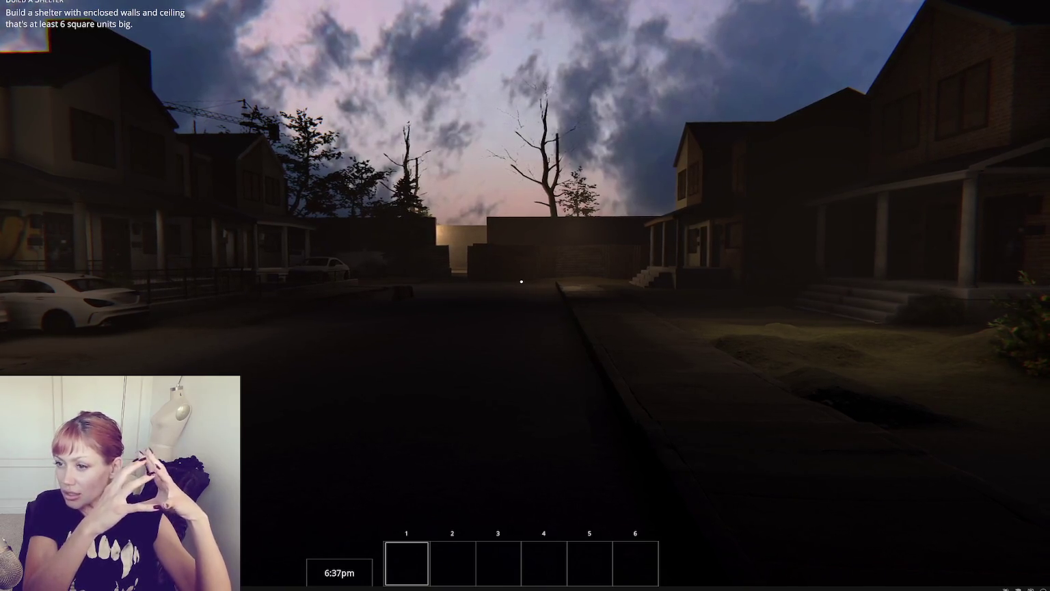
# Step: Open and close the pause menu, then exit Play mode with Ctrl+P
pyautogui.press('Escape')
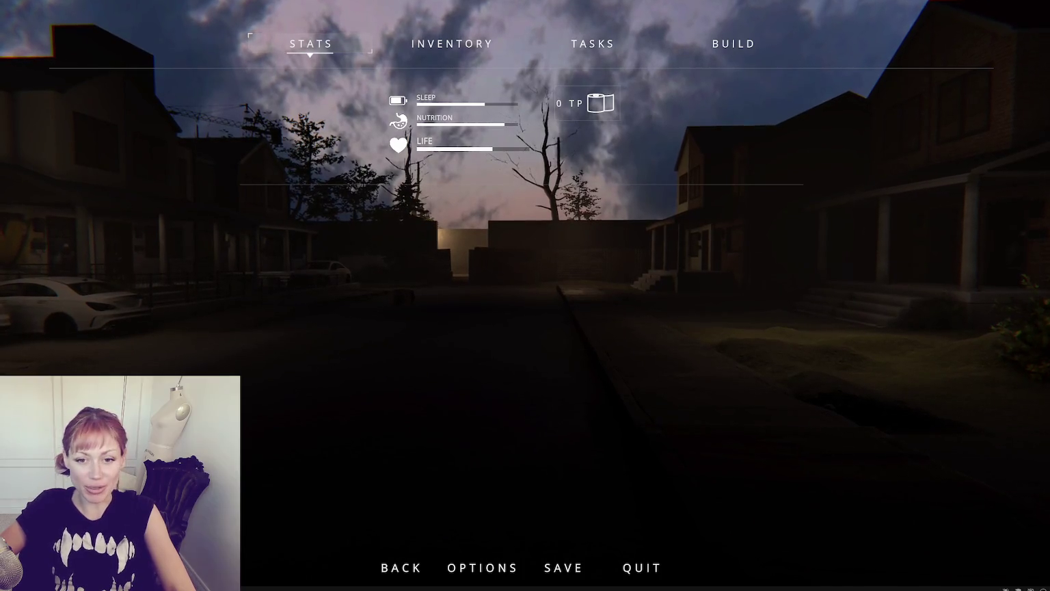
pyautogui.press('Escape')
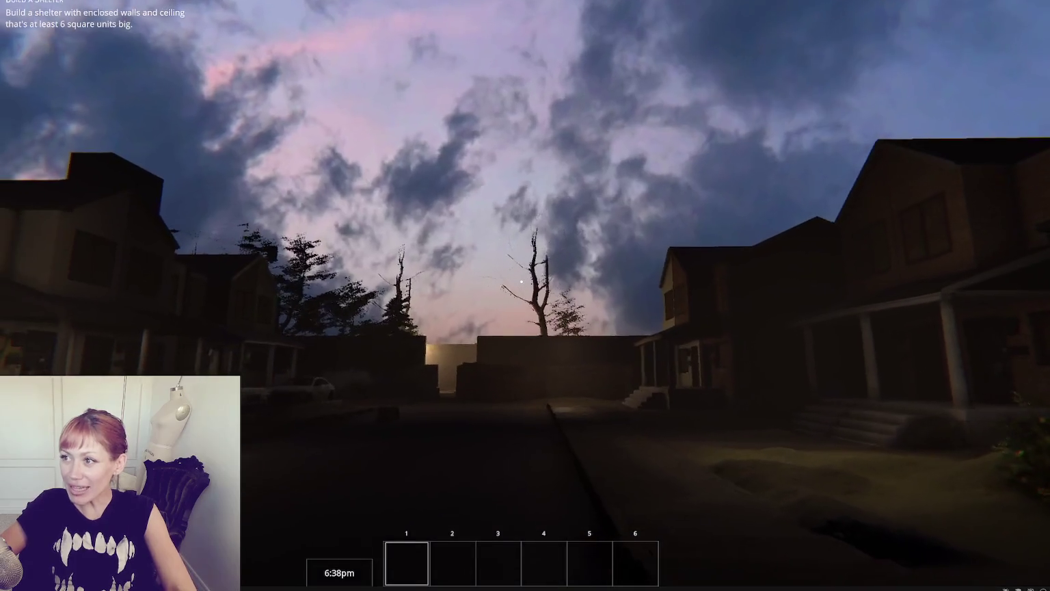
pyautogui.hotkey('ctrl', 'p')
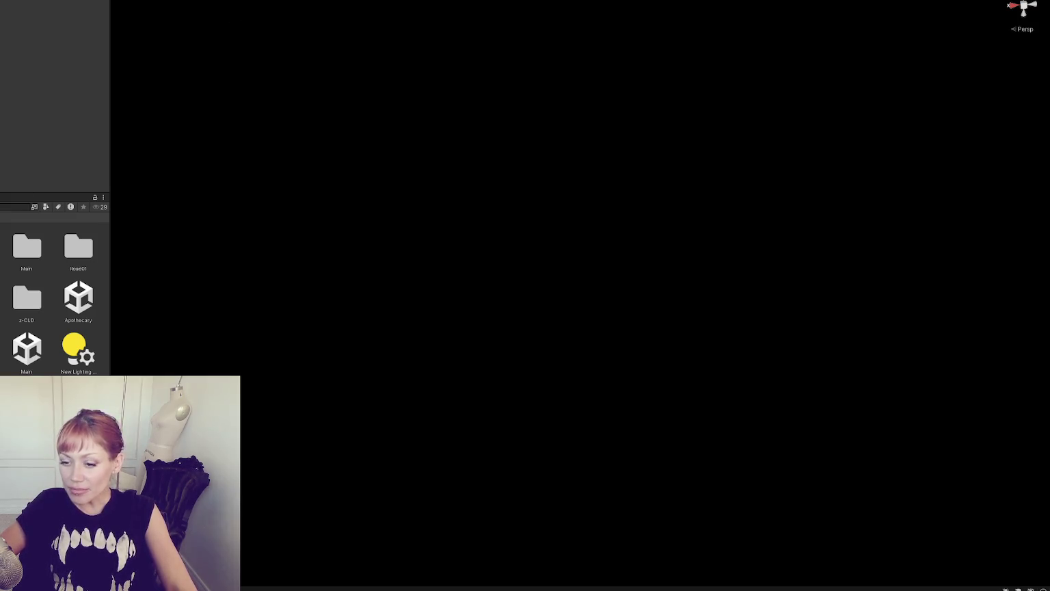
# Step: Raise the Scene view above the road and wall and select the terrain
pyautogui.hotkey('alt', 'Tab')
pyautogui.hotkey('alt', 'Tab')
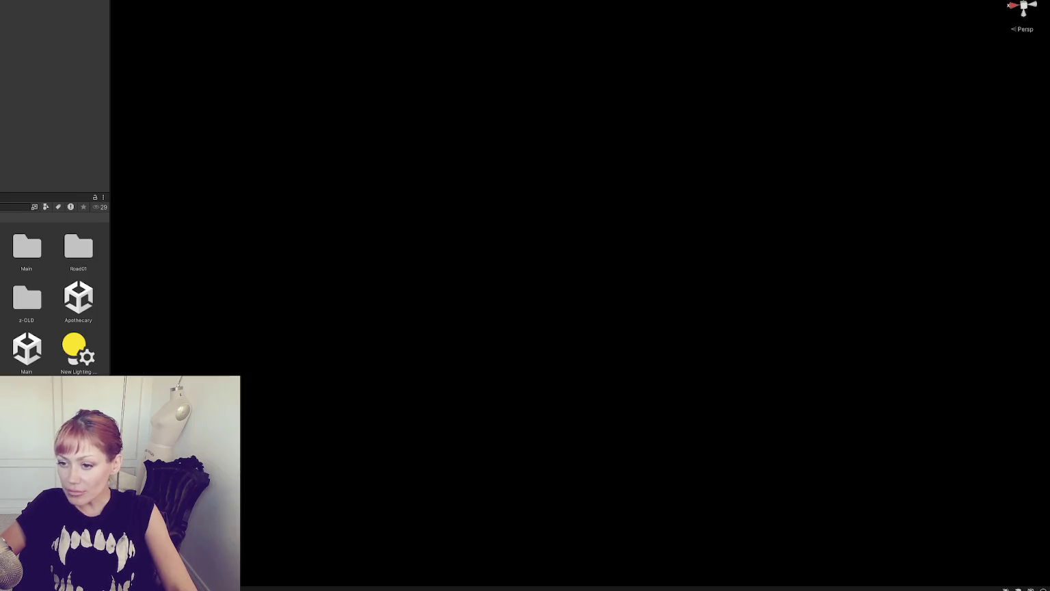
pyautogui.moveTo(298, 313)
pyautogui.mouseDown()
pyautogui.moveTo(340, 312)
pyautogui.moveTo(620, 372)
pyautogui.moveTo(753, 347)
pyautogui.moveTo(380, 278)
pyautogui.moveTo(469, 274)
pyautogui.moveTo(510, 247)
pyautogui.moveTo(549, 247)
pyautogui.moveTo(526, 242)
pyautogui.moveTo(678, 274)
pyautogui.moveTo(345, 321)
pyautogui.moveTo(657, 277)
pyautogui.mouseUp()
pyautogui.scroll(10, 591, 307)
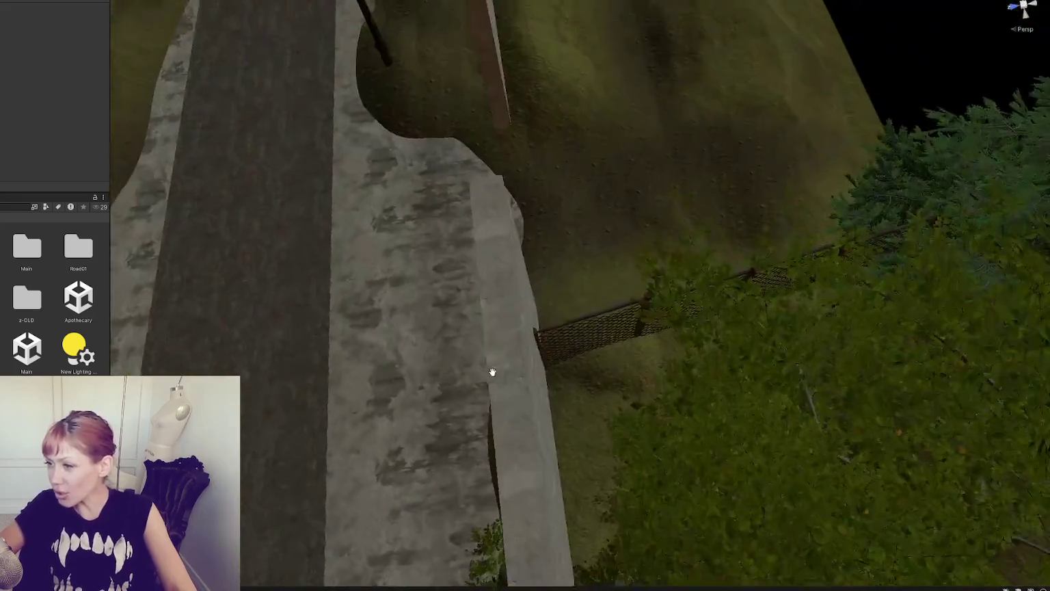
pyautogui.moveTo(493, 372); pyautogui.dragTo(532, 235)
pyautogui.click(527, 430)
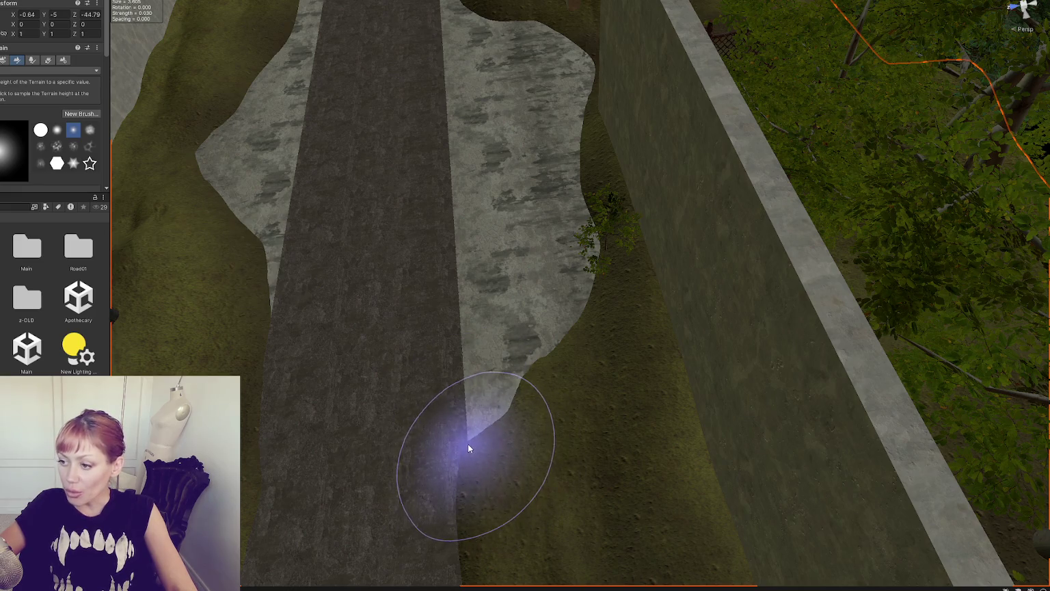
# Step: Orbit and zoom between a diagonal view along the road and an overview
pyautogui.scroll(-5, 521, 328)
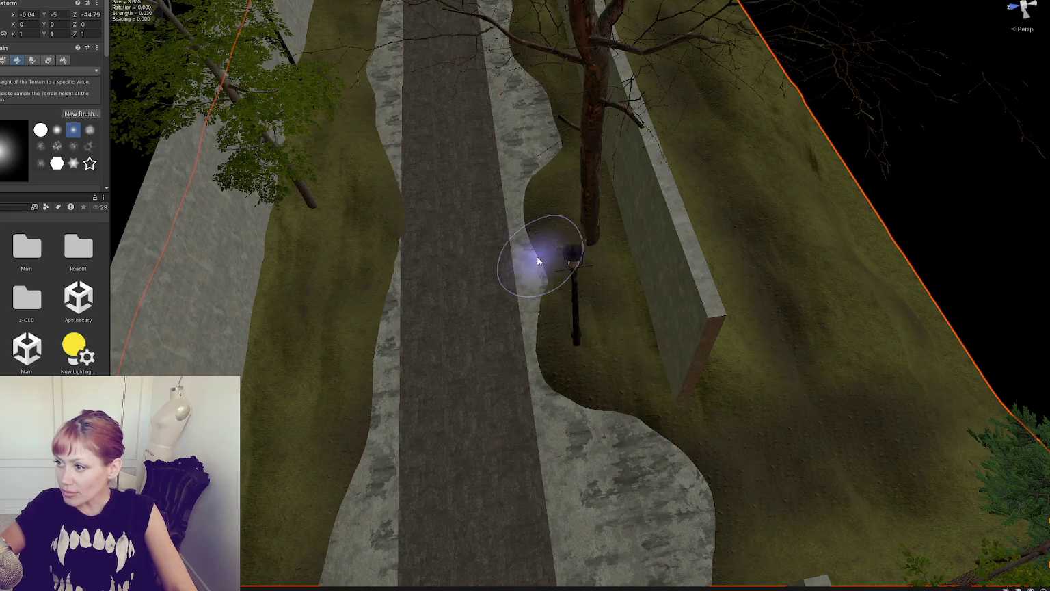
pyautogui.moveTo(605, 236); pyautogui.dragTo(601, 171)
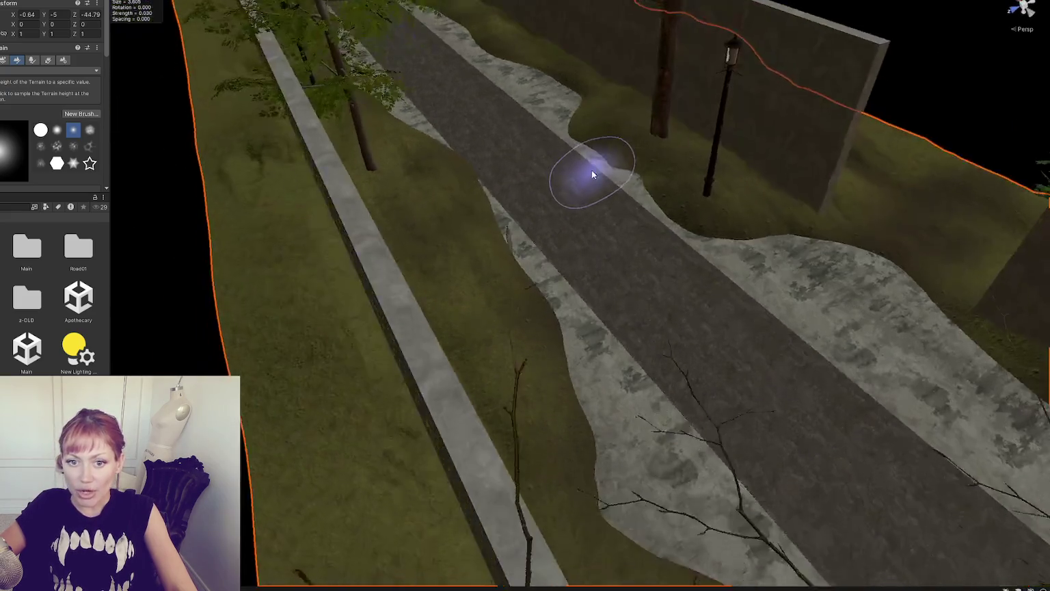
pyautogui.scroll(3, 601, 171)
pyautogui.scroll(-3, 565, 210)
pyautogui.moveTo(593, 219)
pyautogui.mouseDown()
pyautogui.moveTo(537, 132)
pyautogui.moveTo(503, 216)
pyautogui.mouseUp()
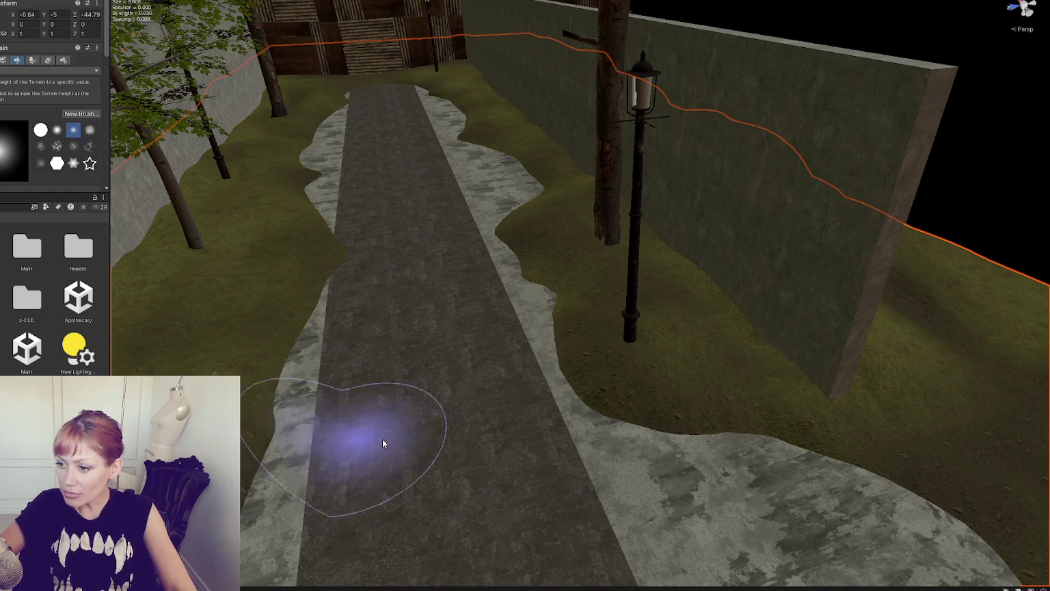
pyautogui.scroll(-2, 362, 441)
pyautogui.scroll(2, 467, 448)
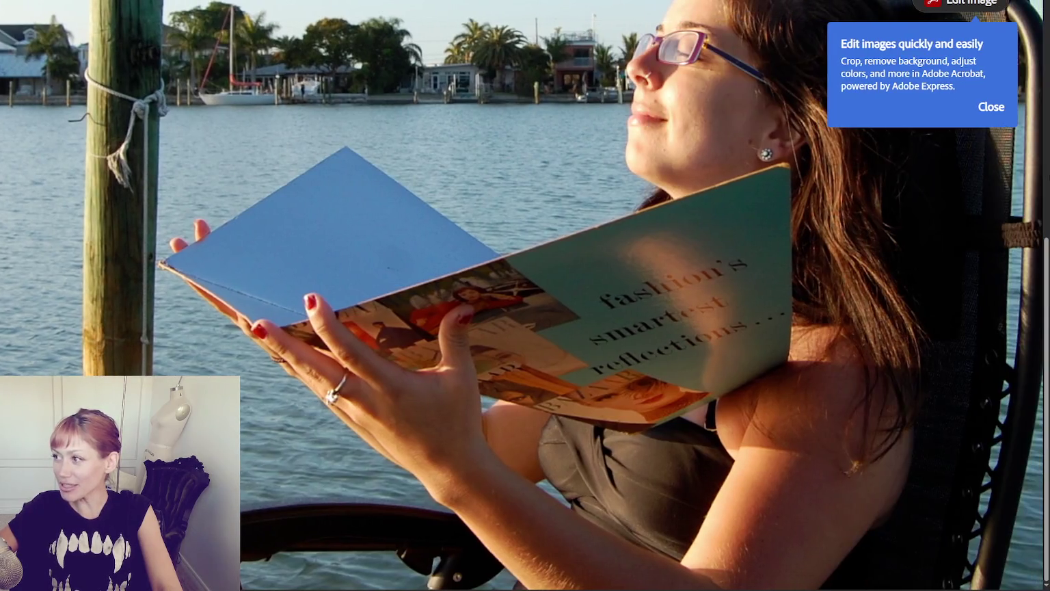
# Step: Dismiss the 'Edit images quickly and easily' tip over the waterfront photo in Acrobat
pyautogui.click(991, 107)
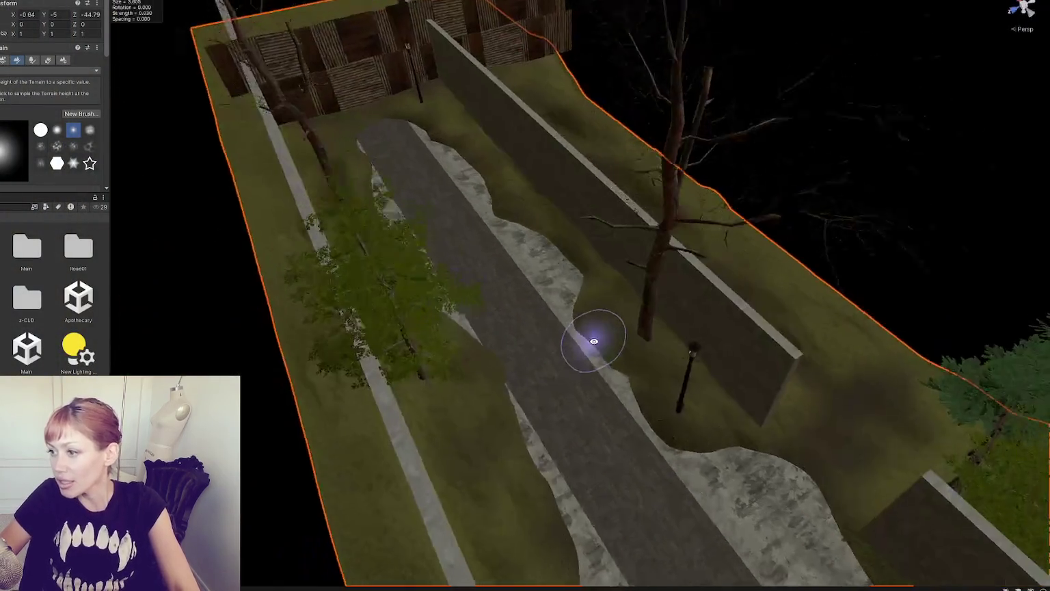
# Step: Orbit and zoom the Scene view down the walled lamppost path beside the wall
pyautogui.moveTo(593, 340)
pyautogui.mouseDown()
pyautogui.moveTo(743, 403)
pyautogui.moveTo(624, 312)
pyautogui.moveTo(388, 364)
pyautogui.mouseUp()
pyautogui.moveTo(469, 404)
pyautogui.mouseDown()
pyautogui.moveTo(425, 351)
pyautogui.moveTo(492, 321)
pyautogui.moveTo(691, 357)
pyautogui.moveTo(280, 335)
pyautogui.moveTo(246, 310)
pyautogui.moveTo(397, 294)
pyautogui.mouseUp()
pyautogui.scroll(-5, 492, 321)
pyautogui.moveTo(761, 265)
pyautogui.mouseDown()
pyautogui.moveTo(562, 285)
pyautogui.moveTo(564, 312)
pyautogui.moveTo(634, 354)
pyautogui.moveTo(609, 359)
pyautogui.mouseUp()
pyautogui.scroll(-2, 609, 358)
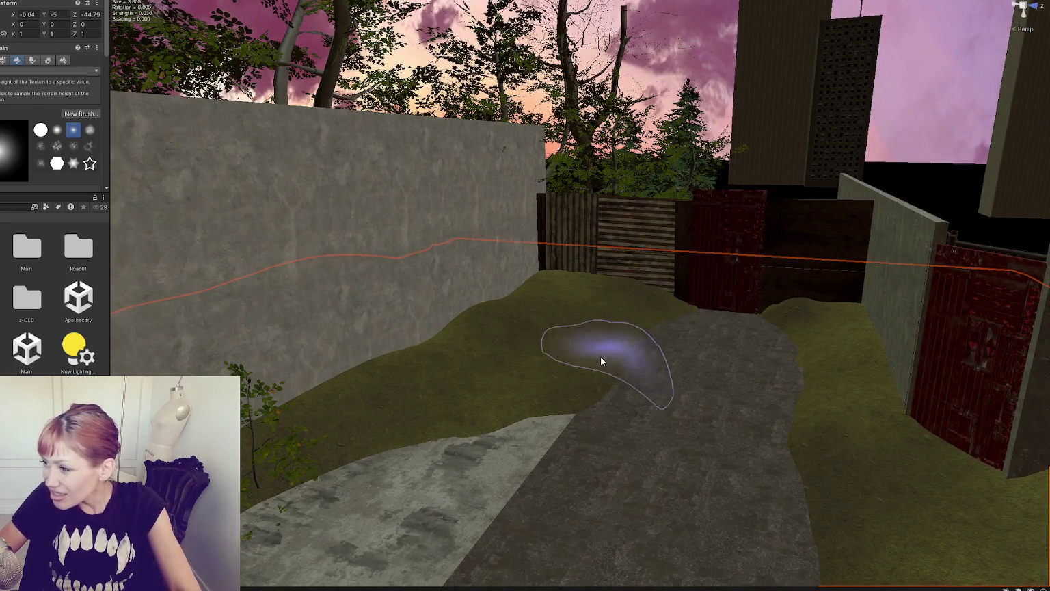
pyautogui.scroll(2, 543, 420)
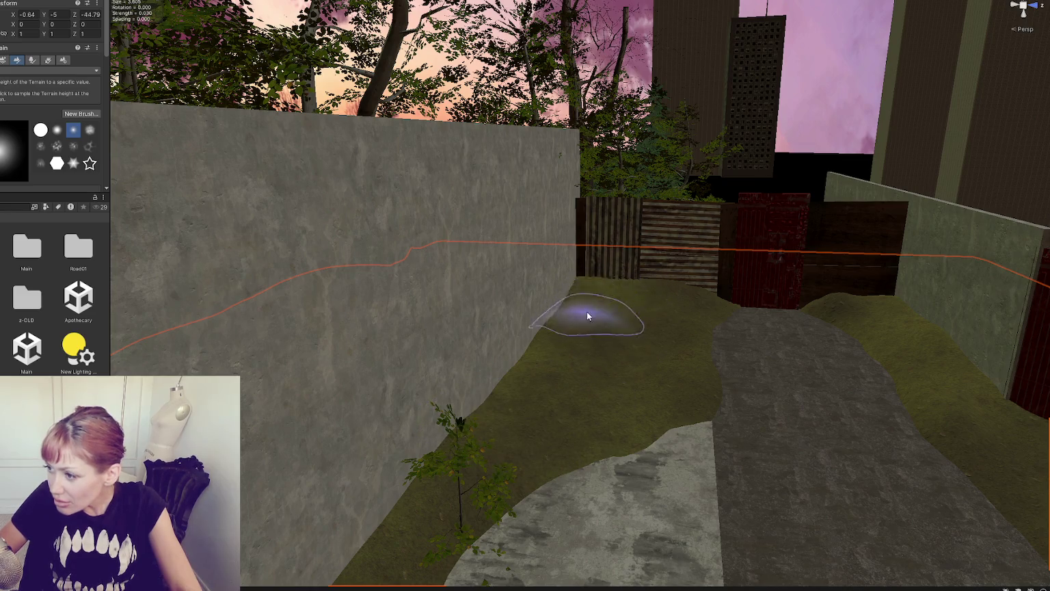
pyautogui.scroll(2, 711, 287)
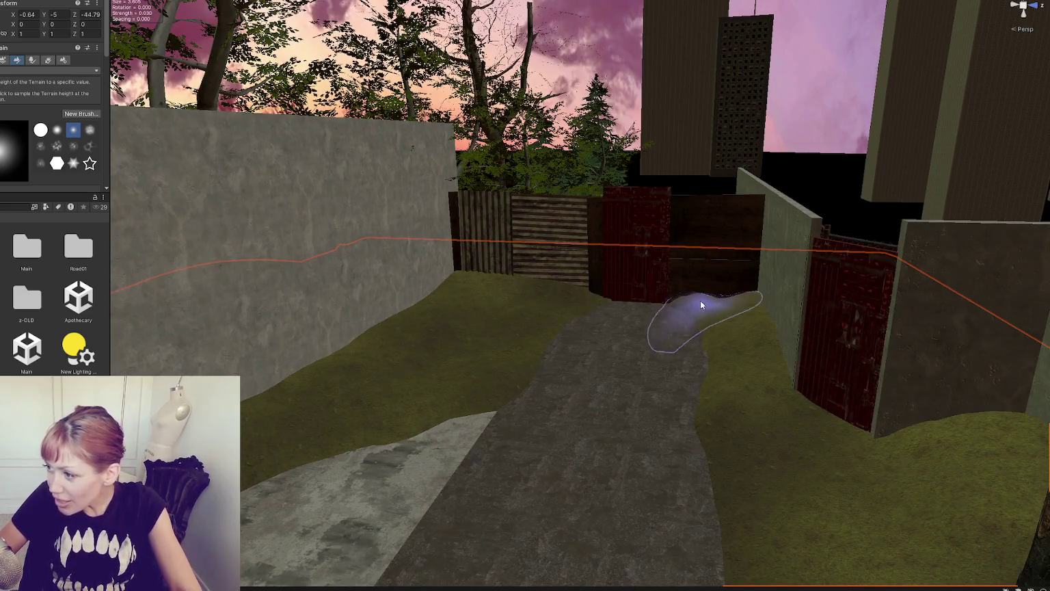
pyautogui.scroll(3, 728, 318)
pyautogui.scroll(-3, 746, 342)
pyautogui.scroll(2, 749, 350)
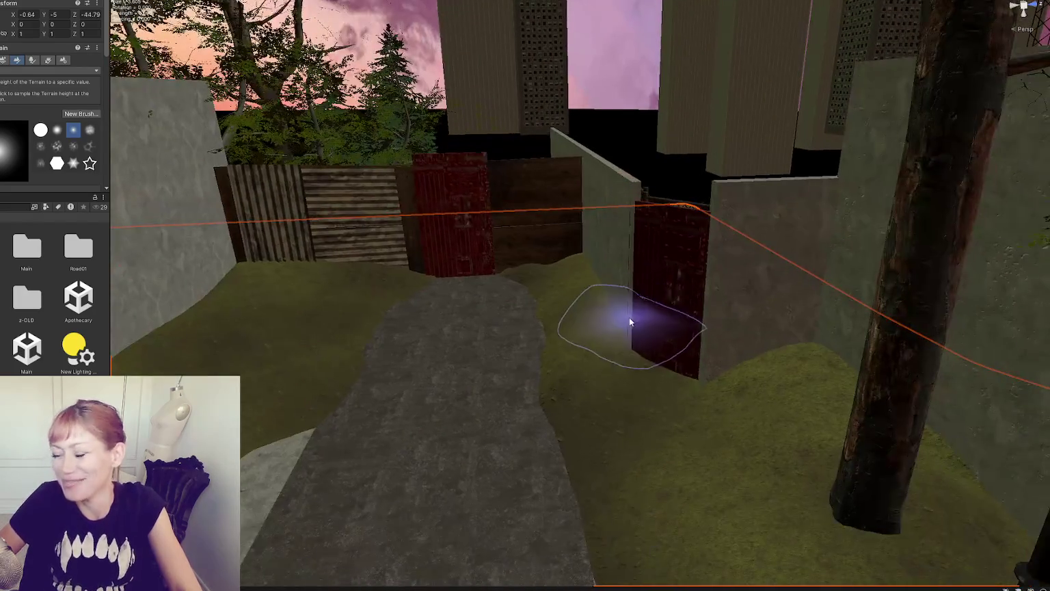
pyautogui.scroll(-3, 559, 332)
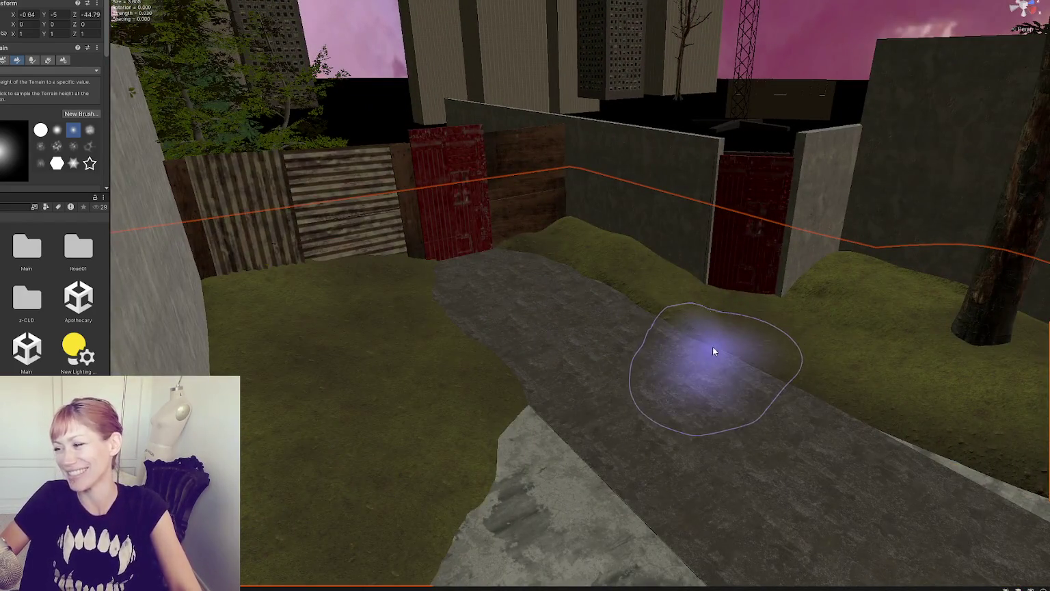
pyautogui.scroll(3, 660, 325)
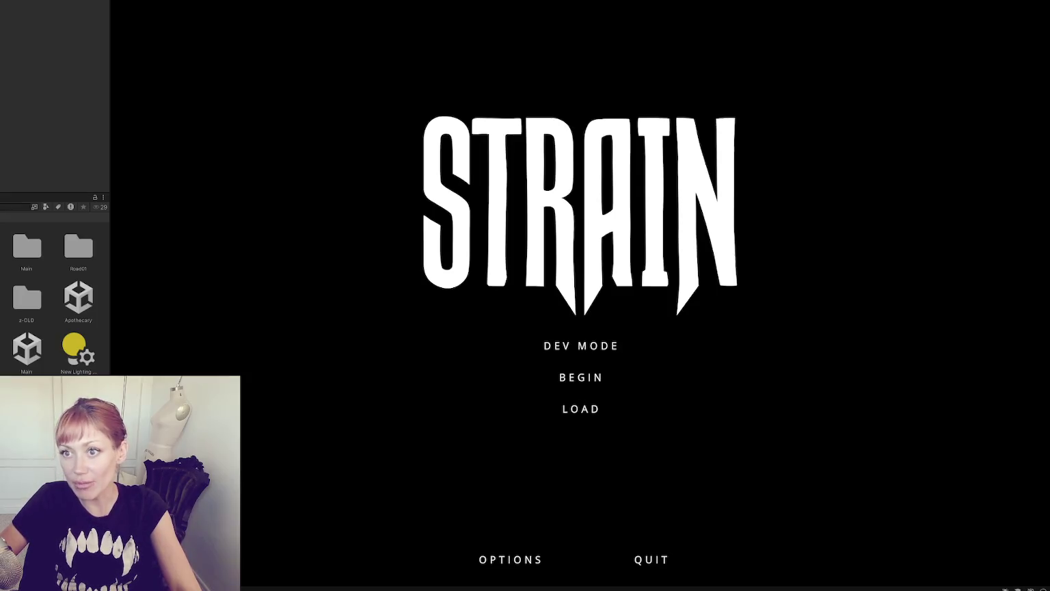
# Step: Enter dev mode, drop the plank, and walk past the wall and fences into the street
pyautogui.click(606, 345)
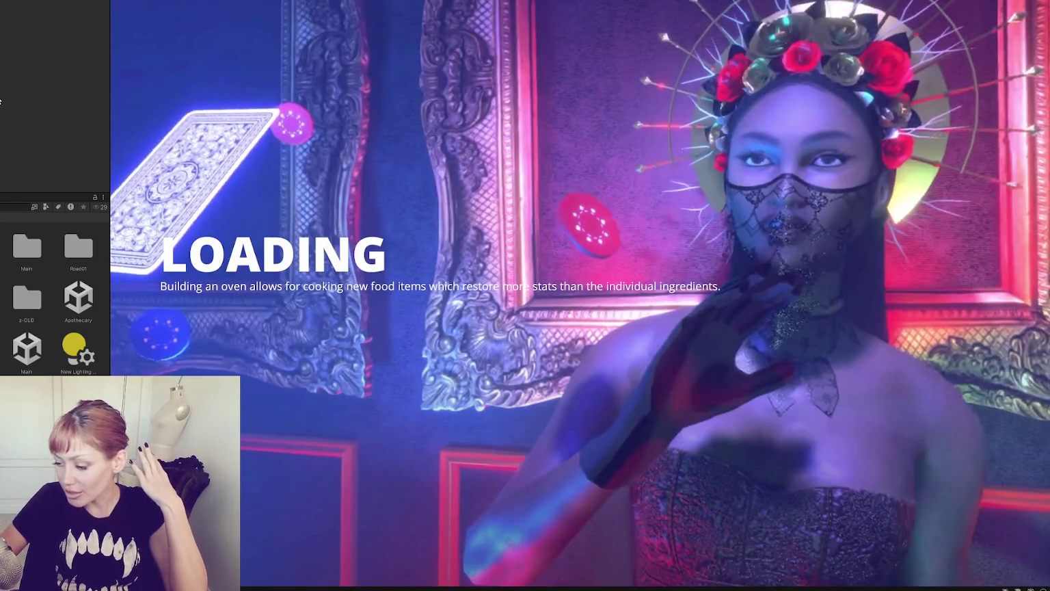
pyautogui.press('q')
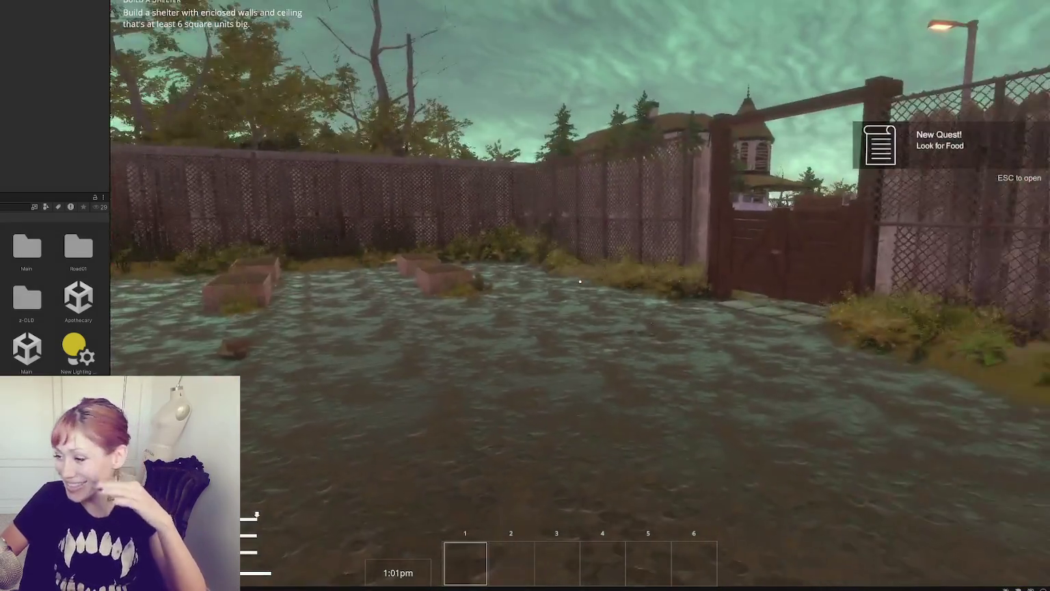
pyautogui.press('w')
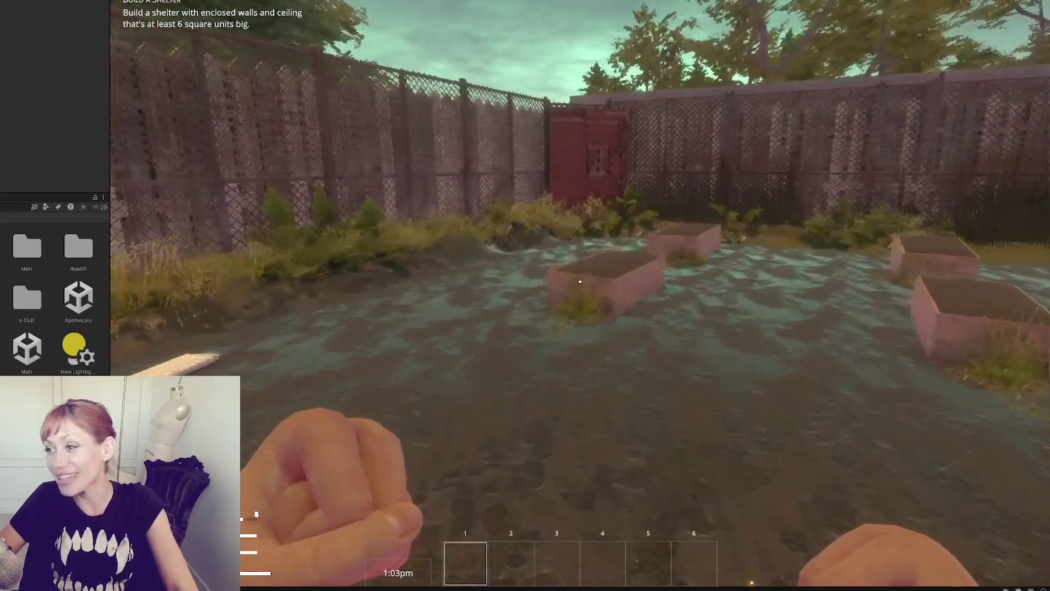
pyautogui.press('w')
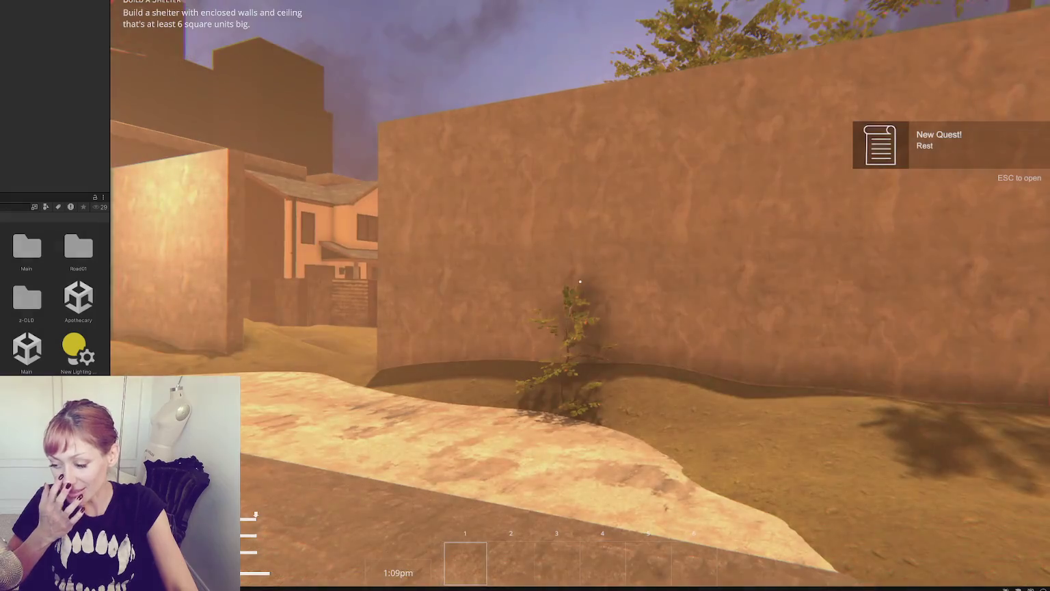
pyautogui.press('w')
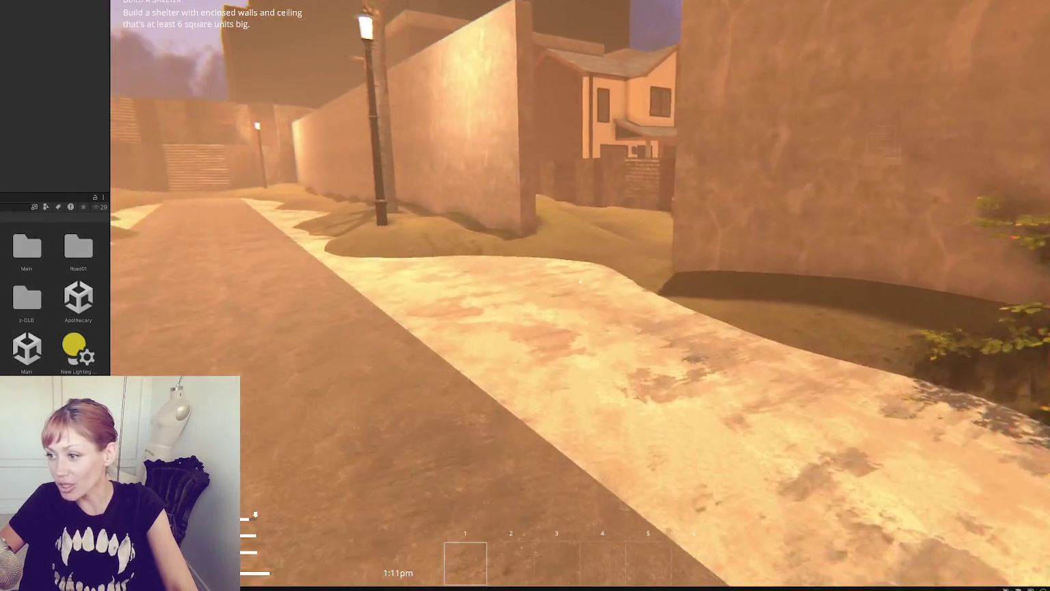
pyautogui.press('w')
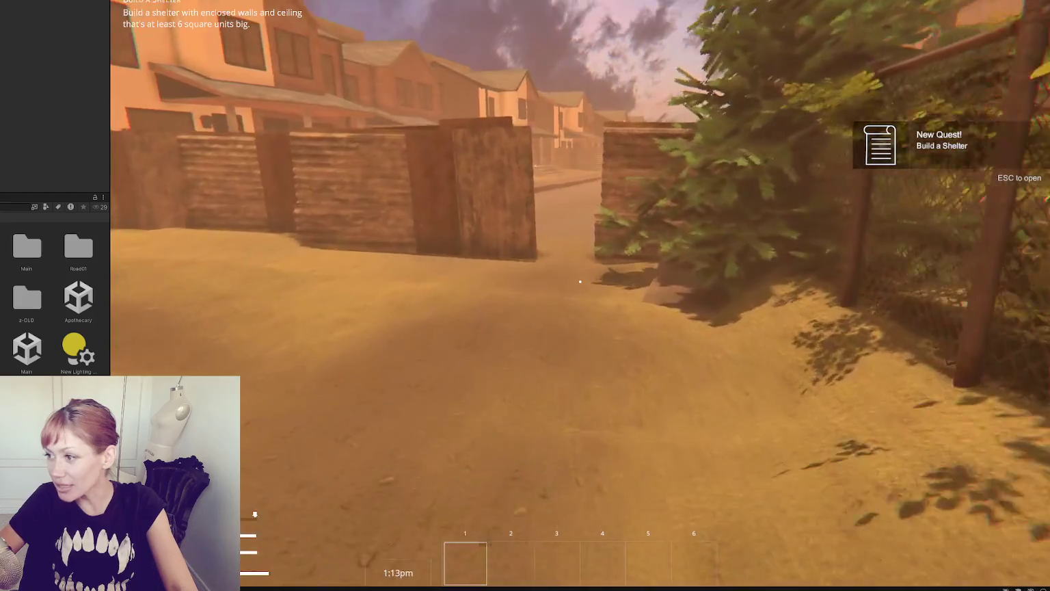
pyautogui.press('w')
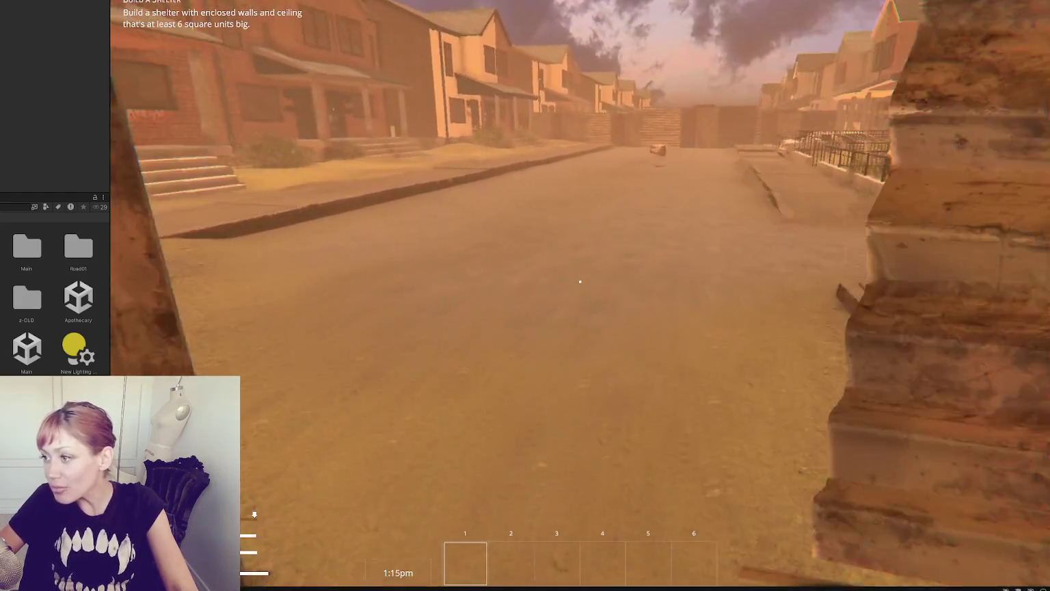
pyautogui.press('w')
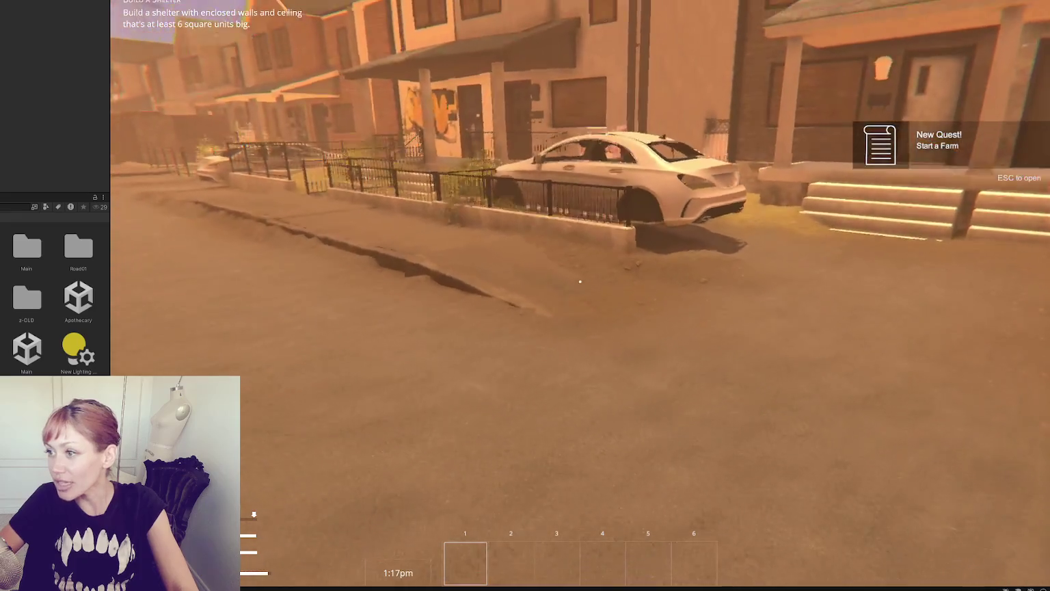
pyautogui.press('w')
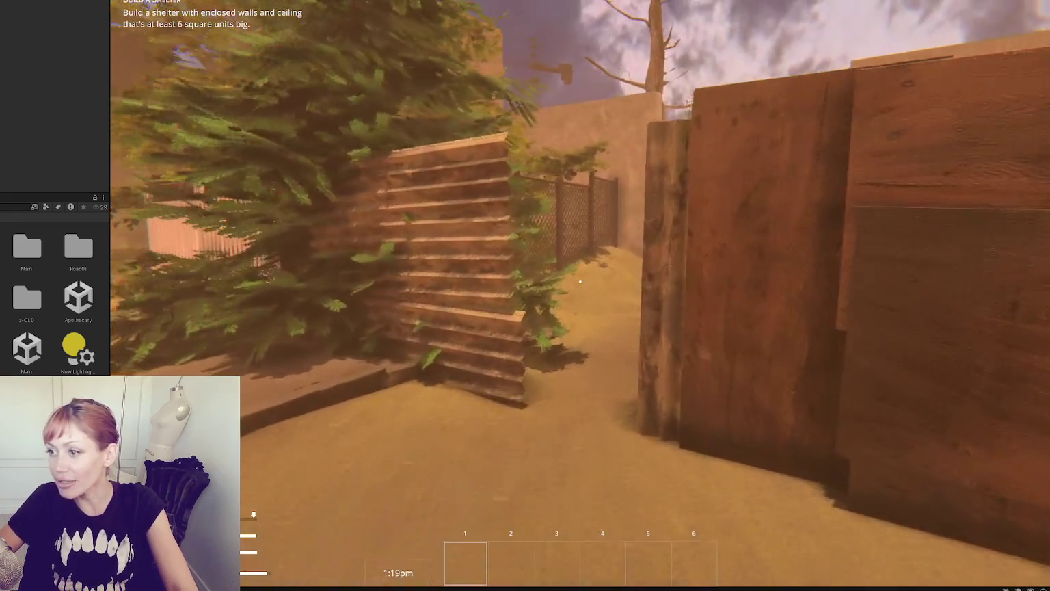
# Step: Stop the playtest and reload the Main scene from the Project window
pyautogui.hotkey('ctrl', 'p')
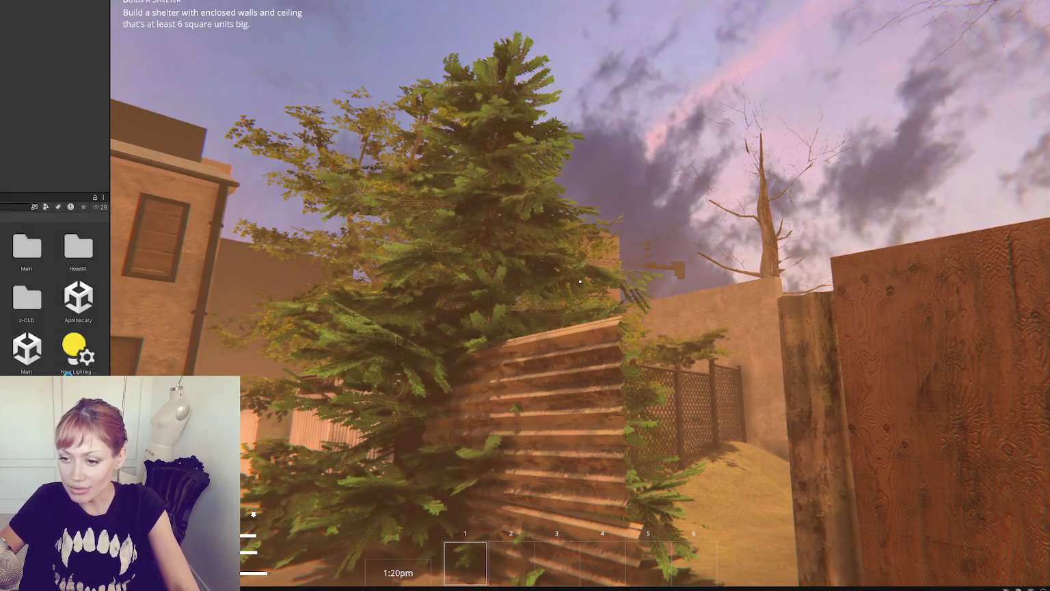
pyautogui.doubleClick(26, 350)
pyautogui.doubleClick(25, 351)
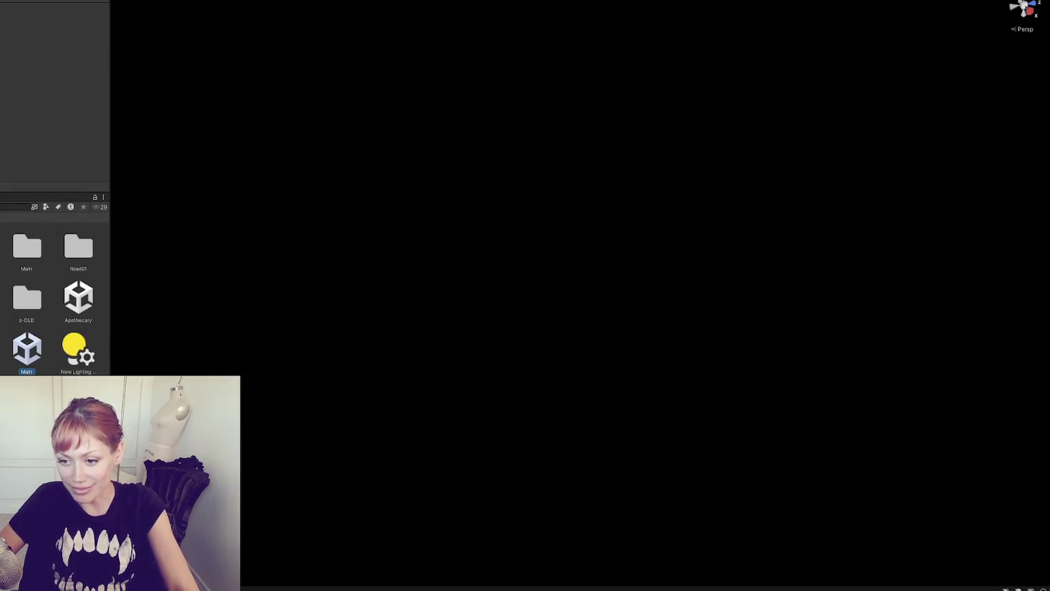
pyautogui.rightClick(26, 351)
pyautogui.click(167, 182)
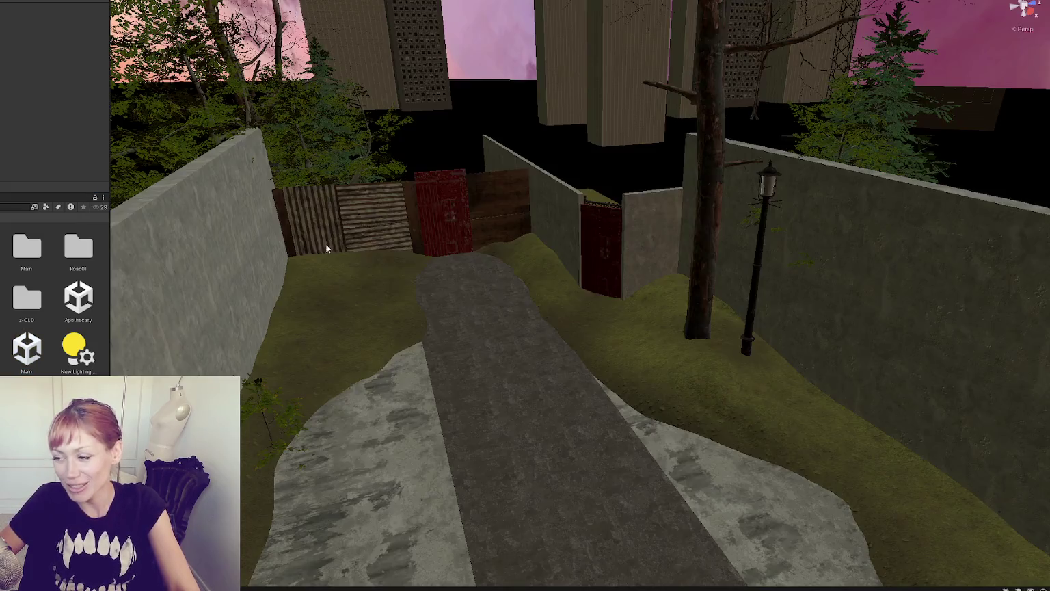
pyautogui.moveTo(442, 248)
pyautogui.mouseDown()
pyautogui.moveTo(389, 264)
pyautogui.moveTo(494, 192)
pyautogui.moveTo(685, 241)
pyautogui.moveTo(684, 214)
pyautogui.moveTo(576, 228)
pyautogui.mouseUp()
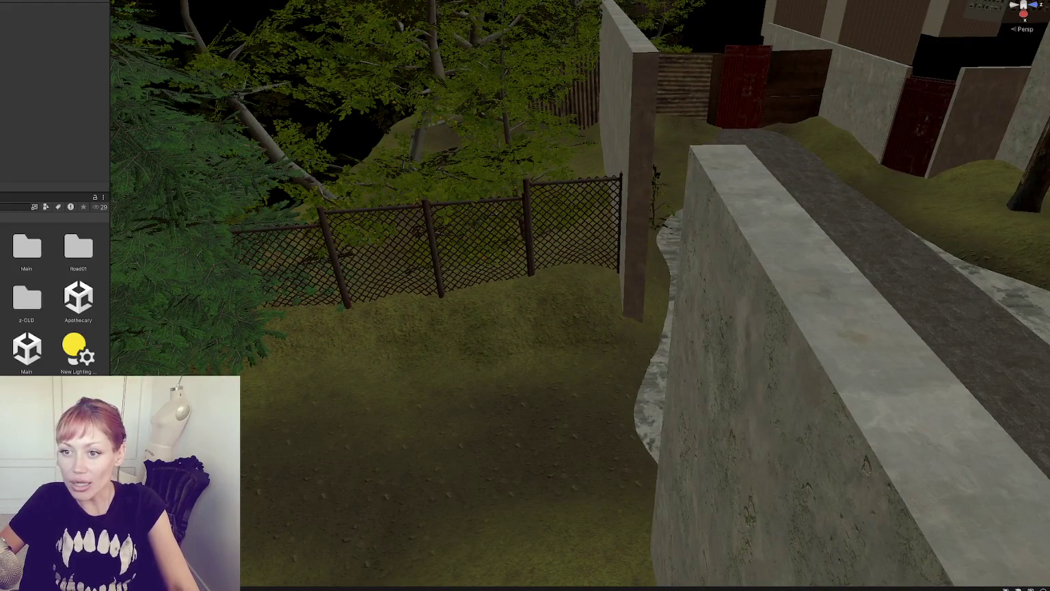
pyautogui.click(287, 355)
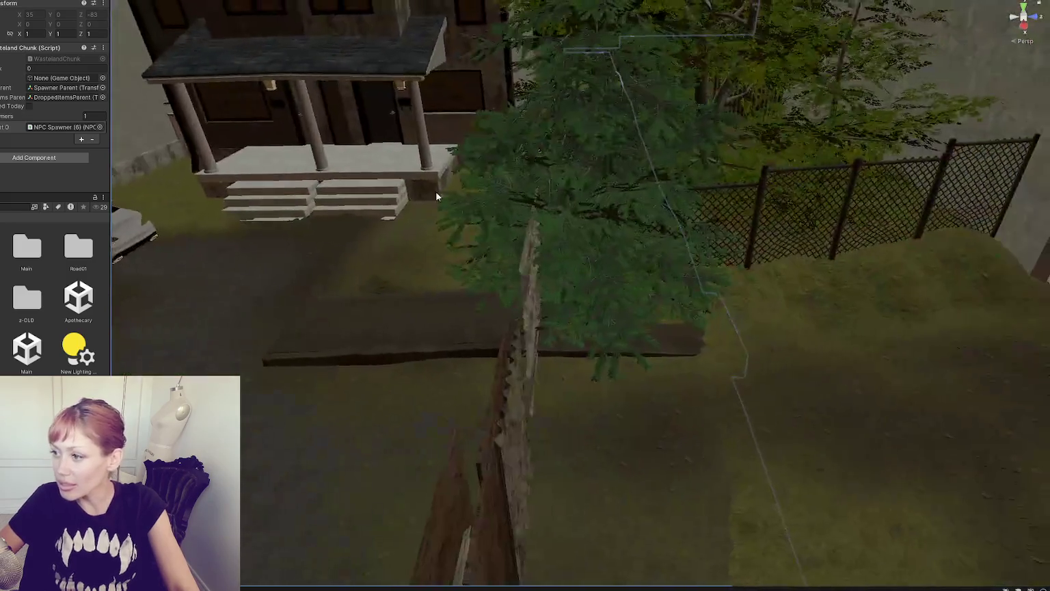
pyautogui.click(438, 194)
pyautogui.click(393, 294)
pyautogui.click(445, 280)
pyautogui.click(445, 281)
pyautogui.click(395, 208)
pyautogui.click(396, 206)
pyautogui.press('f')
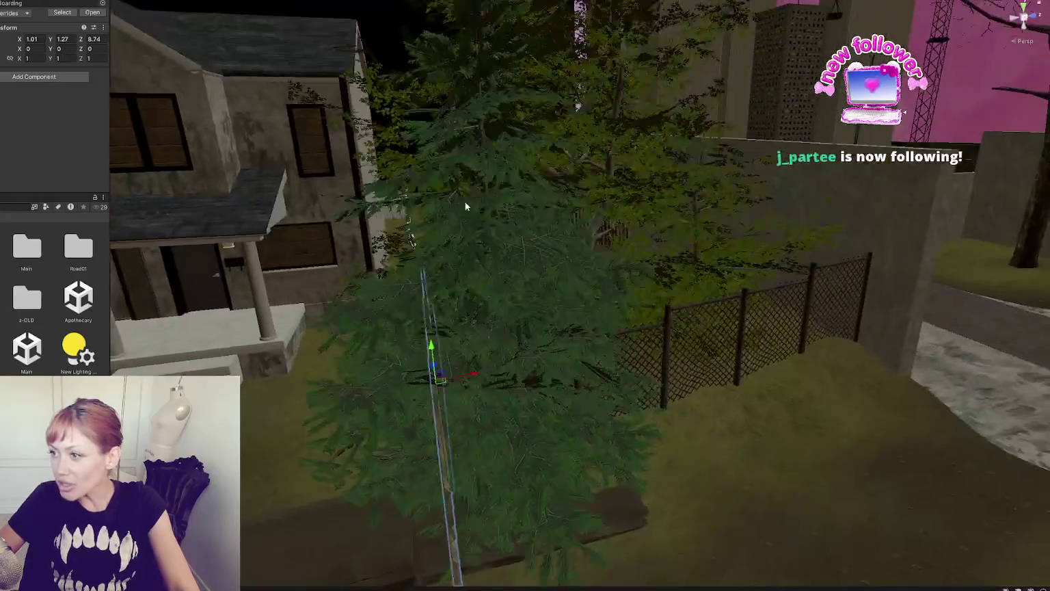
pyautogui.click(498, 205)
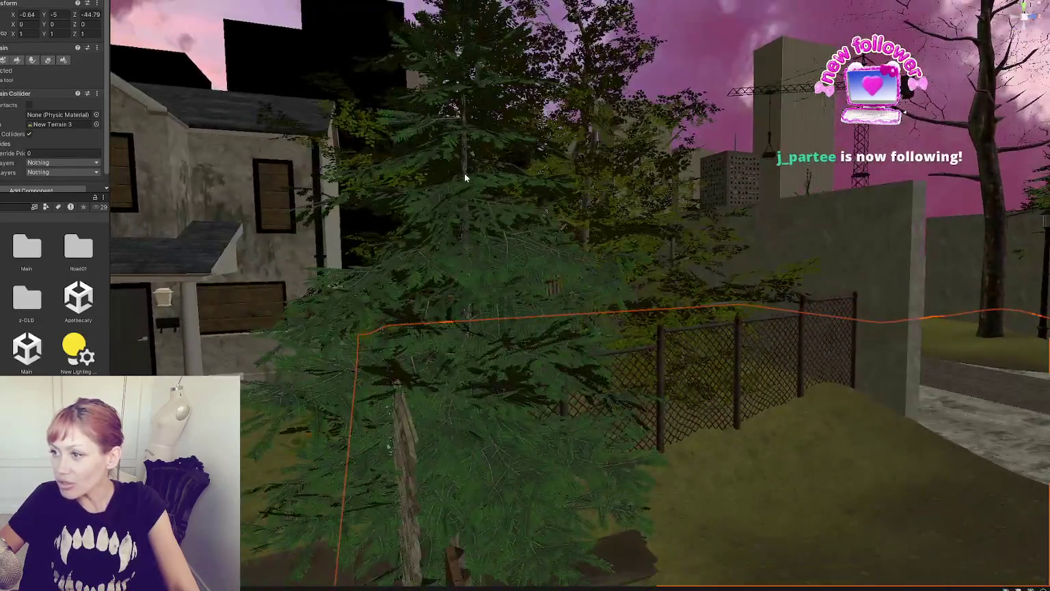
pyautogui.click(463, 168)
pyautogui.click(483, 376)
pyautogui.moveTo(484, 376)
pyautogui.mouseDown()
pyautogui.moveTo(445, 361)
pyautogui.moveTo(471, 306)
pyautogui.moveTo(471, 343)
pyautogui.moveTo(547, 363)
pyautogui.moveTo(666, 449)
pyautogui.moveTo(535, 350)
pyautogui.moveTo(717, 404)
pyautogui.mouseUp()
pyautogui.click(471, 337)
pyautogui.scroll(3, 426, 315)
pyautogui.click(426, 315)
pyautogui.scroll(3, 466, 344)
pyautogui.click(560, 366)
pyautogui.click(684, 458)
pyautogui.click(651, 346)
pyautogui.moveTo(650, 346); pyautogui.dragTo(552, 179)
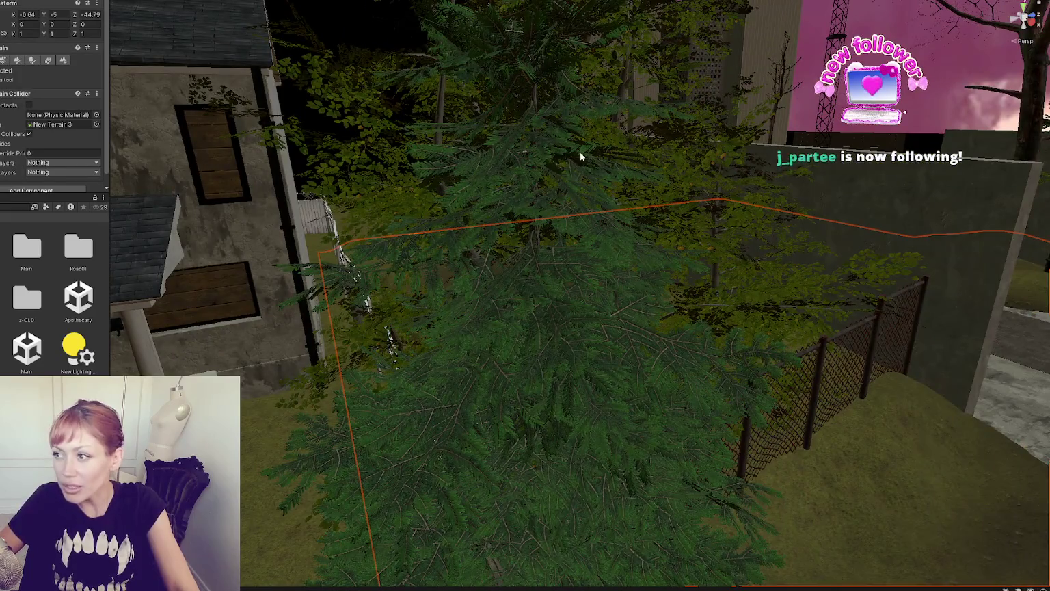
pyautogui.click(534, 142)
pyautogui.moveTo(535, 139)
pyautogui.mouseDown()
pyautogui.moveTo(592, 387)
pyautogui.moveTo(462, 344)
pyautogui.moveTo(798, 394)
pyautogui.moveTo(803, 343)
pyautogui.moveTo(658, 348)
pyautogui.moveTo(822, 330)
pyautogui.mouseUp()
pyautogui.click(607, 389)
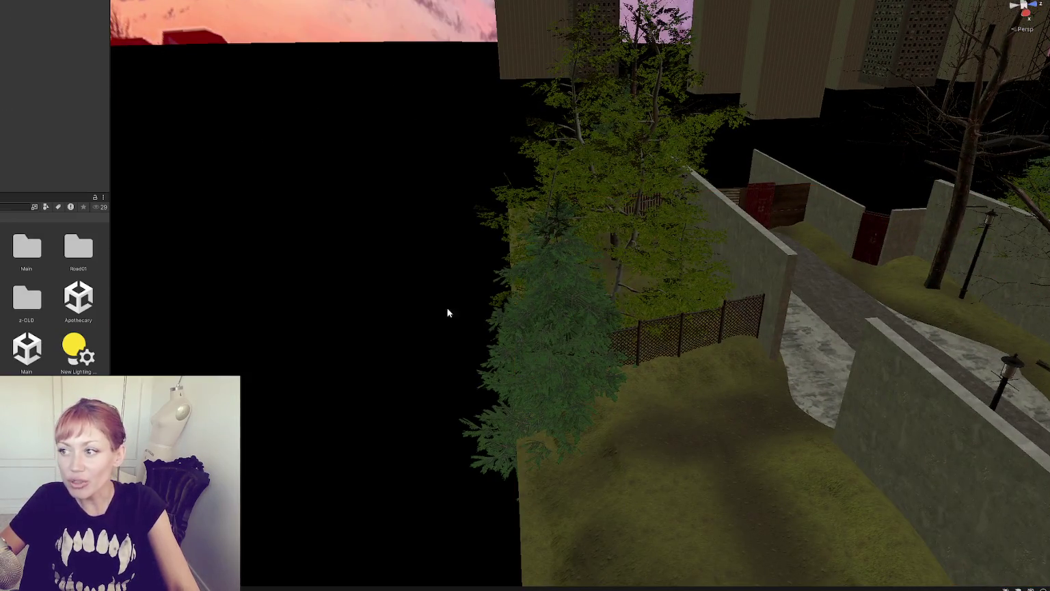
# Step: Select and frame the small pine tree by the chain-link fence, then delete it
pyautogui.click(552, 335)
pyautogui.press('f')
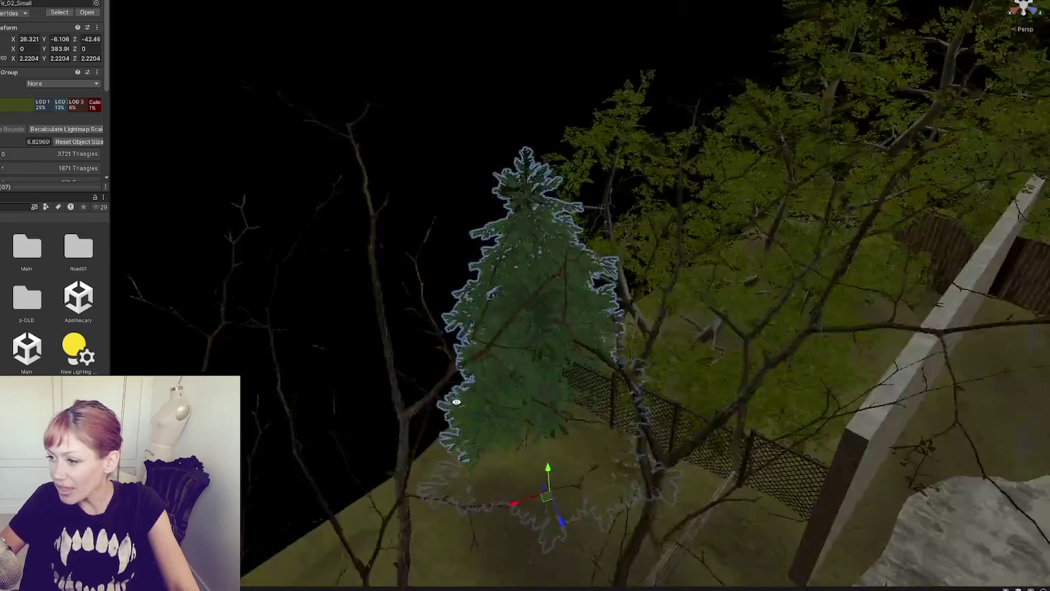
pyautogui.moveTo(545, 493)
pyautogui.mouseDown()
pyautogui.moveTo(514, 499)
pyautogui.moveTo(596, 481)
pyautogui.moveTo(573, 486)
pyautogui.moveTo(600, 403)
pyautogui.moveTo(586, 432)
pyautogui.moveTo(622, 436)
pyautogui.moveTo(596, 437)
pyautogui.moveTo(582, 452)
pyautogui.moveTo(573, 441)
pyautogui.moveTo(428, 415)
pyautogui.moveTo(588, 416)
pyautogui.mouseUp()
pyautogui.press('r')
pyautogui.press('w')
pyautogui.press('Delete')
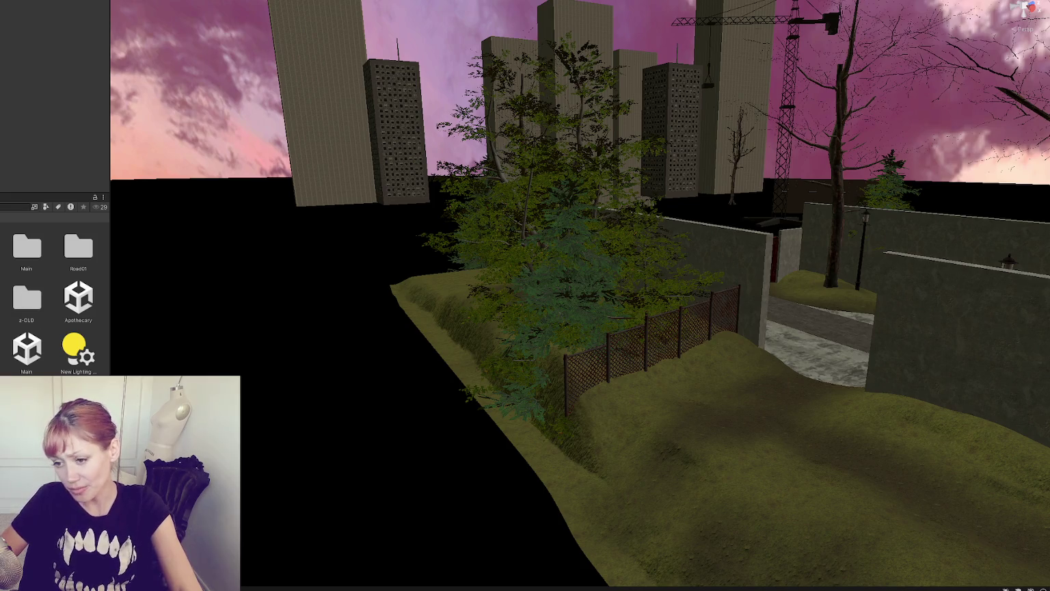
pyautogui.moveTo(477, 374)
pyautogui.mouseDown()
pyautogui.moveTo(546, 367)
pyautogui.moveTo(293, 346)
pyautogui.moveTo(612, 442)
pyautogui.mouseUp()
# Step: Rotate the first chain-link panel to about -1.9 degrees on Y
pyautogui.click(636, 484)
pyautogui.press('f')
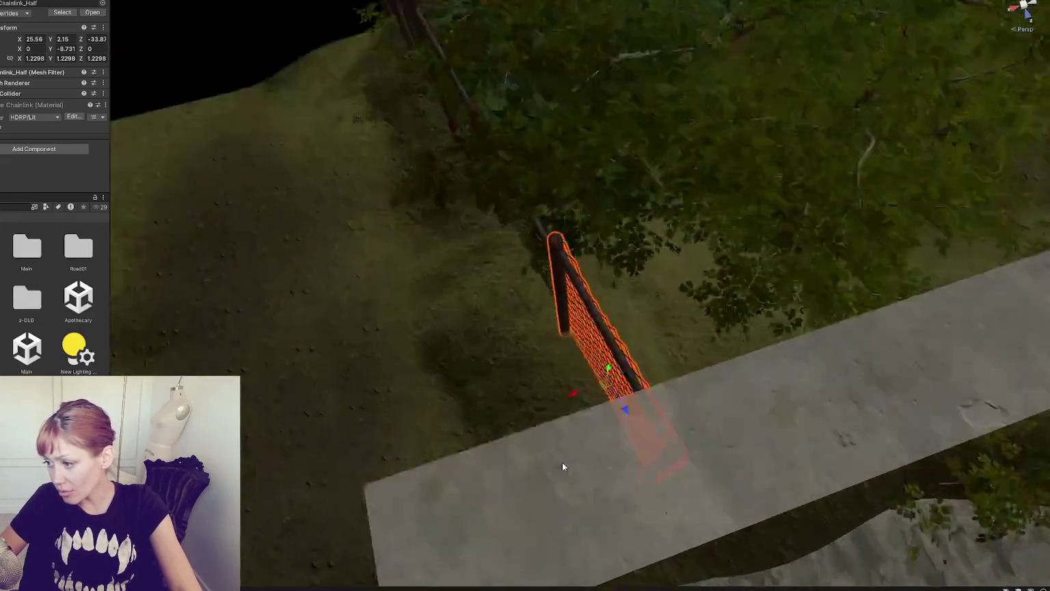
pyautogui.press('e')
pyautogui.moveTo(656, 325)
pyautogui.mouseDown()
pyautogui.moveTo(632, 321)
pyautogui.moveTo(654, 322)
pyautogui.moveTo(657, 362)
pyautogui.moveTo(675, 265)
pyautogui.mouseUp()
pyautogui.press('w')
pyautogui.hotkey('ctrl', 'z')
pyautogui.hotkey('ctrl', 'z')
pyautogui.hotkey('ctrl', 'z')
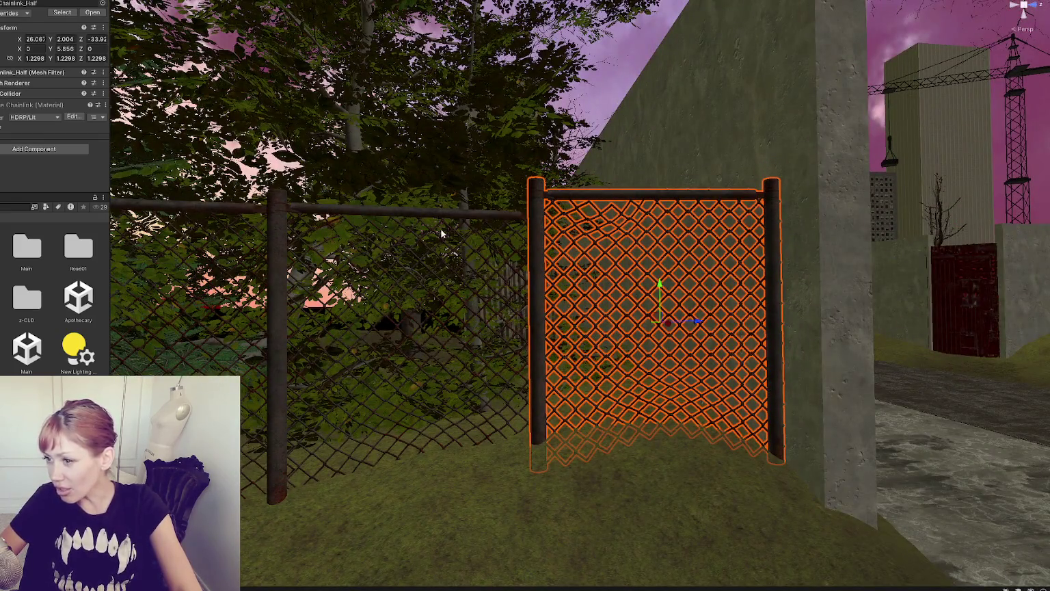
pyautogui.moveTo(525, 216); pyautogui.dragTo(548, 338)
pyautogui.press('e')
pyautogui.moveTo(480, 363); pyautogui.dragTo(478, 363)
pyautogui.moveTo(630, 313)
pyautogui.mouseDown()
pyautogui.moveTo(586, 424)
pyautogui.moveTo(624, 382)
pyautogui.mouseUp()
pyautogui.moveTo(494, 376)
pyautogui.mouseDown()
pyautogui.moveTo(484, 381)
pyautogui.moveTo(499, 350)
pyautogui.mouseUp()
# Step: Move the panel onto the lower-left fence section and turn it to about -7.2 degrees
pyautogui.press('w')
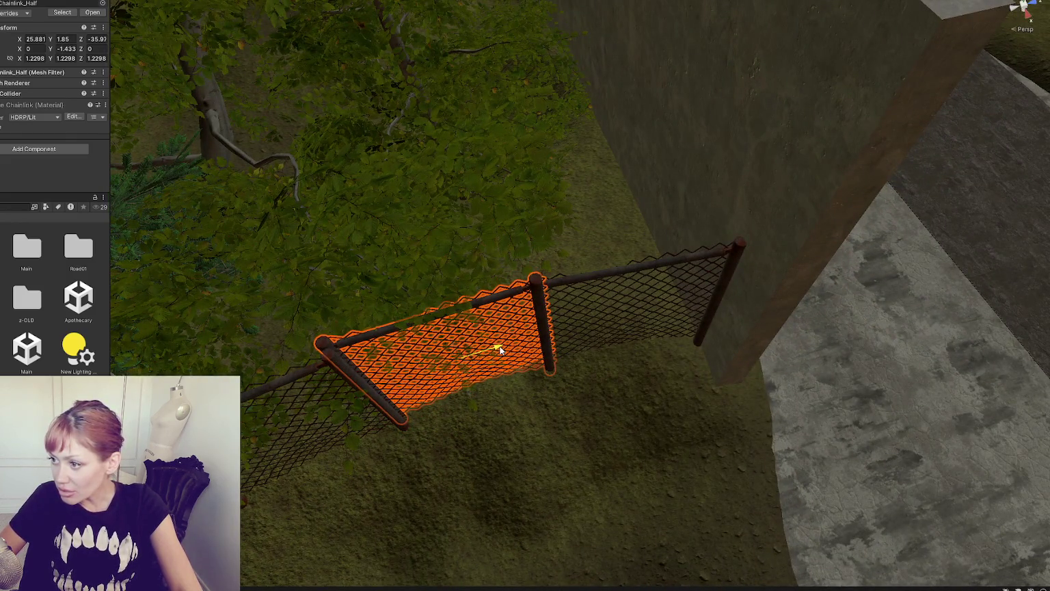
pyautogui.moveTo(468, 391)
pyautogui.mouseDown()
pyautogui.moveTo(603, 316)
pyautogui.moveTo(564, 252)
pyautogui.mouseUp()
pyautogui.moveTo(471, 291)
pyautogui.mouseDown()
pyautogui.moveTo(452, 402)
pyautogui.moveTo(458, 383)
pyautogui.mouseUp()
pyautogui.moveTo(592, 279)
pyautogui.mouseDown()
pyautogui.moveTo(635, 346)
pyautogui.moveTo(647, 344)
pyautogui.mouseUp()
pyautogui.moveTo(359, 366)
pyautogui.mouseDown()
pyautogui.moveTo(269, 445)
pyautogui.moveTo(274, 432)
pyautogui.mouseUp()
pyautogui.moveTo(317, 385)
pyautogui.mouseDown()
pyautogui.moveTo(308, 388)
pyautogui.moveTo(415, 286)
pyautogui.moveTo(417, 241)
pyautogui.moveTo(286, 357)
pyautogui.moveTo(417, 286)
pyautogui.moveTo(362, 391)
pyautogui.mouseUp()
pyautogui.moveTo(376, 430); pyautogui.dragTo(580, 384)
pyautogui.press('e')
pyautogui.moveTo(627, 467); pyautogui.dragTo(647, 368)
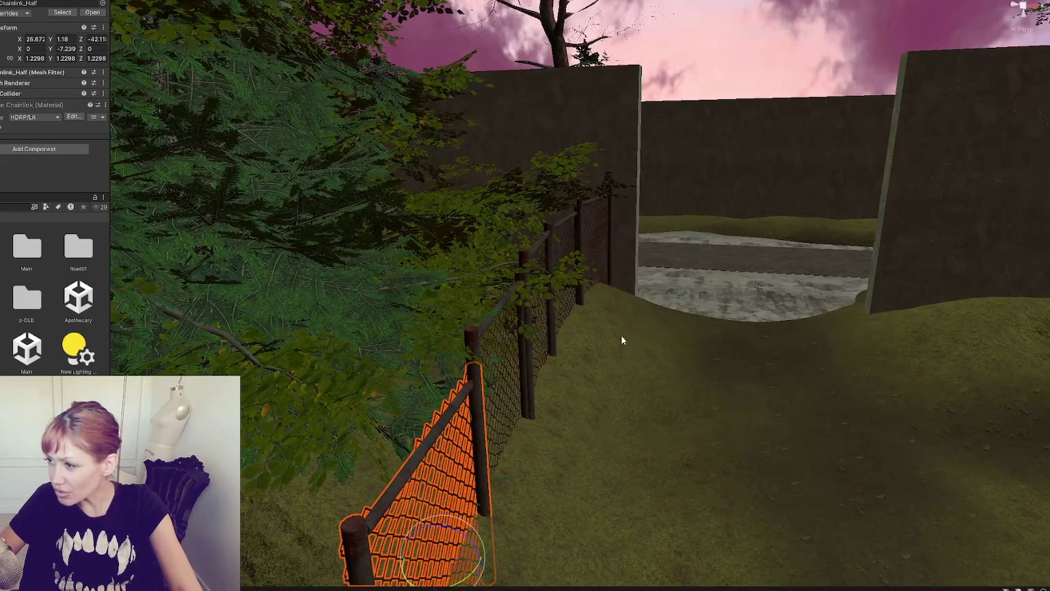
# Step: Nudge two more Chainlink_Half panels along X toward the concrete wall
pyautogui.click(552, 243)
pyautogui.press('f')
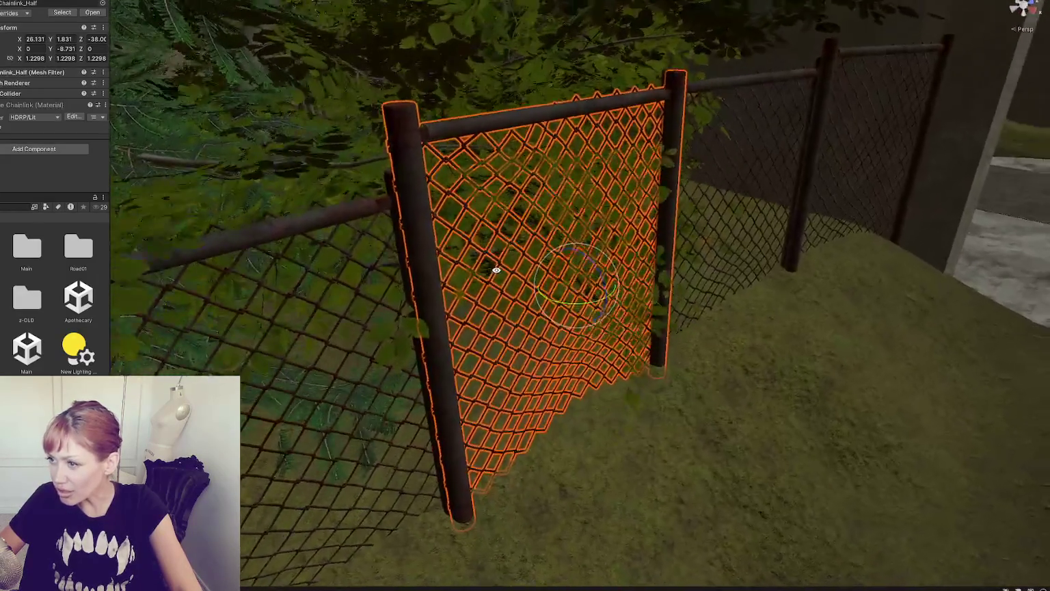
pyautogui.press('w')
pyautogui.moveTo(601, 304)
pyautogui.mouseDown()
pyautogui.moveTo(598, 294)
pyautogui.moveTo(529, 401)
pyautogui.moveTo(694, 234)
pyautogui.moveTo(609, 179)
pyautogui.moveTo(600, 182)
pyautogui.moveTo(596, 309)
pyautogui.mouseUp()
pyautogui.click(609, 179)
pyautogui.moveTo(614, 344)
pyautogui.mouseDown()
pyautogui.moveTo(704, 294)
pyautogui.moveTo(450, 297)
pyautogui.moveTo(585, 274)
pyautogui.moveTo(483, 260)
pyautogui.mouseUp()
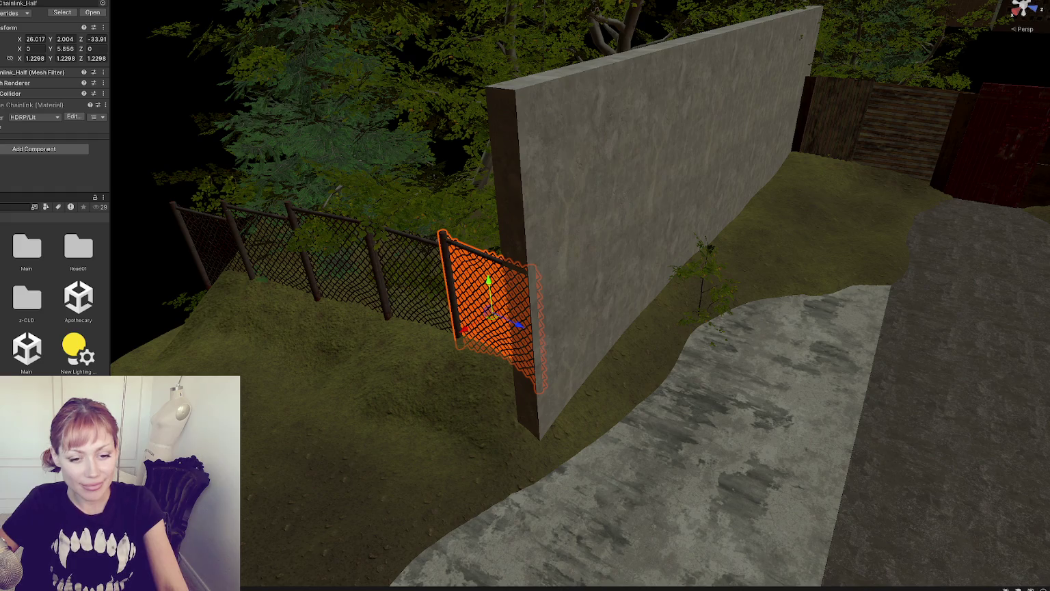
# Step: Orbit above the fence to confirm it reaches the concrete wall, then toward the lamp posts
pyautogui.moveTo(273, 287)
pyautogui.mouseDown()
pyautogui.moveTo(434, 260)
pyautogui.moveTo(399, 369)
pyautogui.moveTo(516, 258)
pyautogui.moveTo(544, 276)
pyautogui.mouseUp()
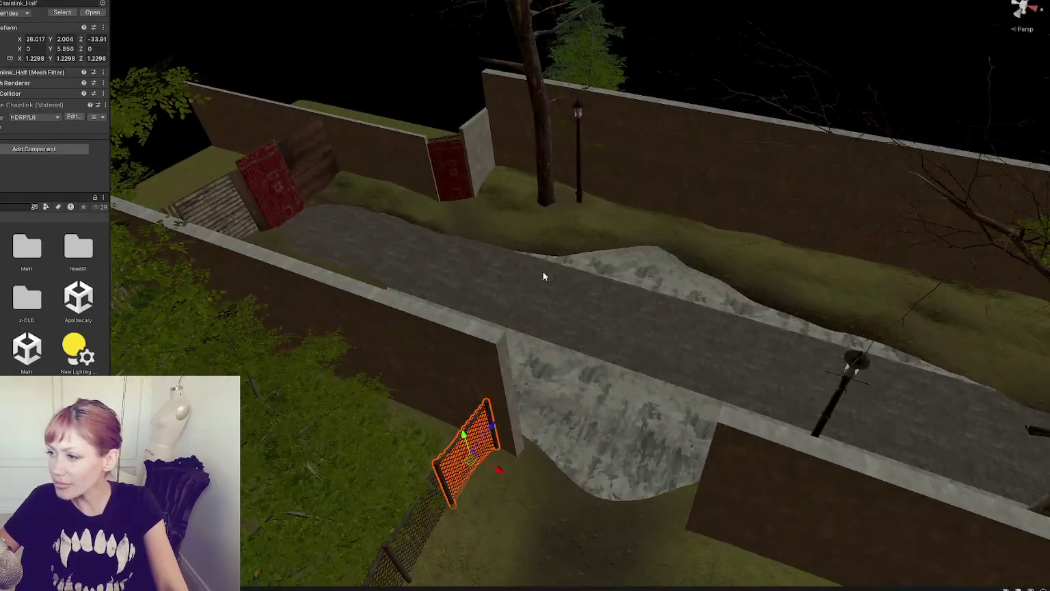
pyautogui.moveTo(623, 246)
pyautogui.mouseDown()
pyautogui.moveTo(433, 328)
pyautogui.moveTo(329, 307)
pyautogui.moveTo(346, 295)
pyautogui.moveTo(248, 298)
pyautogui.moveTo(481, 307)
pyautogui.moveTo(487, 297)
pyautogui.moveTo(255, 255)
pyautogui.moveTo(623, 256)
pyautogui.moveTo(837, 228)
pyautogui.moveTo(646, 247)
pyautogui.moveTo(448, 344)
pyautogui.moveTo(260, 341)
pyautogui.moveTo(609, 322)
pyautogui.moveTo(763, 113)
pyautogui.mouseUp()
# Step: Focus on the street and delete the three parked white cars
pyautogui.click(741, 64)
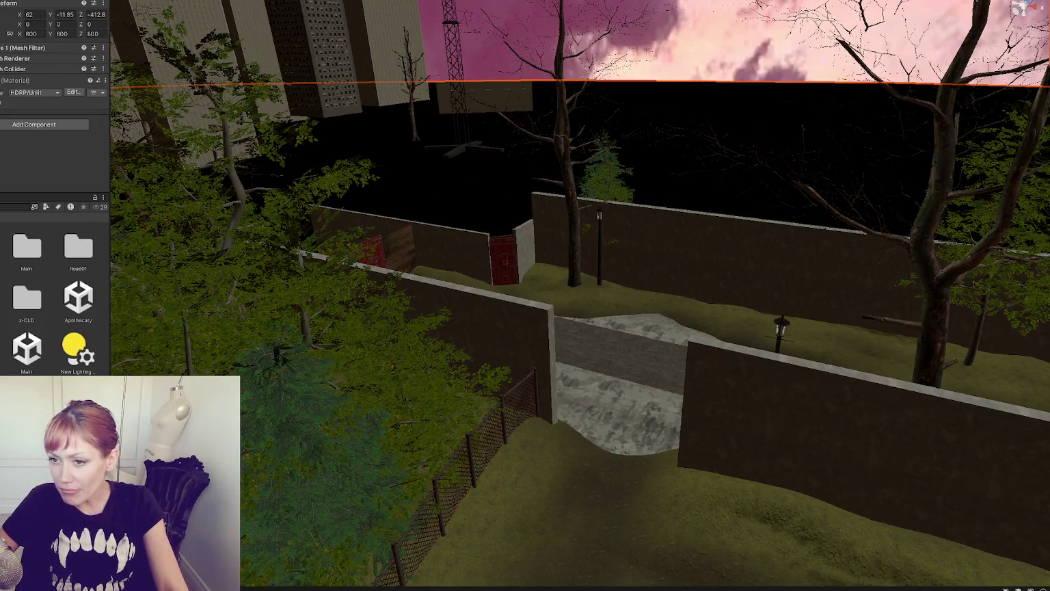
pyautogui.press('f')
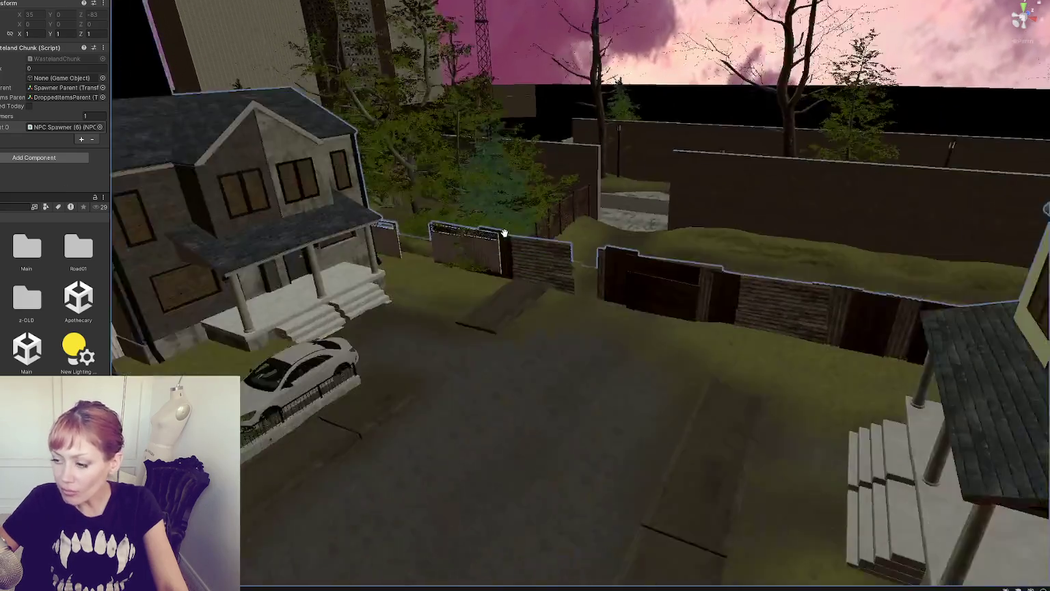
pyautogui.moveTo(504, 233)
pyautogui.mouseDown()
pyautogui.moveTo(559, 117)
pyautogui.moveTo(445, 149)
pyautogui.mouseUp()
pyautogui.click(354, 172)
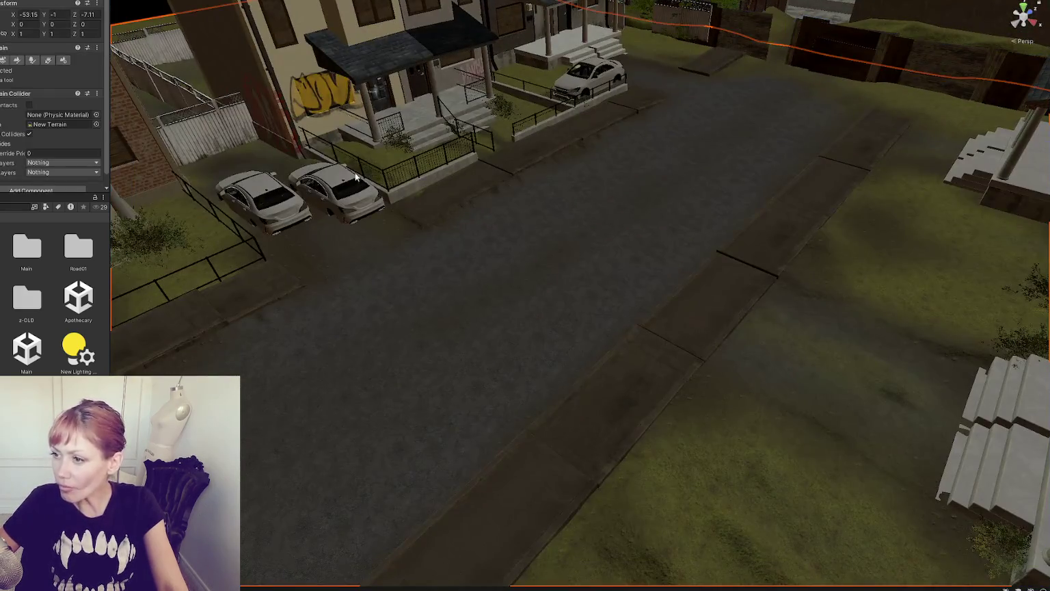
pyautogui.keyDown('ctrl'); pyautogui.click(285, 198); pyautogui.keyUp('ctrl')
pyautogui.keyDown('ctrl'); pyautogui.click(584, 78); pyautogui.keyUp('ctrl')
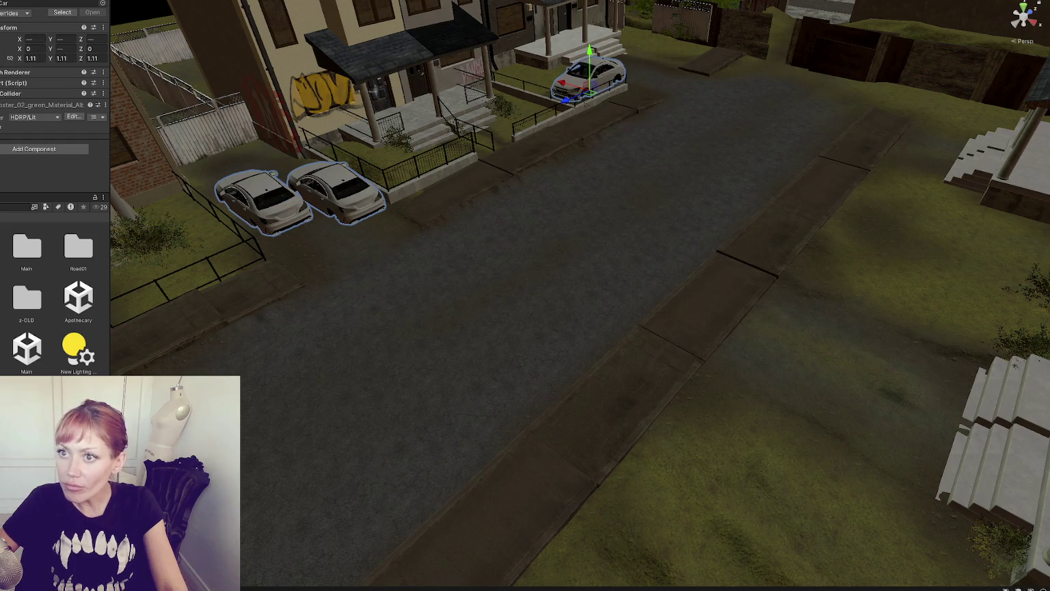
pyautogui.press('Delete')
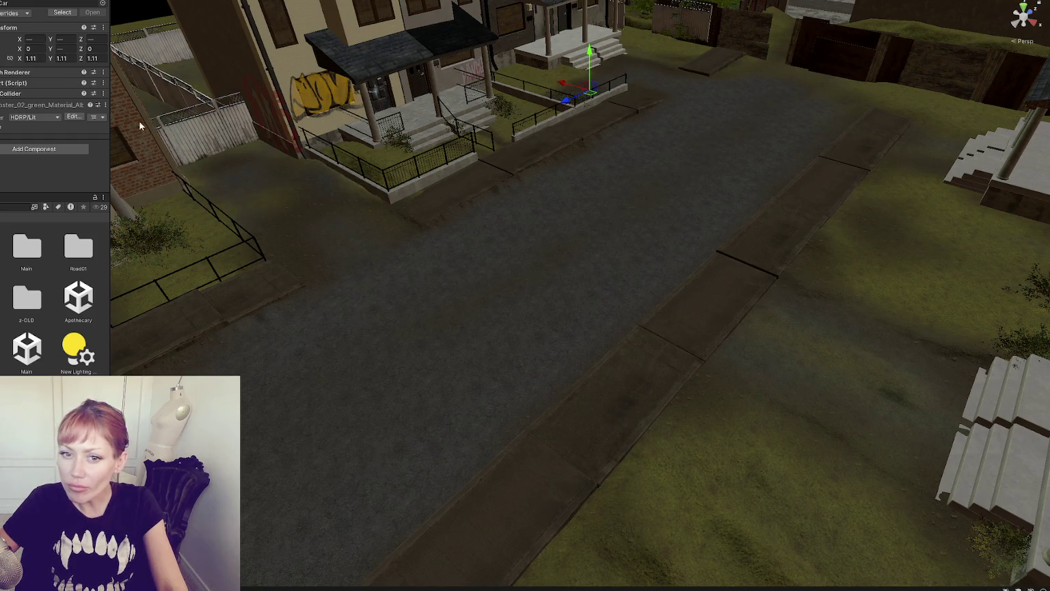
# Step: Orbit along the emptied street and select a sidewalk piece
pyautogui.moveTo(294, 150); pyautogui.dragTo(368, 154)
pyautogui.moveTo(389, 281); pyautogui.dragTo(269, 214)
pyautogui.click(540, 138)
pyautogui.moveTo(541, 138)
pyautogui.mouseDown()
pyautogui.moveTo(403, 215)
pyautogui.moveTo(594, 232)
pyautogui.mouseUp()
# Step: Frame Sidewalk1 and tilt it slightly with the rotate gizmo
pyautogui.click(460, 293)
pyautogui.press('f')
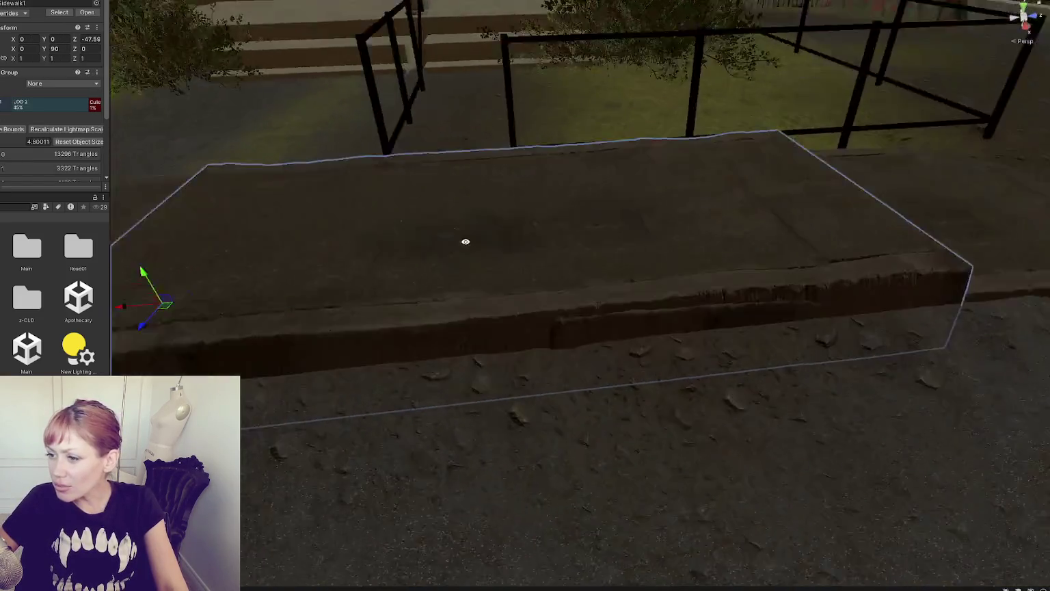
pyautogui.press('e')
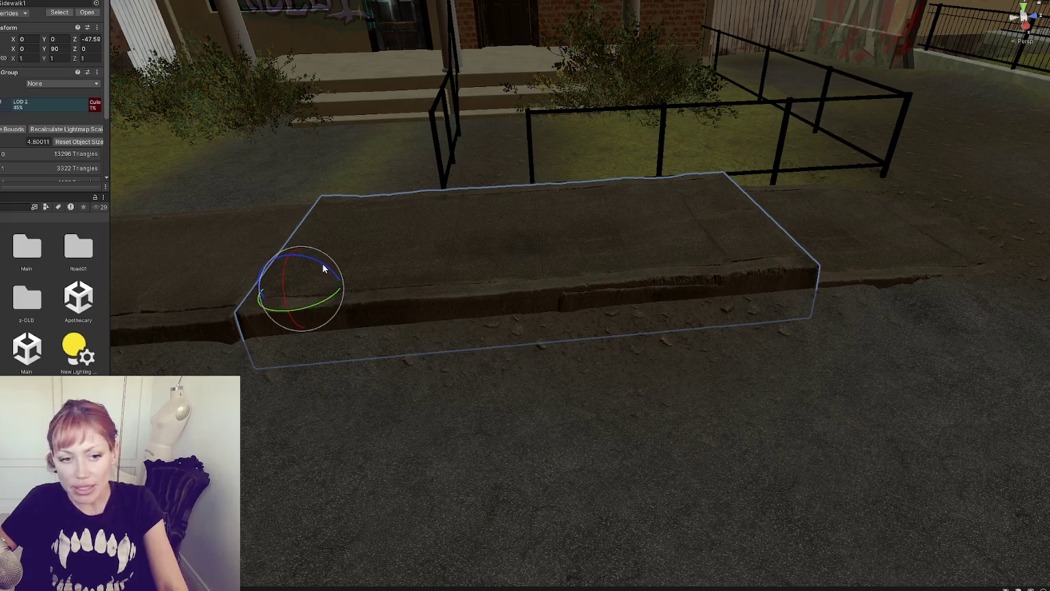
pyautogui.moveTo(322, 264)
pyautogui.mouseDown()
pyautogui.moveTo(289, 264)
pyautogui.moveTo(277, 297)
pyautogui.moveTo(264, 294)
pyautogui.mouseUp()
pyautogui.press('w')
pyautogui.press('e')
pyautogui.moveTo(335, 267); pyautogui.dragTo(340, 269)
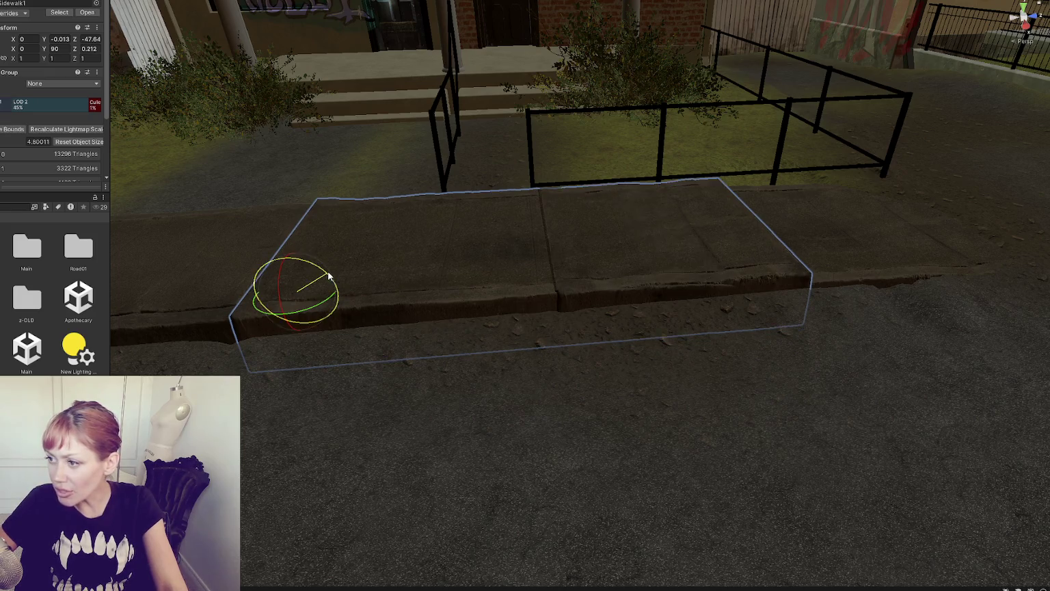
pyautogui.click(629, 243)
pyautogui.press('w')
pyautogui.press('f')
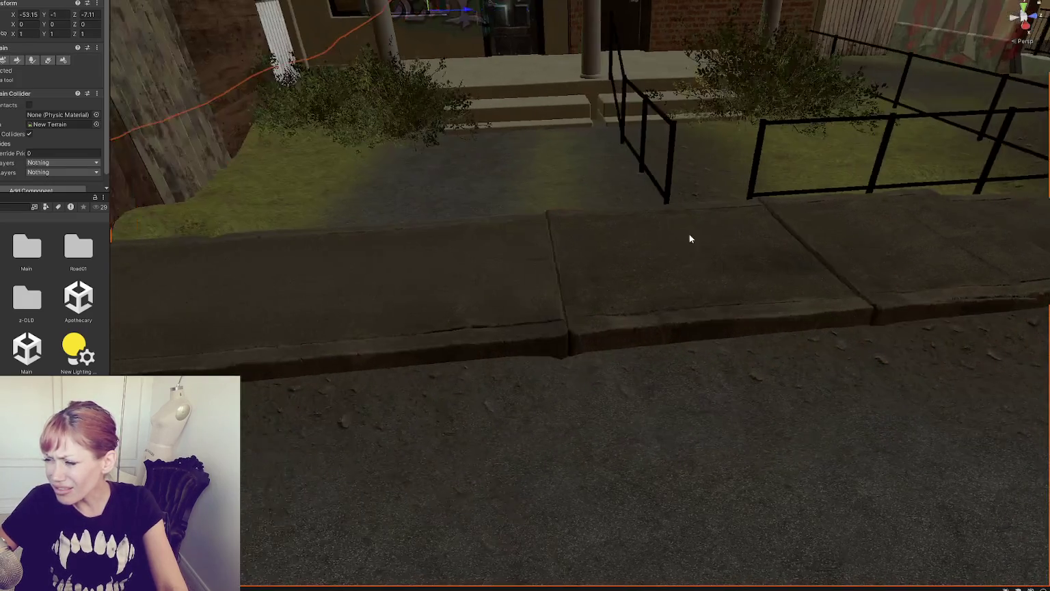
# Step: Fine-tune Sidewalk1's tilt until it sits nearly level against the road and curb
pyautogui.click(640, 267)
pyautogui.press('e')
pyautogui.keyDown('alt'); pyautogui.moveTo(729, 257); pyautogui.dragTo(540, 252); pyautogui.keyUp('alt')
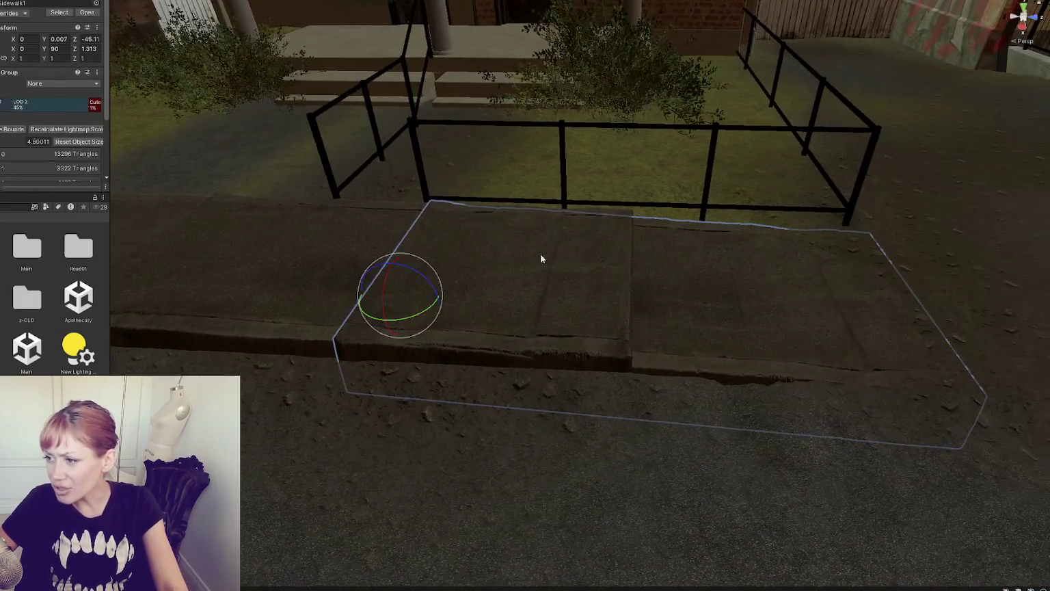
pyautogui.moveTo(430, 277)
pyautogui.mouseDown()
pyautogui.moveTo(395, 273)
pyautogui.moveTo(410, 269)
pyautogui.moveTo(422, 281)
pyautogui.moveTo(544, 257)
pyautogui.mouseUp()
pyautogui.press('w')
pyautogui.press('e')
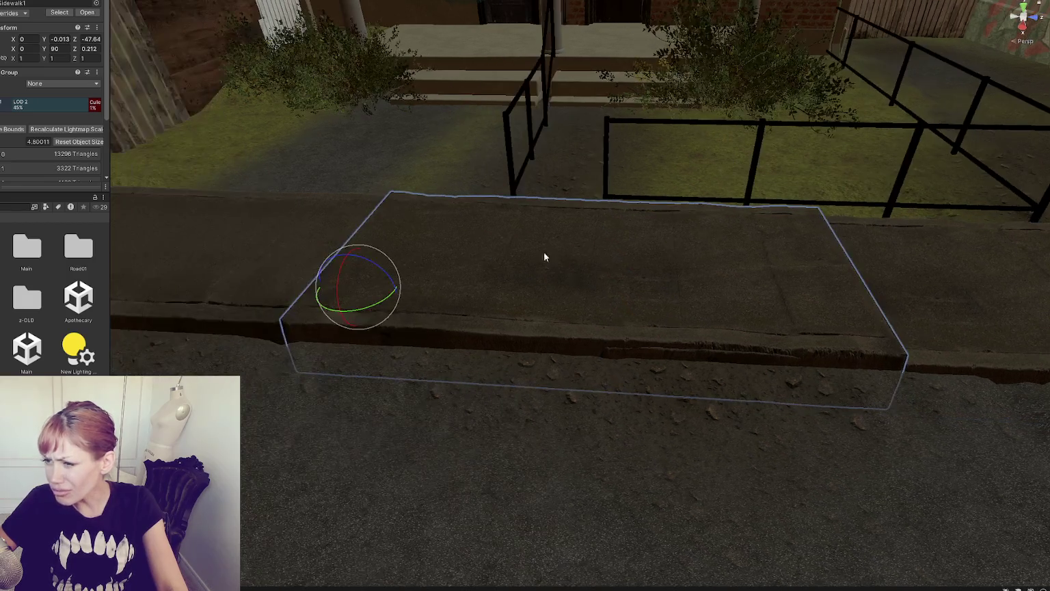
pyautogui.moveTo(388, 275); pyautogui.dragTo(387, 273)
pyautogui.moveTo(351, 307)
pyautogui.keyDown('alt'); pyautogui.mouseDown()
pyautogui.moveTo(537, 344)
pyautogui.moveTo(482, 257)
pyautogui.moveTo(466, 273)
pyautogui.moveTo(549, 368)
pyautogui.moveTo(584, 300)
pyautogui.moveTo(481, 334)
pyautogui.mouseUp(); pyautogui.keyUp('alt')
pyautogui.click(481, 331)
pyautogui.moveTo(549, 301)
pyautogui.keyDown('alt'); pyautogui.mouseDown()
pyautogui.moveTo(671, 305)
pyautogui.moveTo(475, 298)
pyautogui.moveTo(433, 307)
pyautogui.moveTo(445, 298)
pyautogui.moveTo(431, 307)
pyautogui.mouseUp(); pyautogui.keyUp('alt')
pyautogui.moveTo(607, 290)
pyautogui.keyDown('alt'); pyautogui.mouseDown()
pyautogui.moveTo(425, 302)
pyautogui.moveTo(627, 276)
pyautogui.moveTo(499, 295)
pyautogui.moveTo(570, 223)
pyautogui.moveTo(454, 297)
pyautogui.mouseUp(); pyautogui.keyUp('alt')
pyautogui.click(498, 295)
# Step: Orbit to a higher view of the street and select the terrain
pyautogui.click(454, 297)
pyautogui.moveTo(519, 277)
pyautogui.keyDown('alt'); pyautogui.mouseDown()
pyautogui.moveTo(612, 416)
pyautogui.moveTo(621, 218)
pyautogui.moveTo(504, 259)
pyautogui.moveTo(633, 228)
pyautogui.mouseUp(); pyautogui.keyUp('alt')
pyautogui.click(520, 254)
pyautogui.moveTo(520, 255)
pyautogui.keyDown('alt'); pyautogui.mouseDown()
pyautogui.moveTo(633, 215)
pyautogui.moveTo(690, 160)
pyautogui.moveTo(602, 244)
pyautogui.moveTo(636, 198)
pyautogui.moveTo(607, 212)
pyautogui.moveTo(561, 272)
pyautogui.moveTo(479, 259)
pyautogui.mouseUp(); pyautogui.keyUp('alt')
# Step: Pick the Set Height terrain brush and zoom along the street to inspect the lawns
pyautogui.click(21, 63)
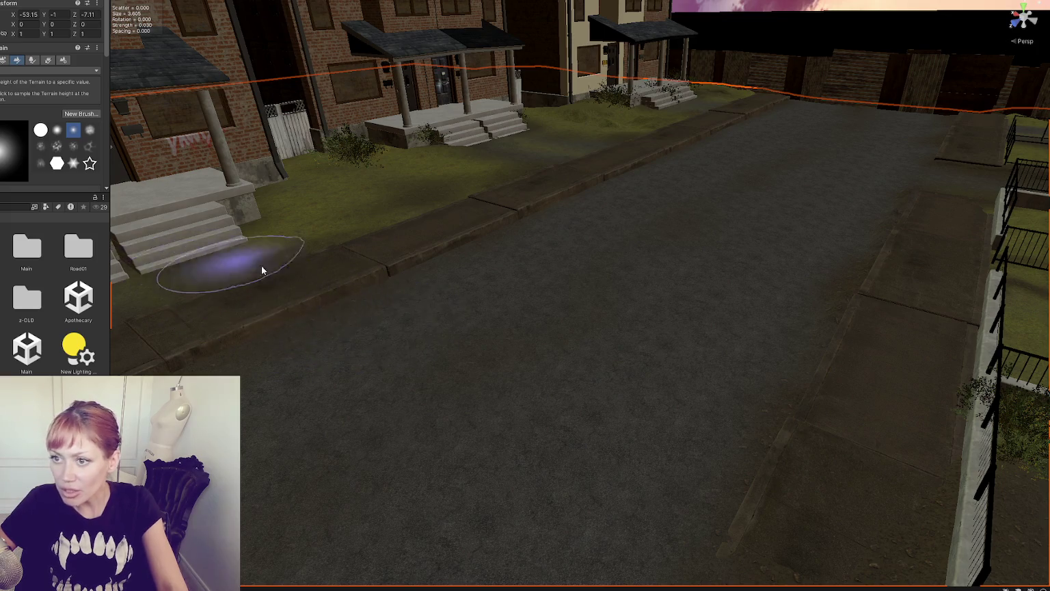
pyautogui.scroll(2, 266, 273)
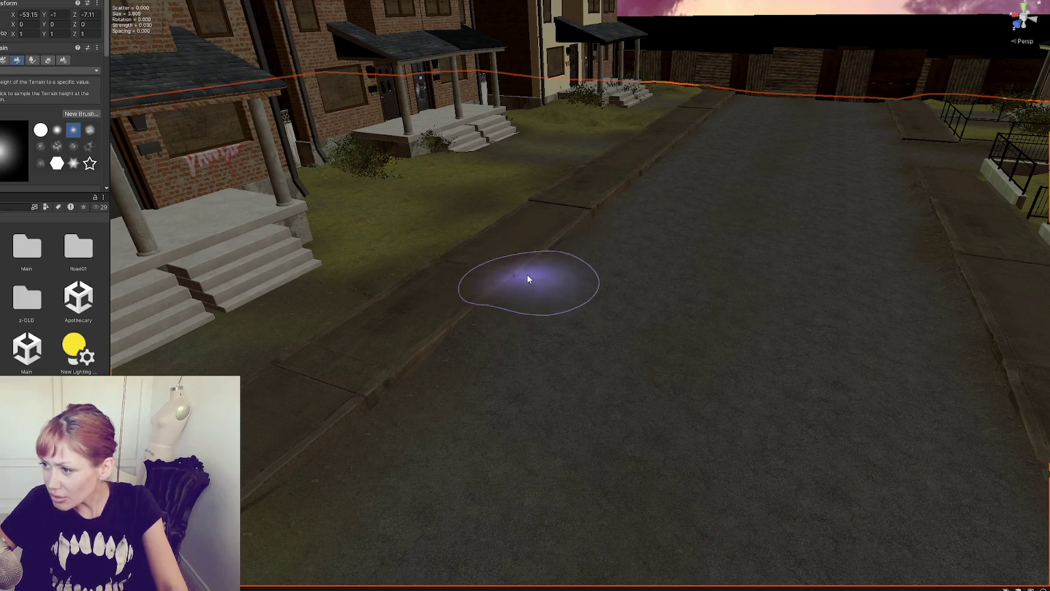
pyautogui.scroll(1, 603, 251)
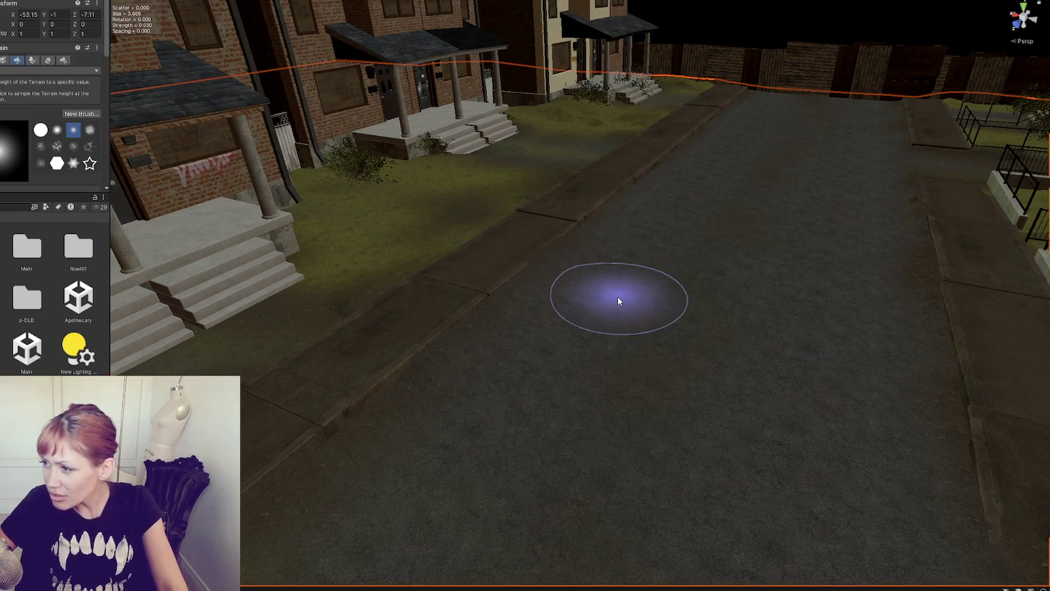
pyautogui.scroll(1, 405, 389)
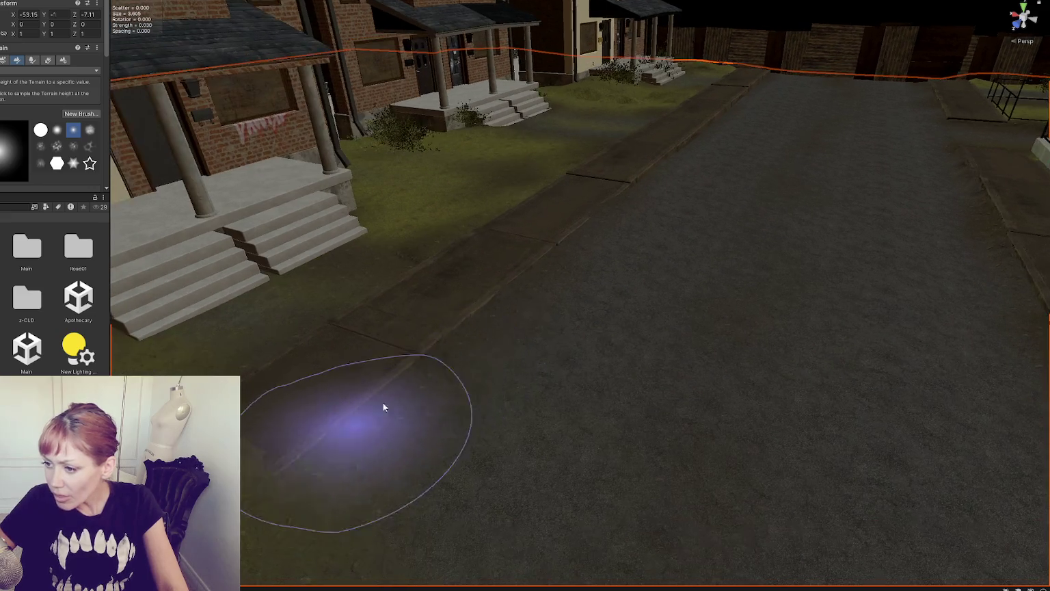
pyautogui.scroll(-2, 534, 277)
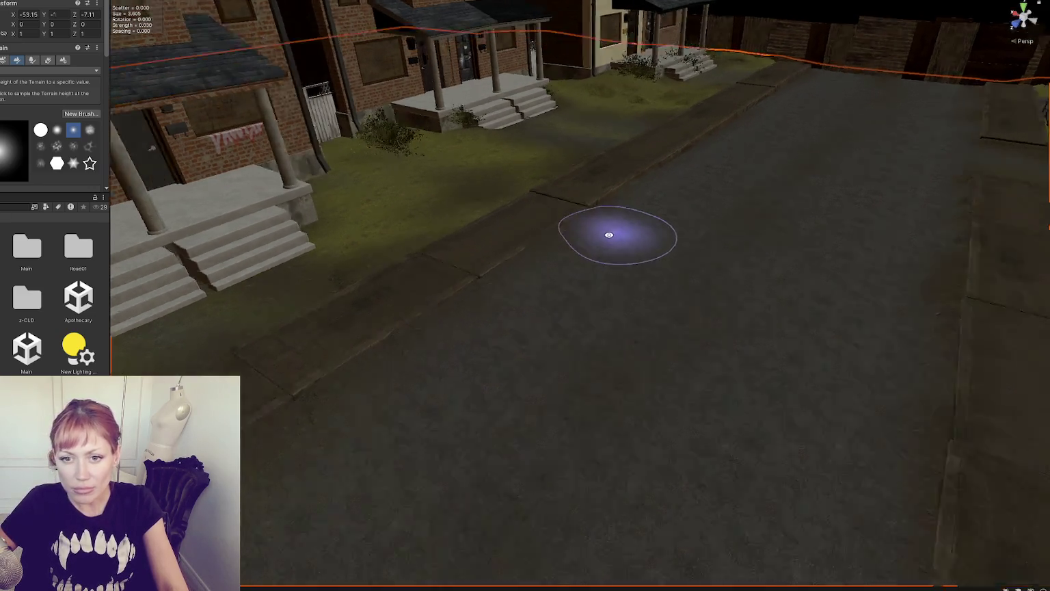
pyautogui.scroll(2, 593, 230)
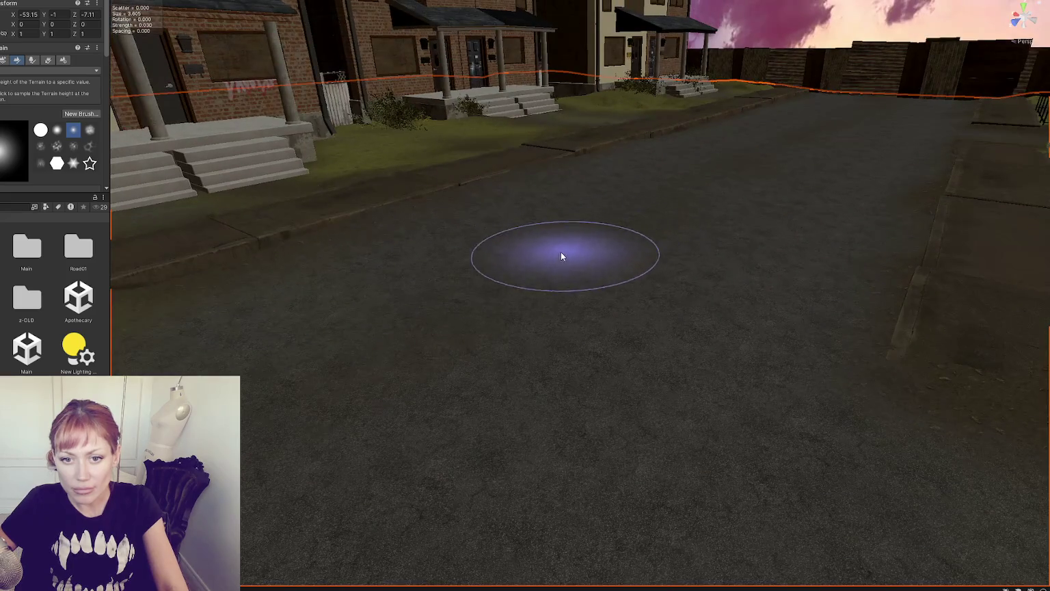
pyautogui.scroll(2, 578, 260)
pyautogui.scroll(1, 592, 268)
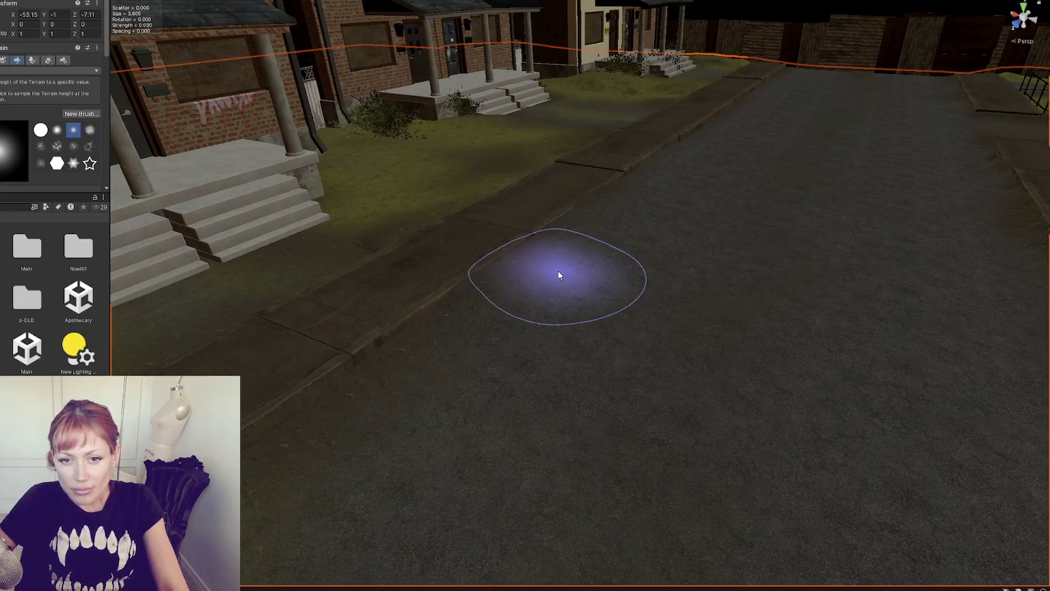
pyautogui.moveTo(594, 265)
pyautogui.mouseDown()
pyautogui.moveTo(580, 278)
pyautogui.moveTo(594, 274)
pyautogui.mouseUp()
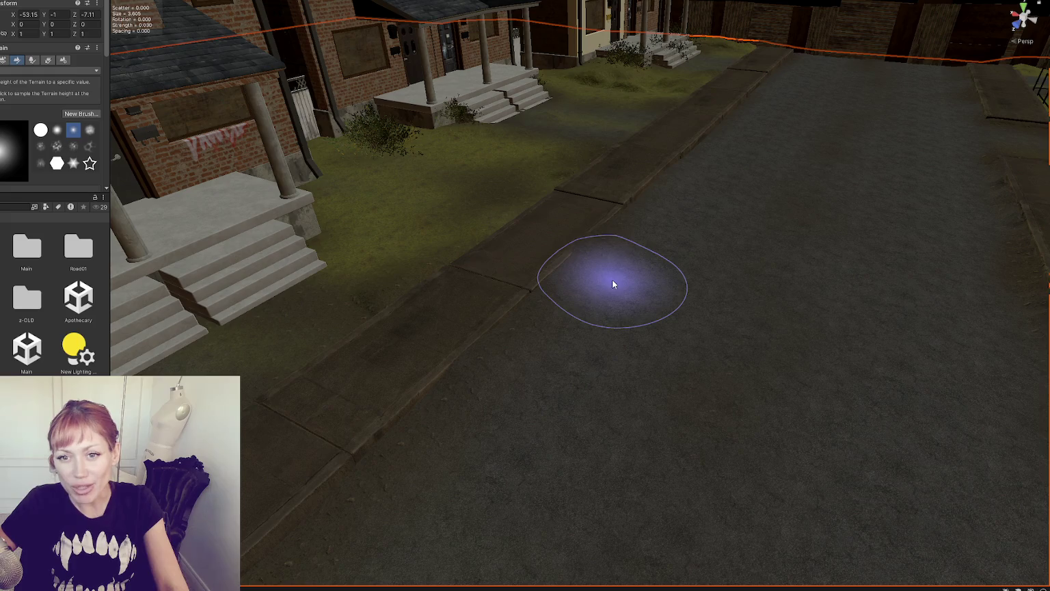
pyautogui.scroll(-2, 709, 269)
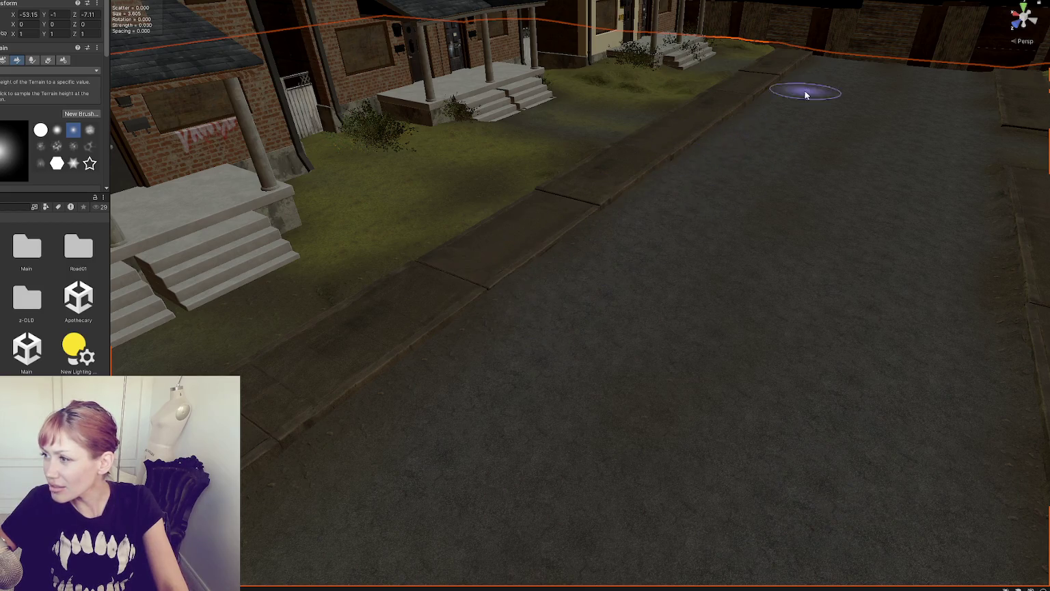
pyautogui.scroll(-3, 651, 193)
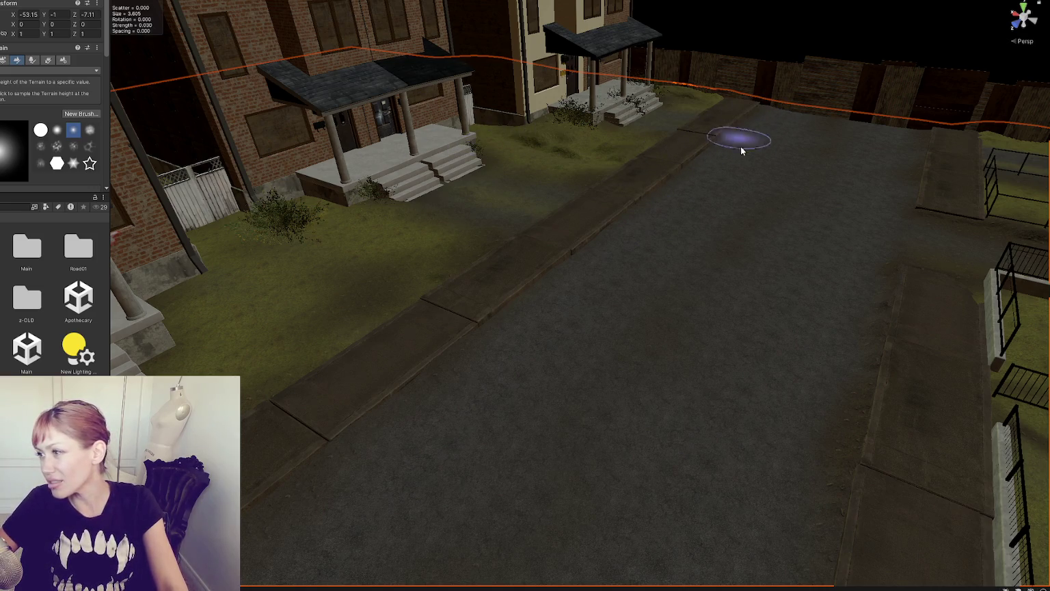
# Step: Look straight down the street at the curbs and open the terrain tool dropdown
pyautogui.moveTo(838, 150)
pyautogui.mouseDown()
pyautogui.moveTo(733, 191)
pyautogui.moveTo(716, 182)
pyautogui.mouseUp()
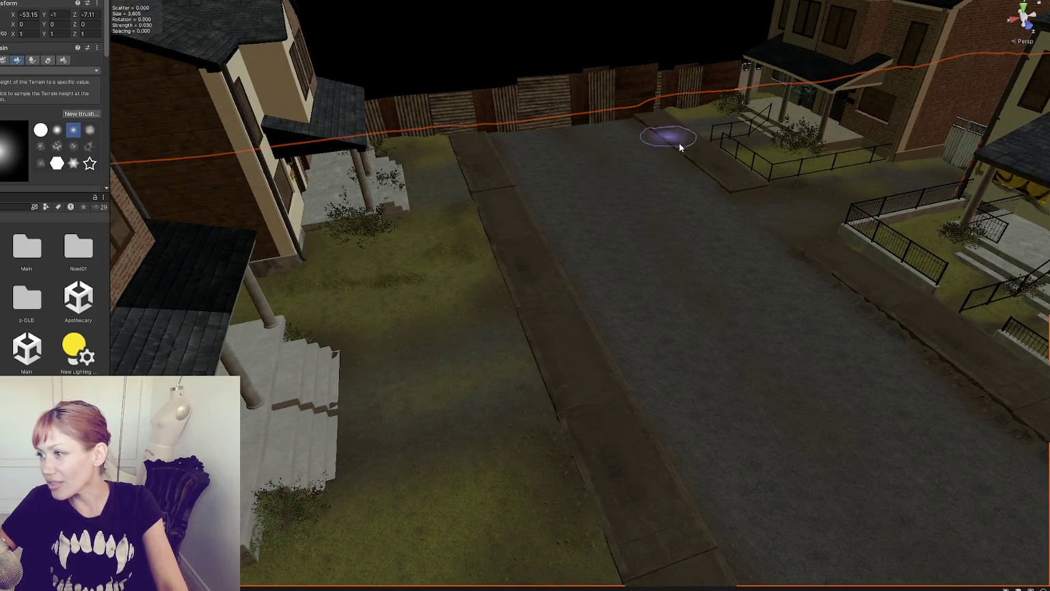
pyautogui.scroll(10, 637, 117)
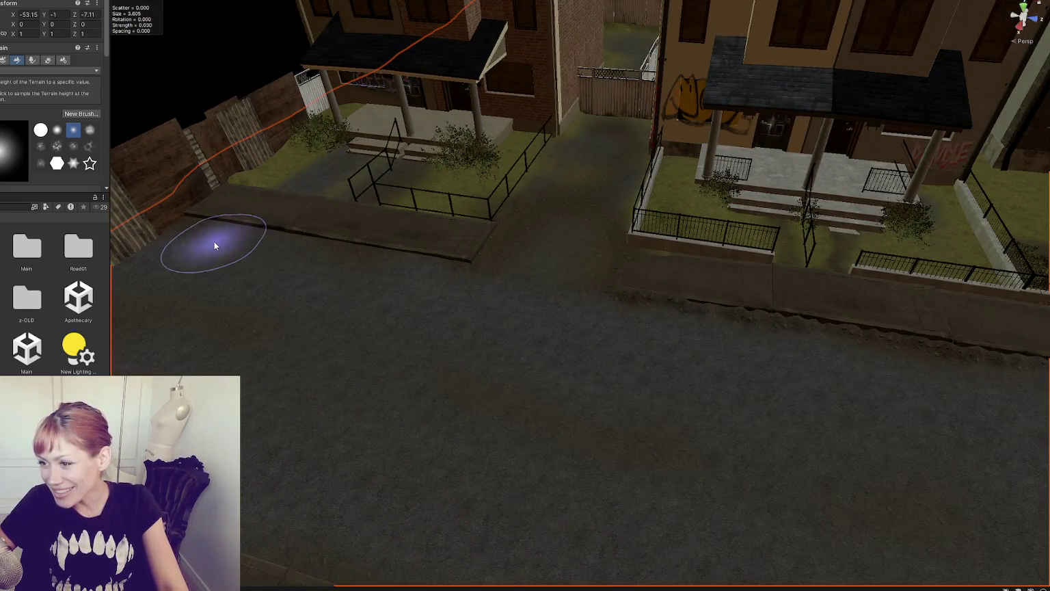
pyautogui.scroll(-1, 736, 303)
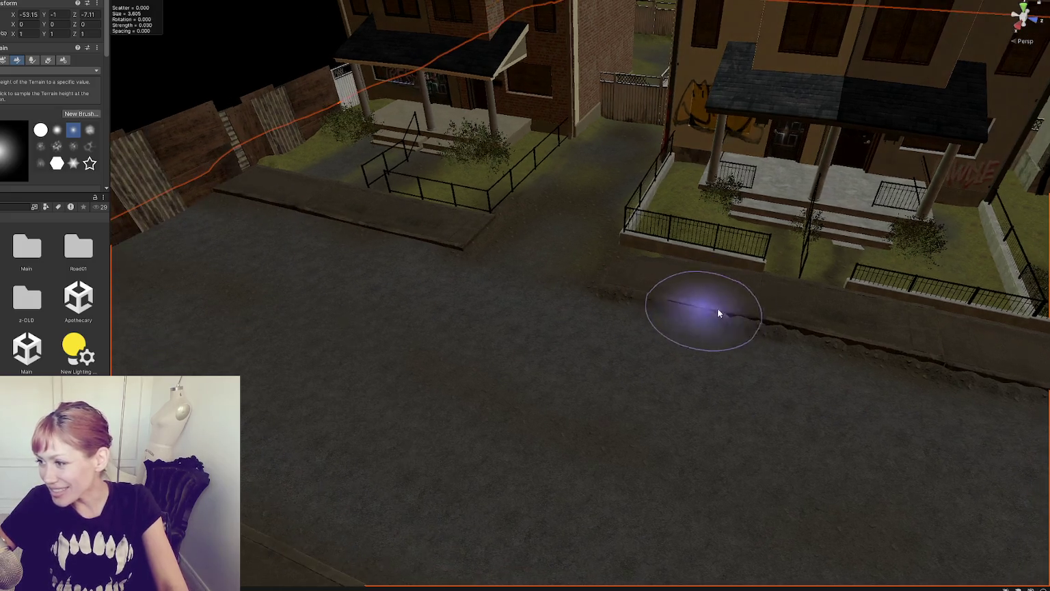
pyautogui.press('Right')
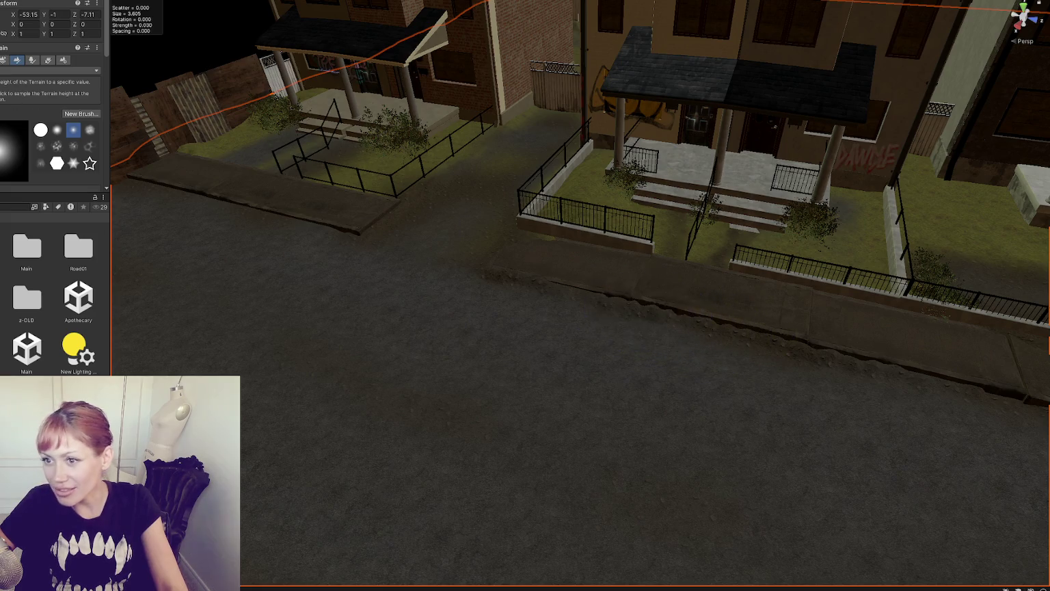
pyautogui.scroll(-3, 21, 119)
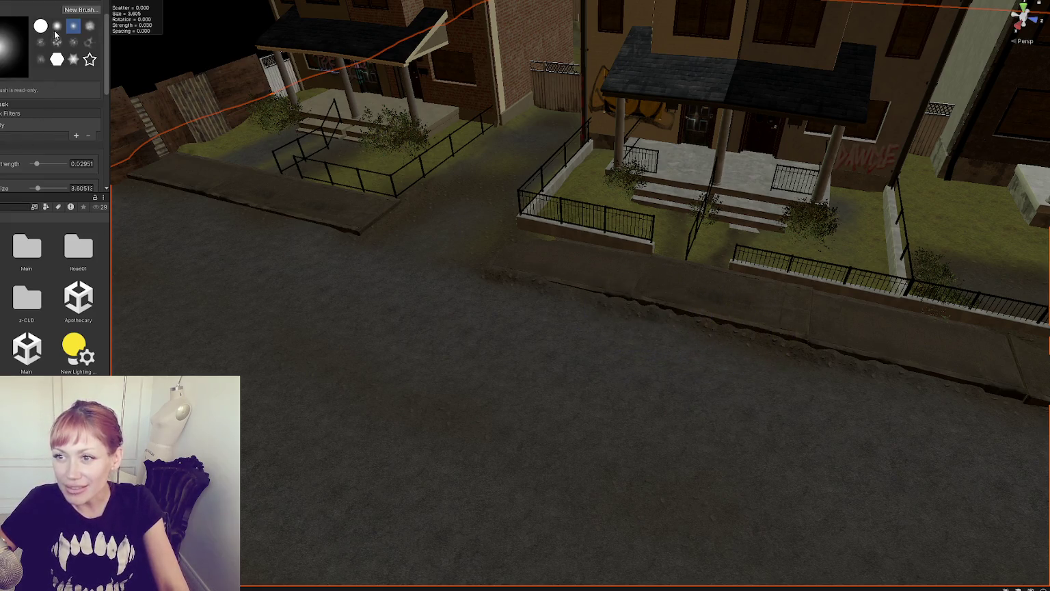
pyautogui.scroll(-3, 27, 82)
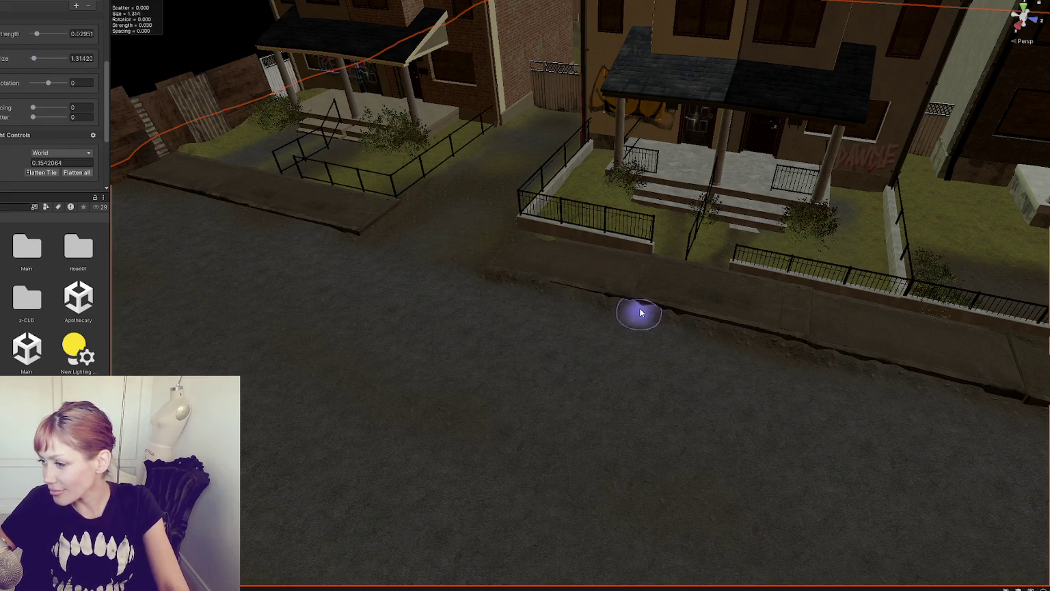
pyautogui.scroll(-2, 878, 369)
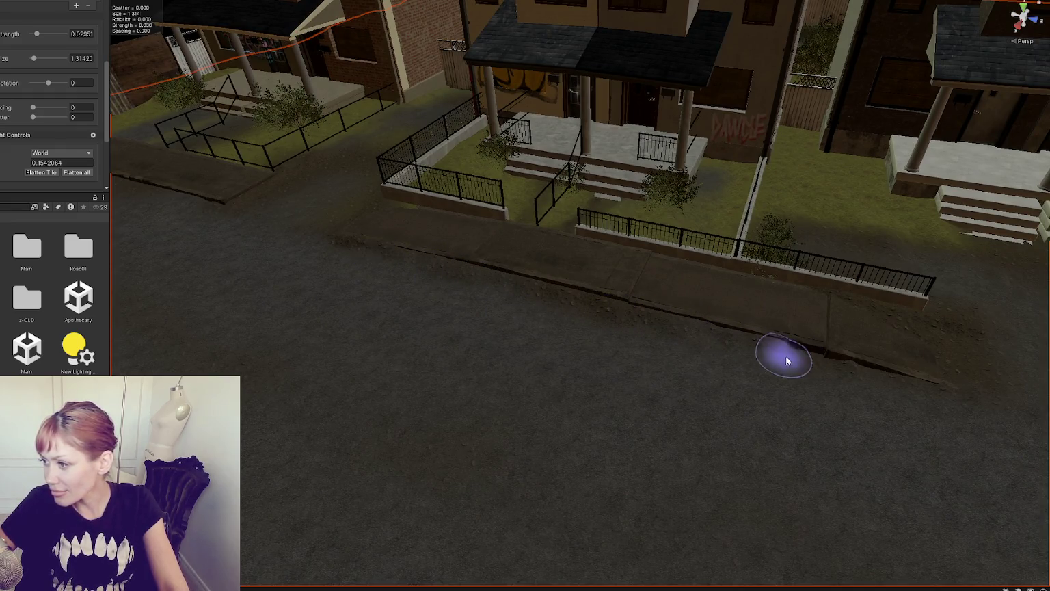
pyautogui.moveTo(846, 365)
pyautogui.mouseDown()
pyautogui.moveTo(629, 387)
pyautogui.moveTo(762, 300)
pyautogui.moveTo(430, 339)
pyautogui.moveTo(532, 367)
pyautogui.moveTo(457, 344)
pyautogui.moveTo(351, 340)
pyautogui.moveTo(322, 383)
pyautogui.mouseUp()
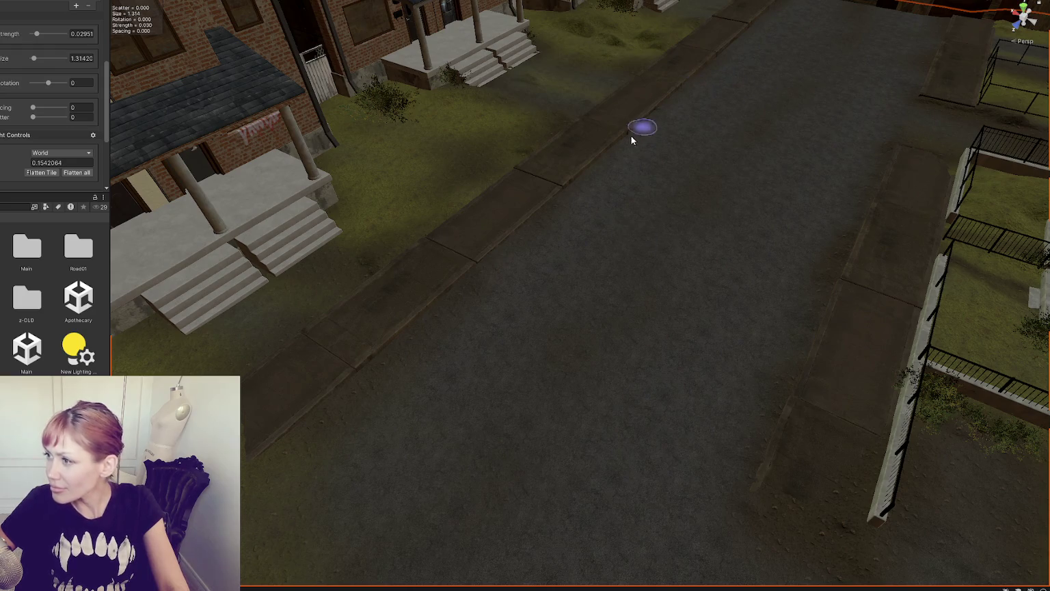
pyautogui.moveTo(778, 9)
pyautogui.mouseDown()
pyautogui.moveTo(715, 87)
pyautogui.moveTo(727, 83)
pyautogui.moveTo(650, 208)
pyautogui.mouseUp()
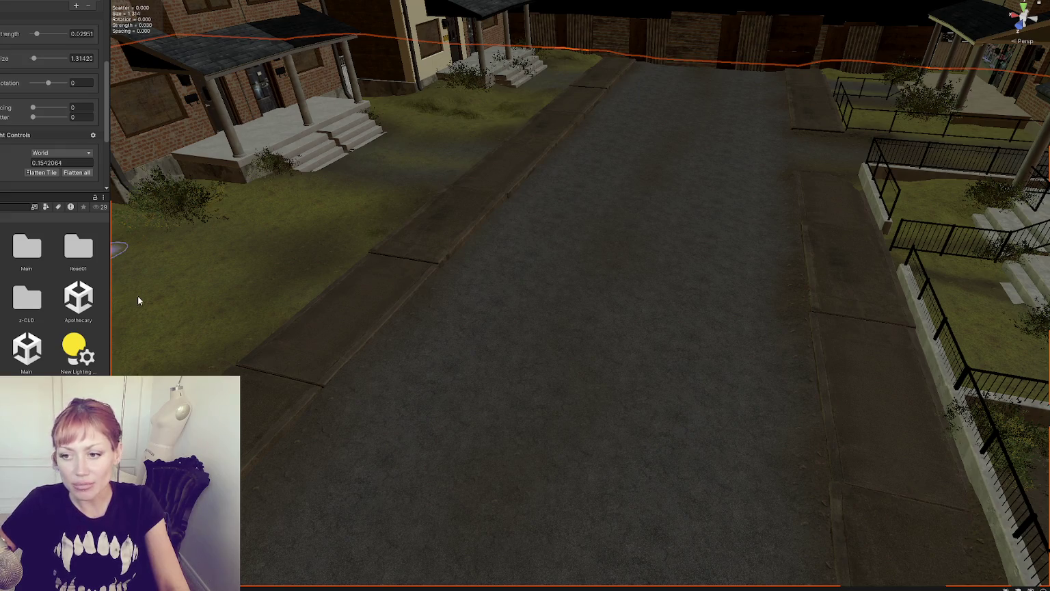
pyautogui.scroll(5, 39, 107)
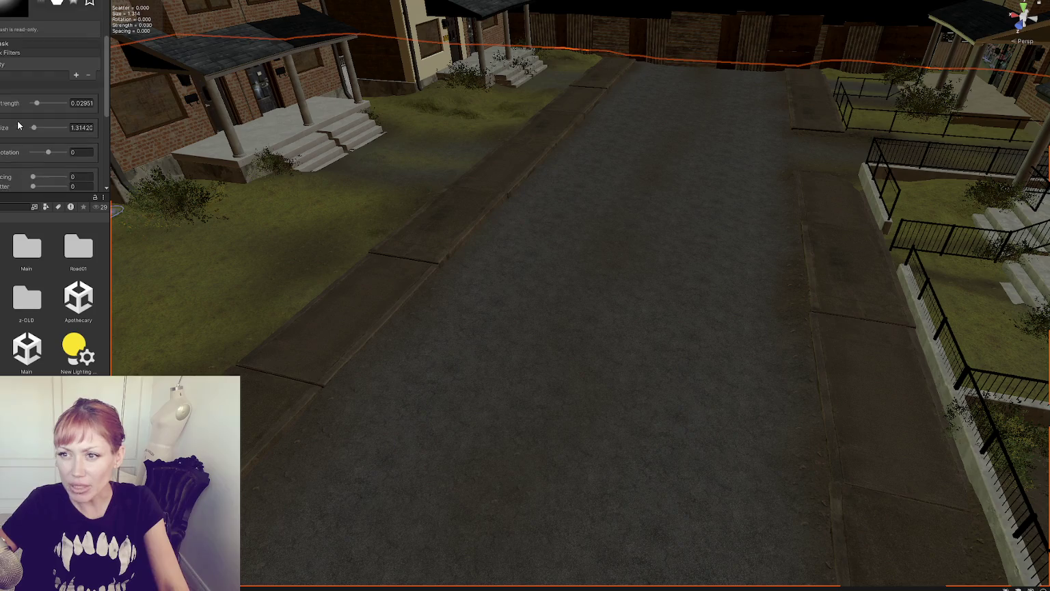
pyautogui.click(47, 35)
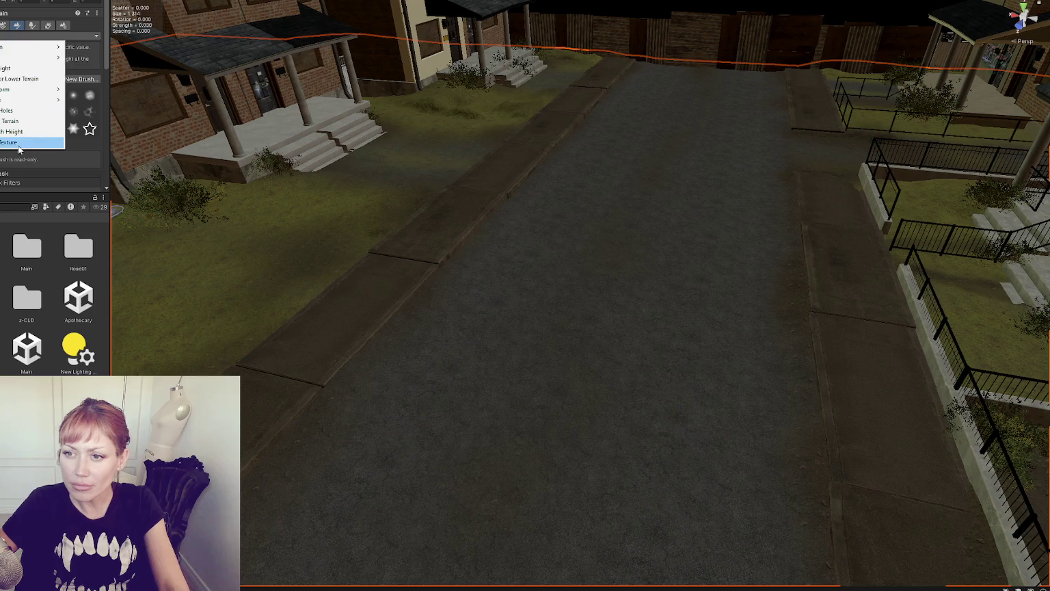
# Step: Switch the terrain tool to Paint Texture and line the view up down the street
pyautogui.click(19, 145)
pyautogui.scroll(-5, 40, 131)
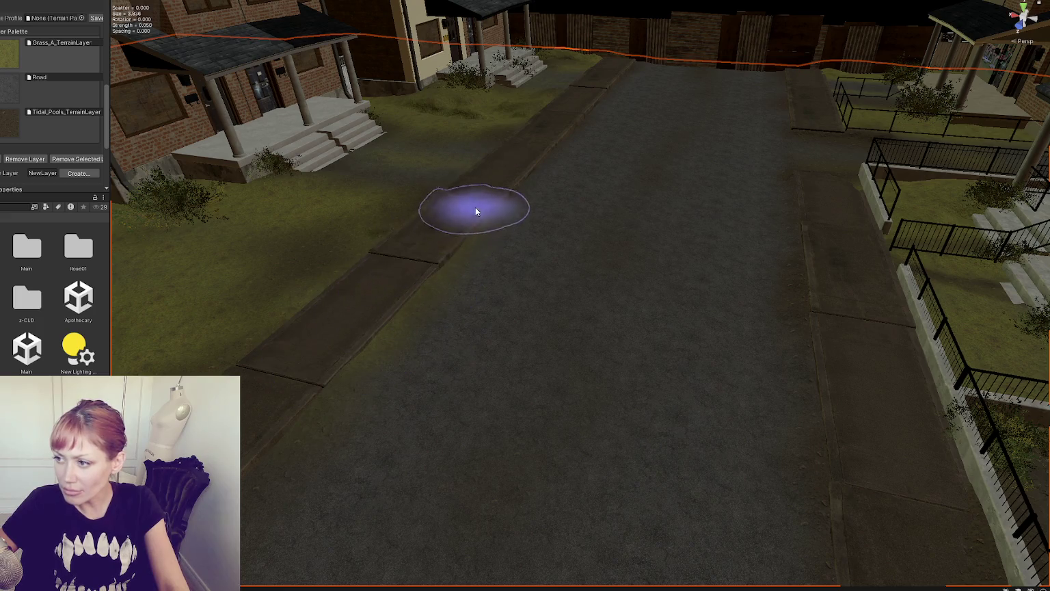
pyautogui.scroll(2, 292, 393)
pyautogui.scroll(-3, 396, 283)
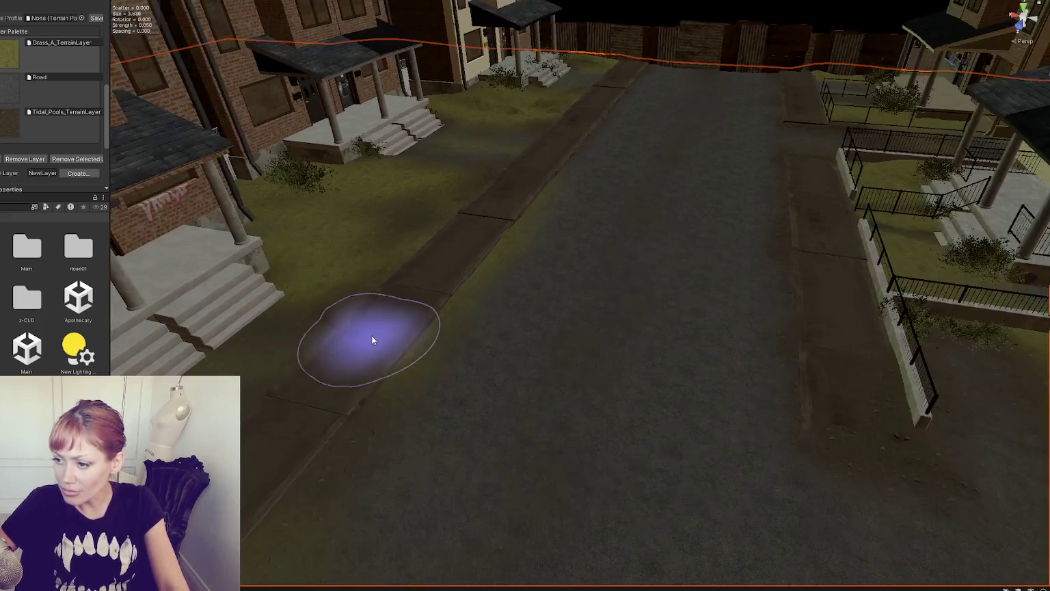
pyautogui.scroll(3, 355, 311)
pyautogui.scroll(1, 399, 270)
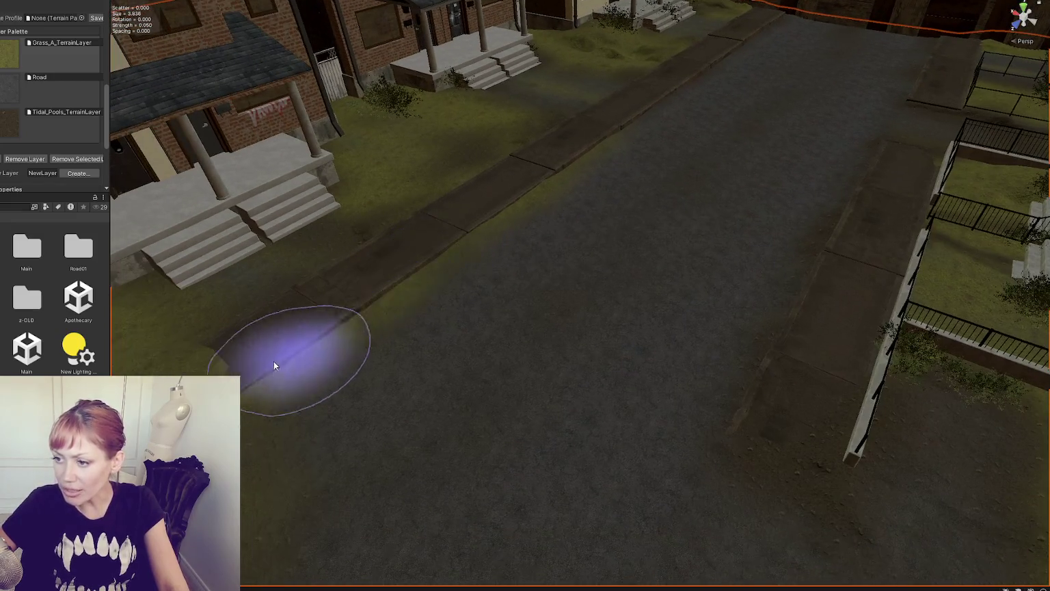
pyautogui.moveTo(235, 375)
pyautogui.mouseDown()
pyautogui.moveTo(269, 317)
pyautogui.moveTo(398, 298)
pyautogui.mouseUp()
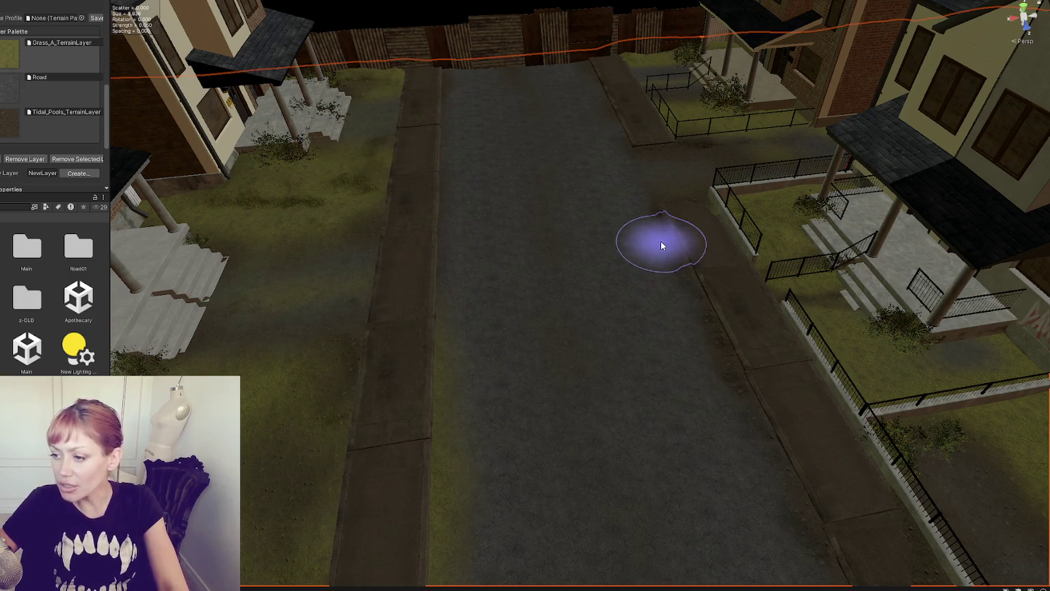
pyautogui.moveTo(628, 244); pyautogui.dragTo(567, 234)
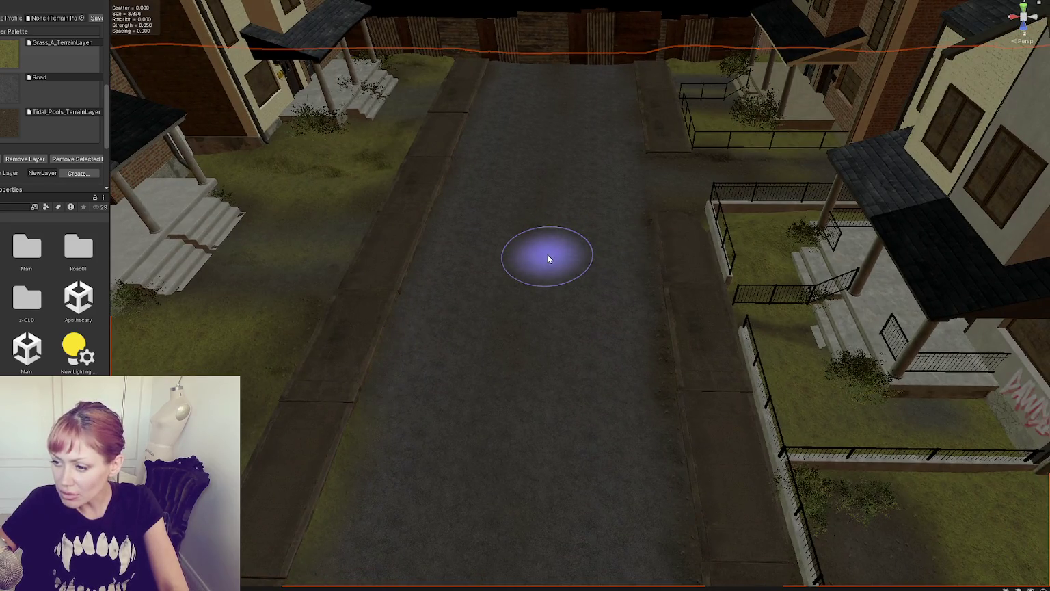
pyautogui.scroll(2, 548, 258)
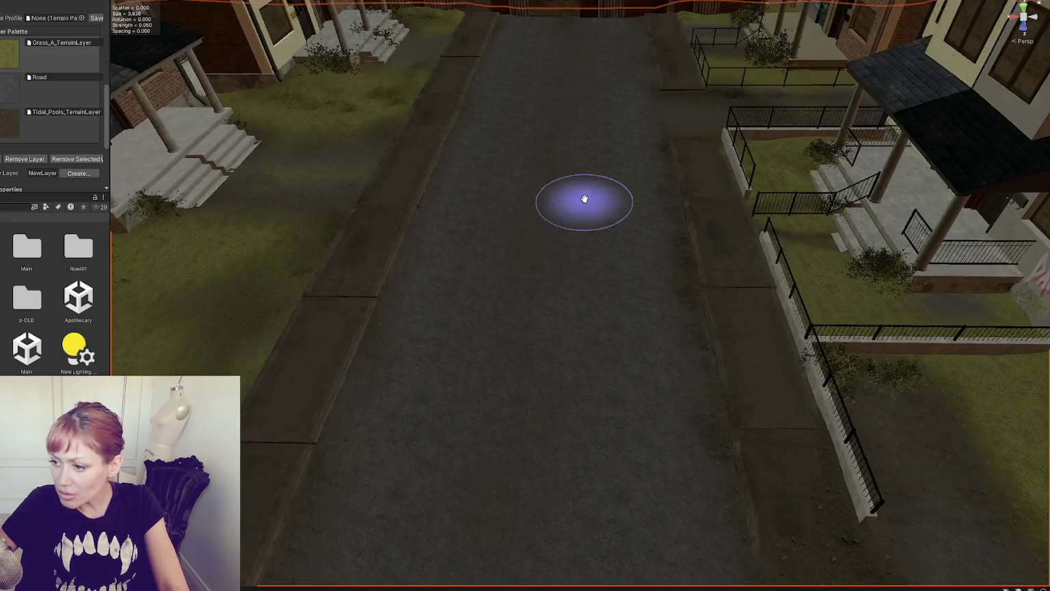
# Step: Pick Tidal_Pools_TerrainLayer instead of Road as the paint layer for the street
pyautogui.click(62, 88)
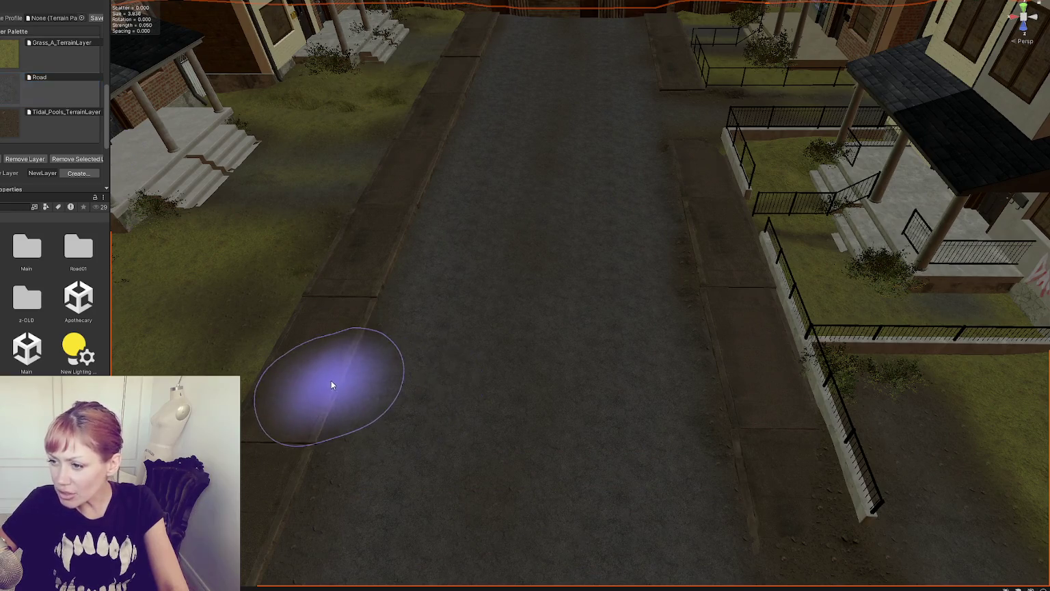
pyautogui.click(38, 130)
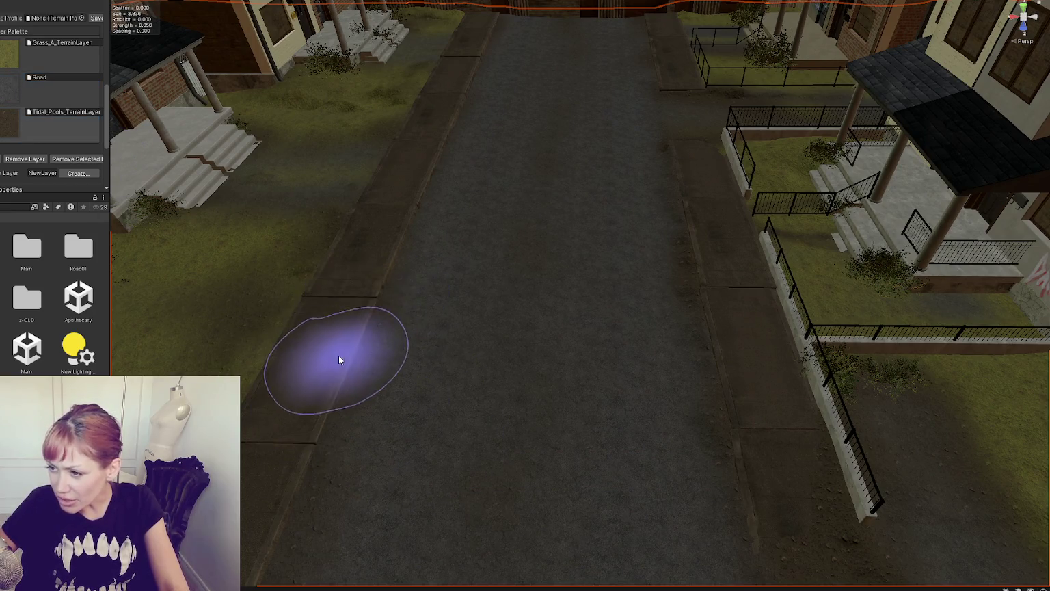
pyautogui.scroll(3, 342, 344)
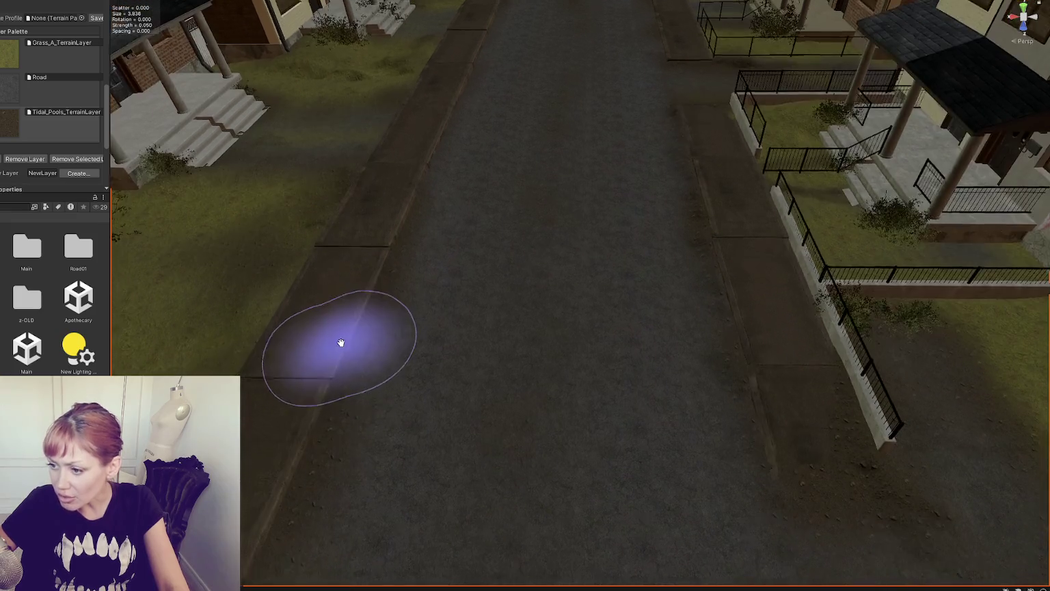
pyautogui.scroll(-2, 253, 411)
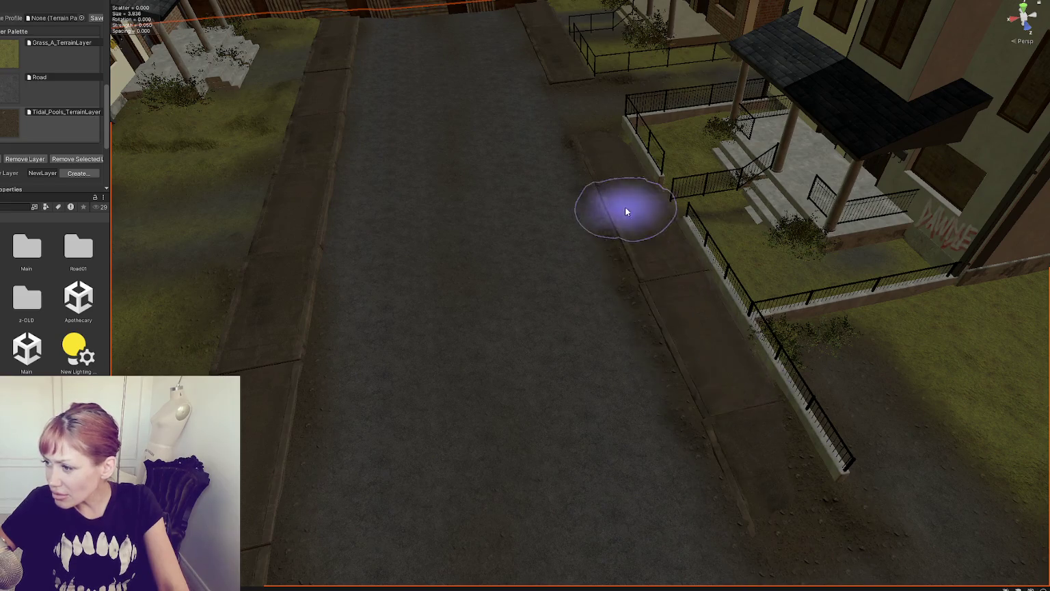
pyautogui.scroll(-5, 596, 123)
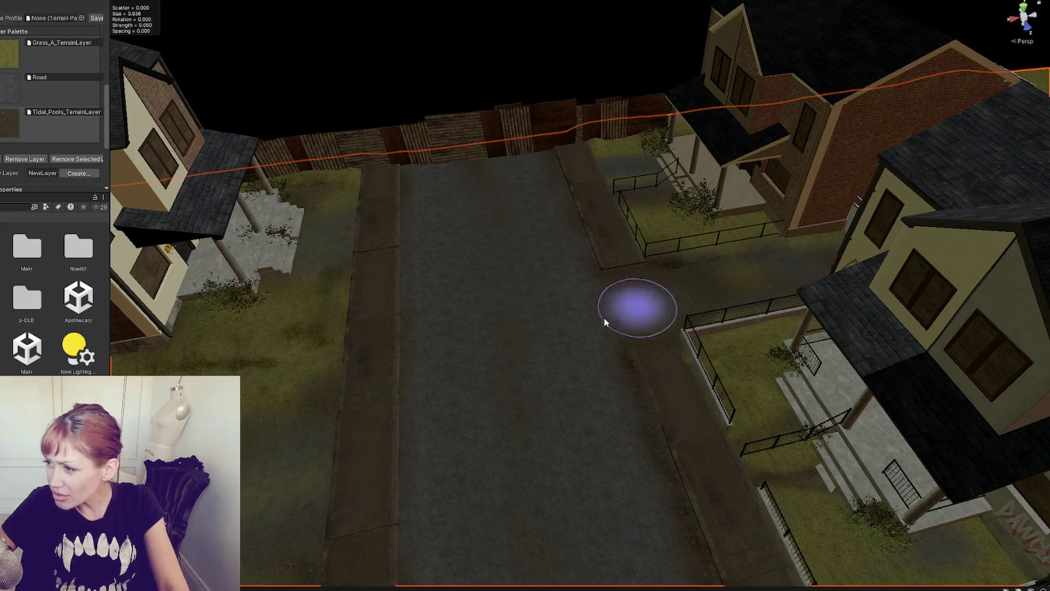
pyautogui.scroll(2, 408, 395)
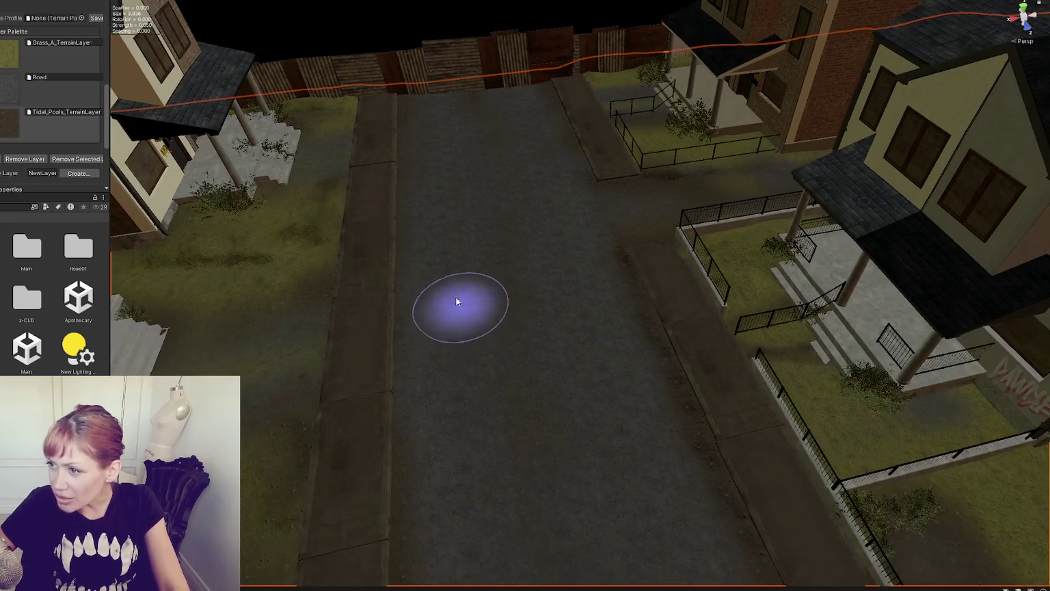
pyautogui.scroll(2, 493, 205)
pyautogui.scroll(-3, 502, 198)
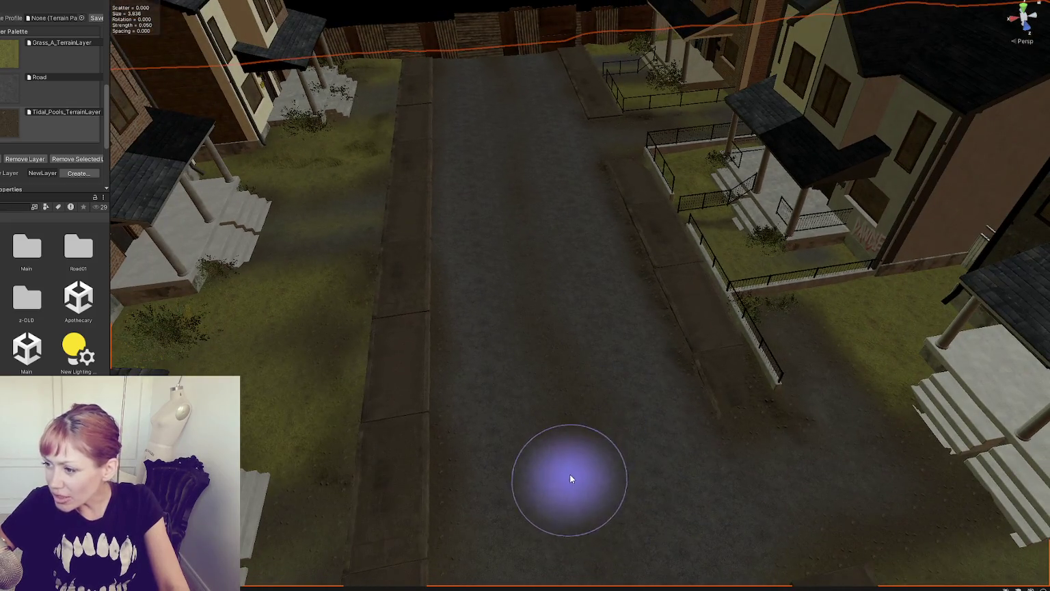
pyautogui.scroll(2, 571, 479)
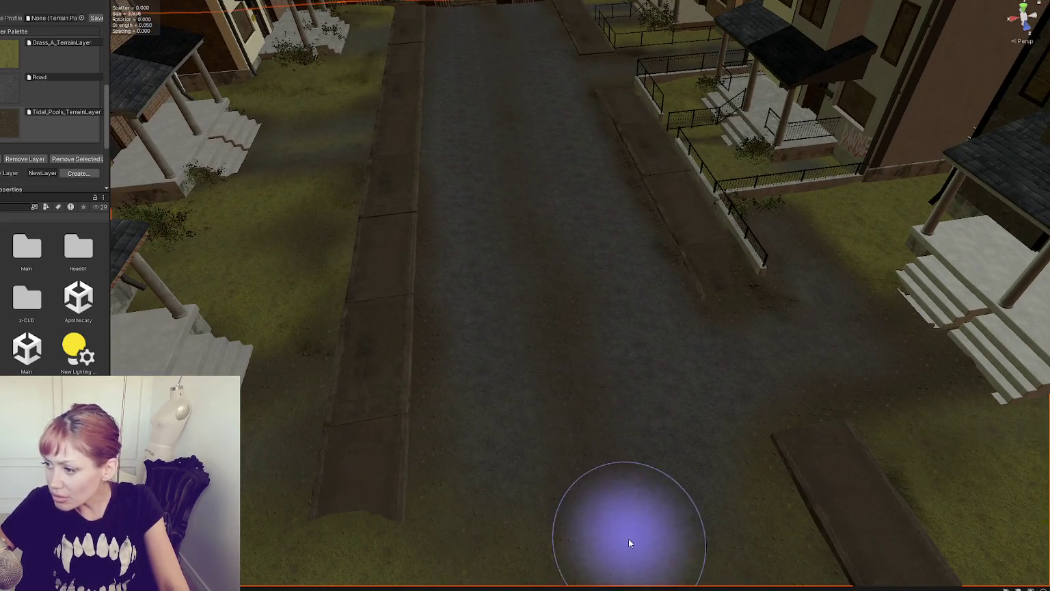
pyautogui.scroll(3, 629, 539)
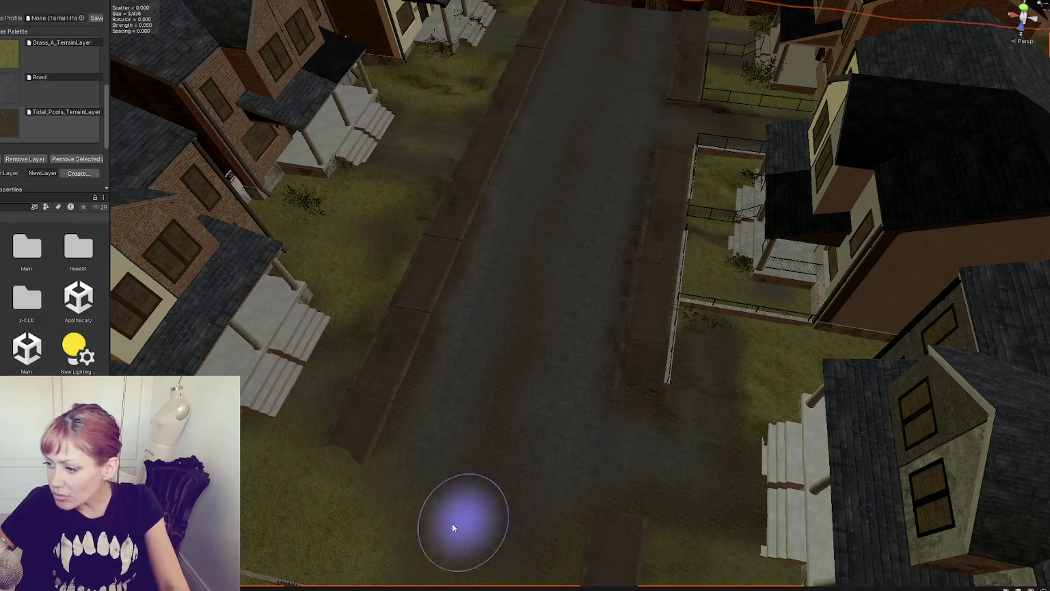
pyautogui.scroll(-2, 553, 359)
pyautogui.scroll(-2, 582, 131)
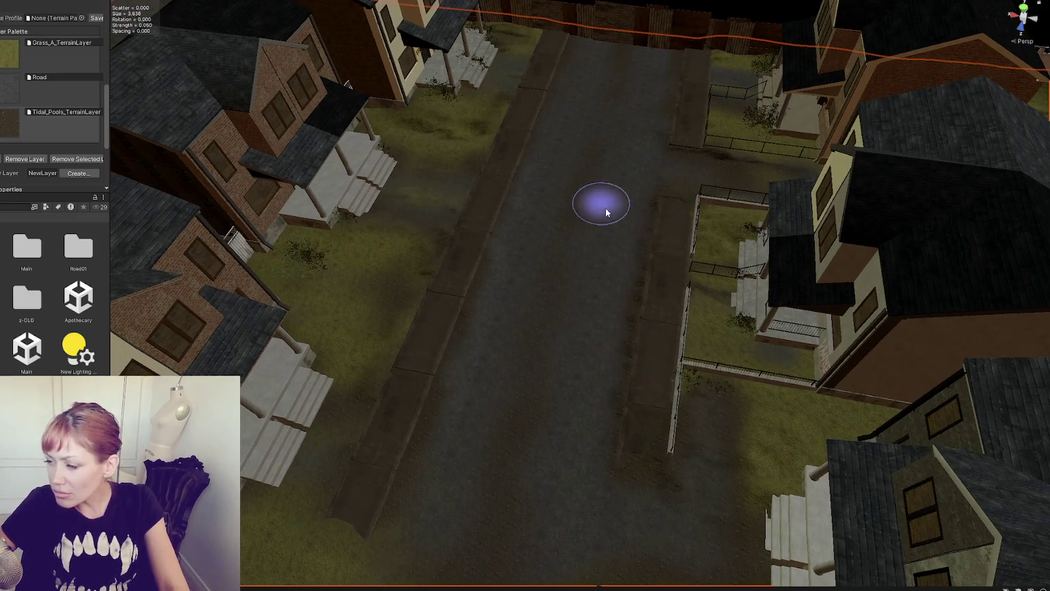
pyautogui.moveTo(672, 366)
pyautogui.mouseDown()
pyautogui.moveTo(606, 331)
pyautogui.moveTo(581, 335)
pyautogui.mouseUp()
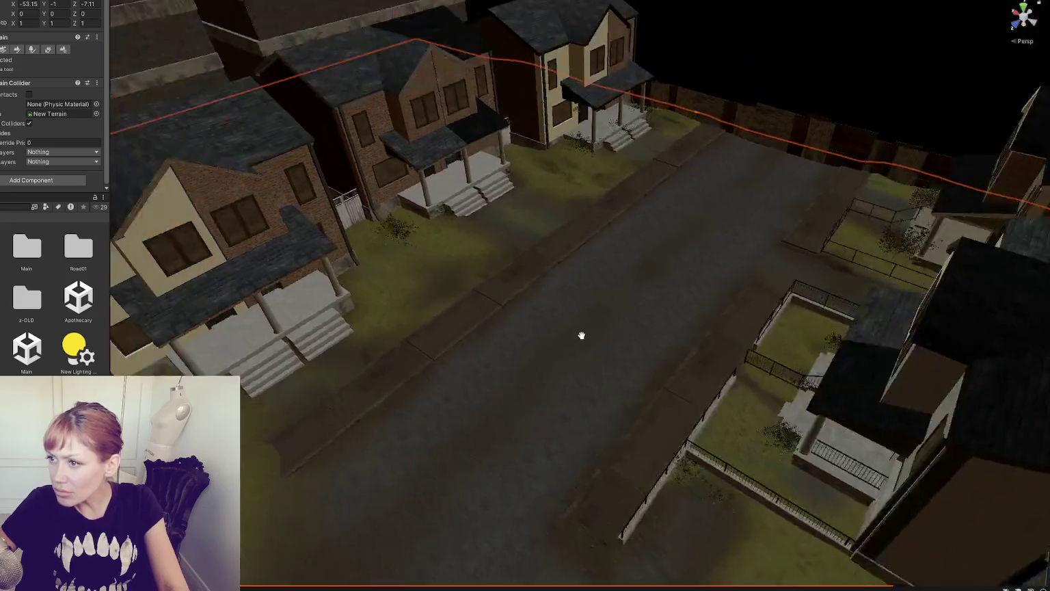
# Step: Select the Fence Lattice 1 panel beside the house, rotate it, and frame it
pyautogui.scroll(2, 645, 414)
pyautogui.moveTo(728, 363)
pyautogui.mouseDown()
pyautogui.moveTo(828, 371)
pyautogui.moveTo(673, 311)
pyautogui.mouseUp()
pyautogui.moveTo(318, 347)
pyautogui.mouseDown()
pyautogui.moveTo(356, 329)
pyautogui.moveTo(328, 294)
pyautogui.moveTo(248, 322)
pyautogui.moveTo(360, 196)
pyautogui.mouseUp()
pyautogui.click(313, 193)
pyautogui.moveTo(286, 198)
pyautogui.mouseDown()
pyautogui.moveTo(342, 240)
pyautogui.moveTo(277, 286)
pyautogui.mouseUp()
pyautogui.press('e')
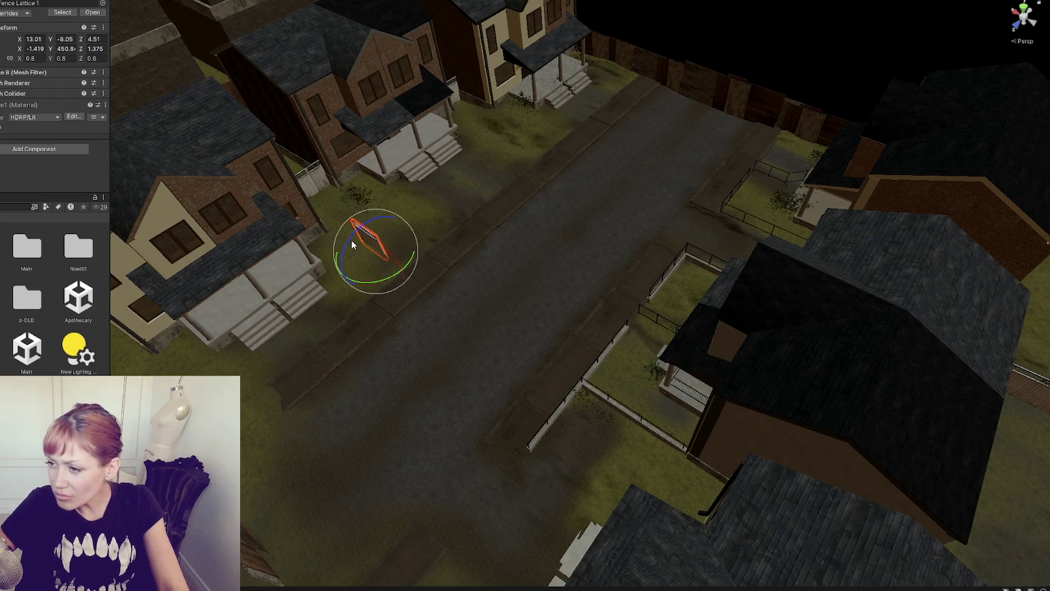
pyautogui.press('f')
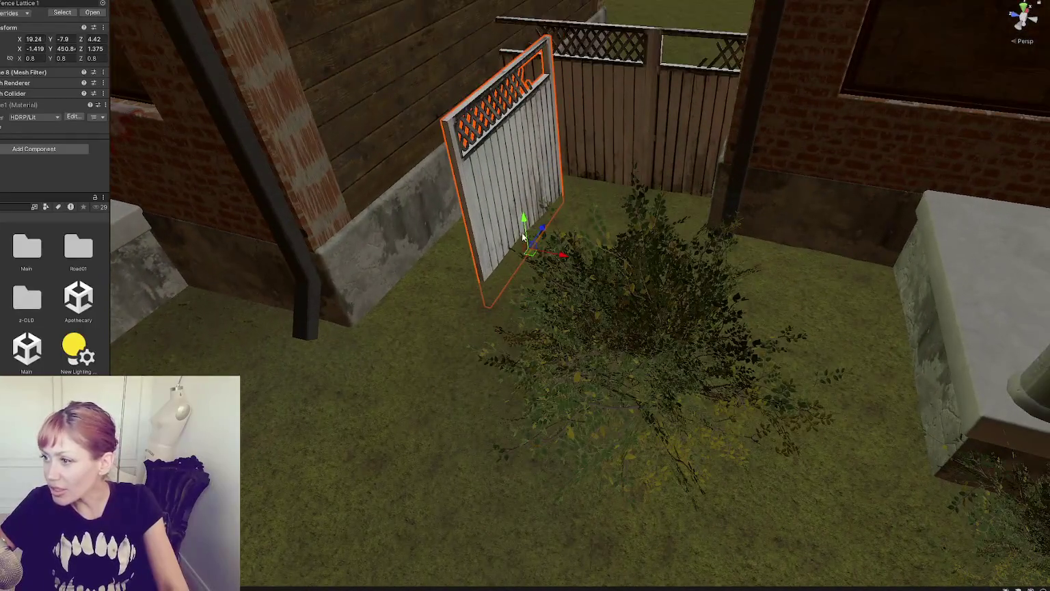
# Step: Raise the fence panel slightly and slide it along Z against the house wall
pyautogui.moveTo(522, 233)
pyautogui.mouseDown()
pyautogui.moveTo(521, 206)
pyautogui.moveTo(559, 204)
pyautogui.moveTo(543, 193)
pyautogui.mouseUp()
pyautogui.scroll(-2, 544, 206)
pyautogui.moveTo(585, 240); pyautogui.dragTo(537, 229)
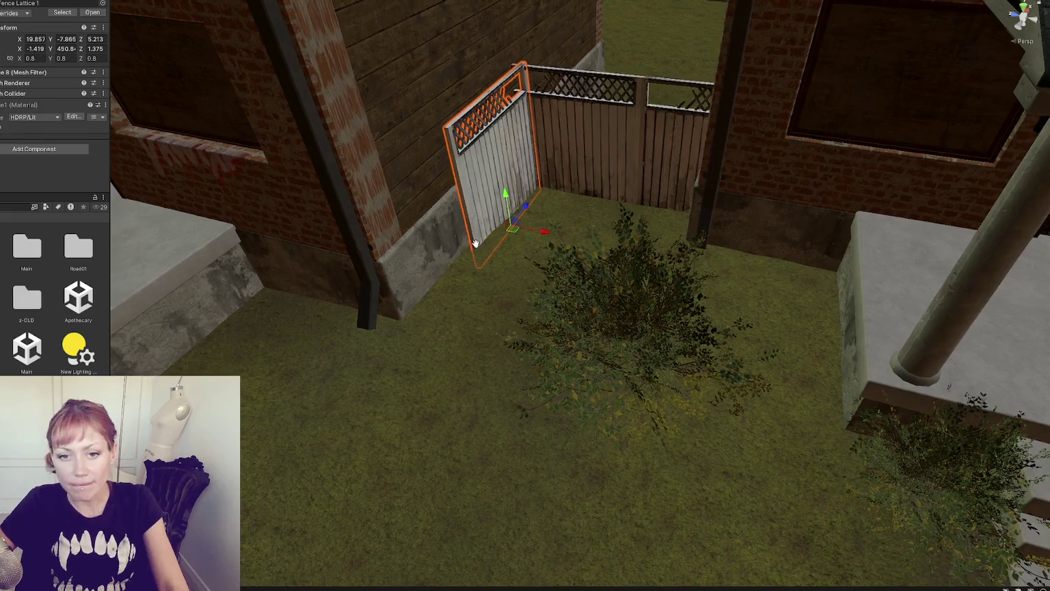
pyautogui.moveTo(476, 244); pyautogui.dragTo(578, 279)
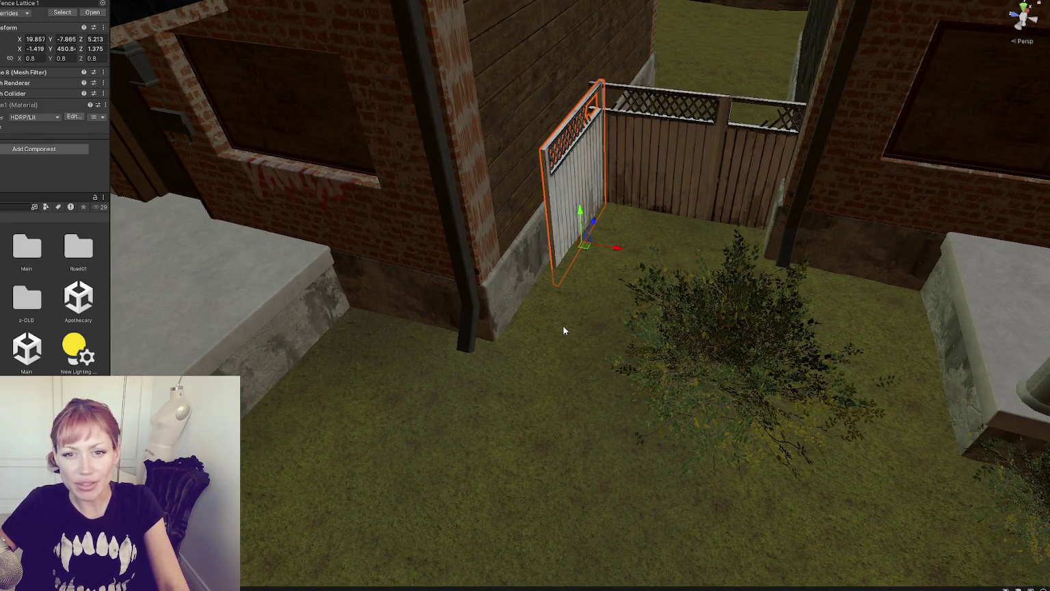
pyautogui.moveTo(563, 326)
pyautogui.mouseDown()
pyautogui.moveTo(697, 352)
pyautogui.moveTo(595, 335)
pyautogui.moveTo(688, 274)
pyautogui.moveTo(722, 277)
pyautogui.moveTo(742, 297)
pyautogui.moveTo(582, 302)
pyautogui.moveTo(591, 299)
pyautogui.moveTo(416, 345)
pyautogui.moveTo(444, 345)
pyautogui.moveTo(438, 350)
pyautogui.moveTo(613, 265)
pyautogui.mouseUp()
# Step: Shift the fence panel left along X and tilt it to stand upright
pyautogui.moveTo(560, 316)
pyautogui.mouseDown()
pyautogui.moveTo(380, 339)
pyautogui.moveTo(478, 346)
pyautogui.moveTo(611, 309)
pyautogui.moveTo(393, 363)
pyautogui.moveTo(556, 331)
pyautogui.moveTo(695, 352)
pyautogui.moveTo(686, 310)
pyautogui.moveTo(533, 301)
pyautogui.moveTo(399, 264)
pyautogui.moveTo(342, 273)
pyautogui.moveTo(572, 269)
pyautogui.moveTo(718, 287)
pyautogui.moveTo(724, 275)
pyautogui.moveTo(735, 289)
pyautogui.moveTo(915, 264)
pyautogui.moveTo(711, 298)
pyautogui.moveTo(806, 280)
pyautogui.moveTo(744, 275)
pyautogui.mouseUp()
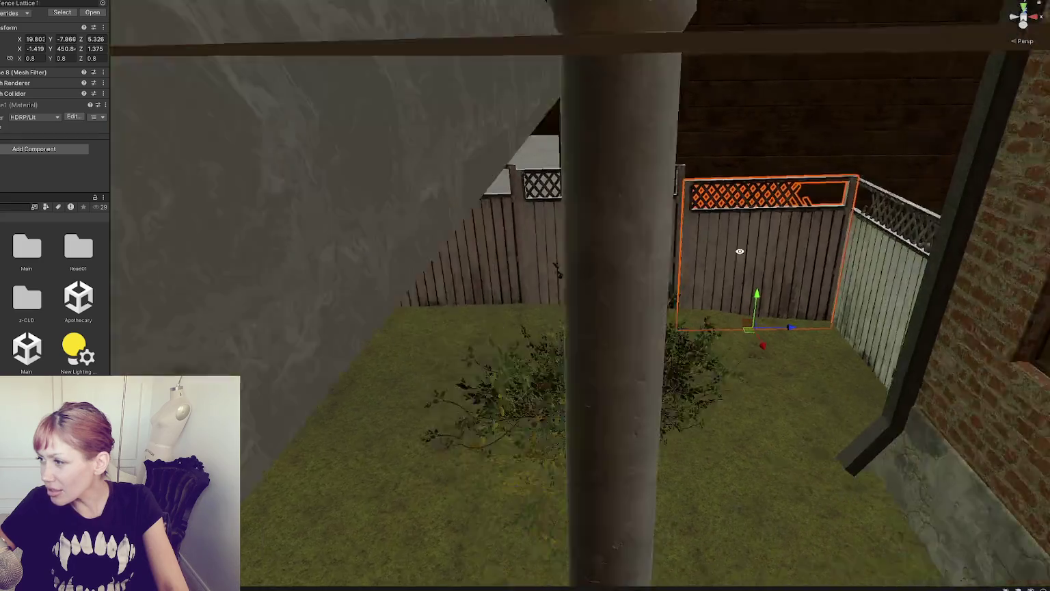
pyautogui.press('e')
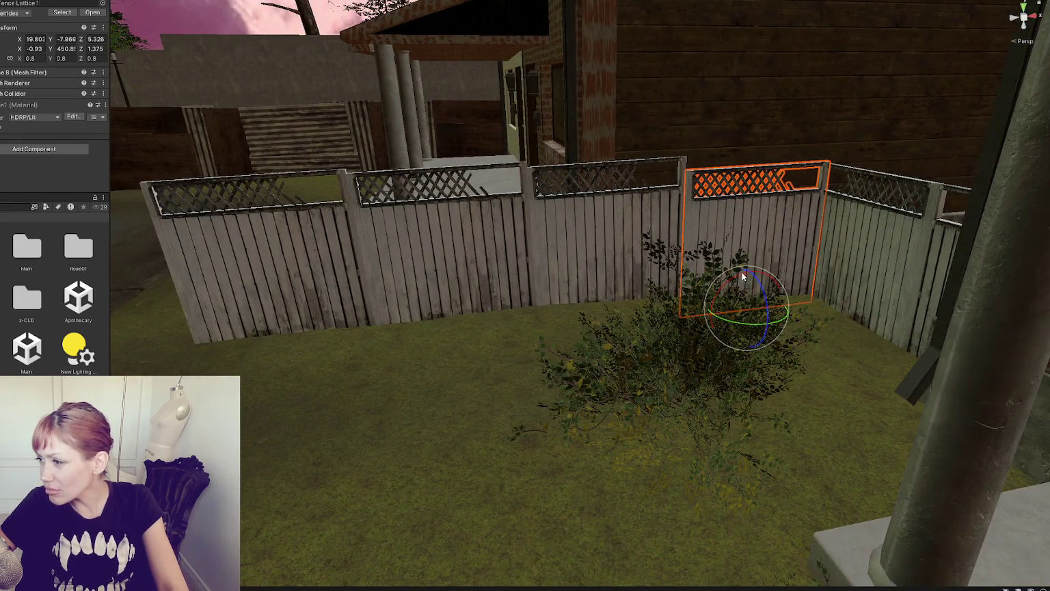
pyautogui.moveTo(781, 307); pyautogui.dragTo(778, 308)
pyautogui.moveTo(725, 286)
pyautogui.mouseDown()
pyautogui.moveTo(769, 306)
pyautogui.moveTo(724, 283)
pyautogui.moveTo(748, 272)
pyautogui.moveTo(638, 262)
pyautogui.moveTo(603, 277)
pyautogui.mouseUp()
pyautogui.press('w')
pyautogui.press('f')
pyautogui.press('e')
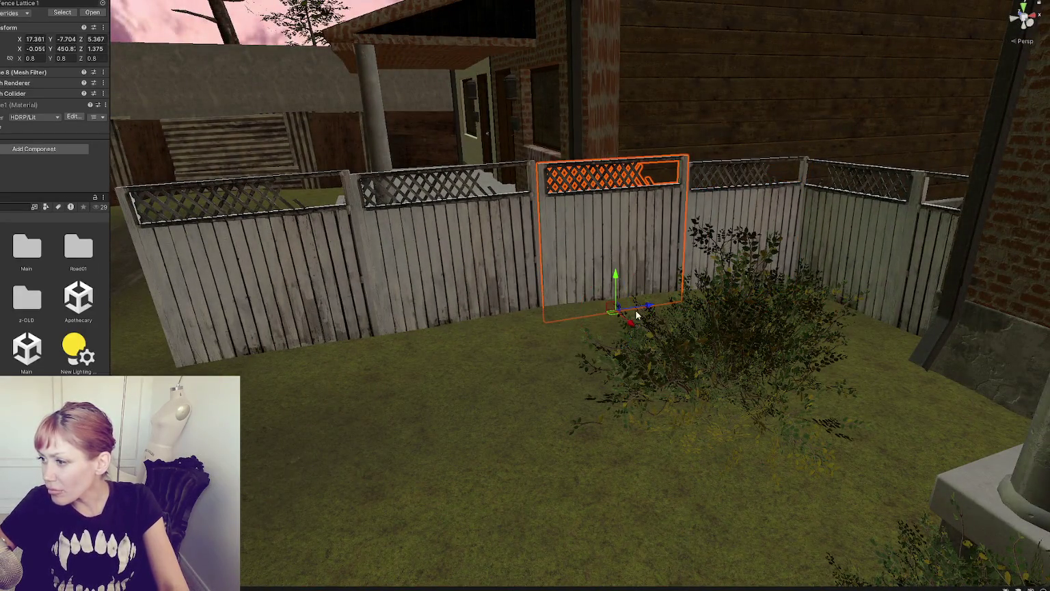
pyautogui.moveTo(637, 315); pyautogui.dragTo(647, 308)
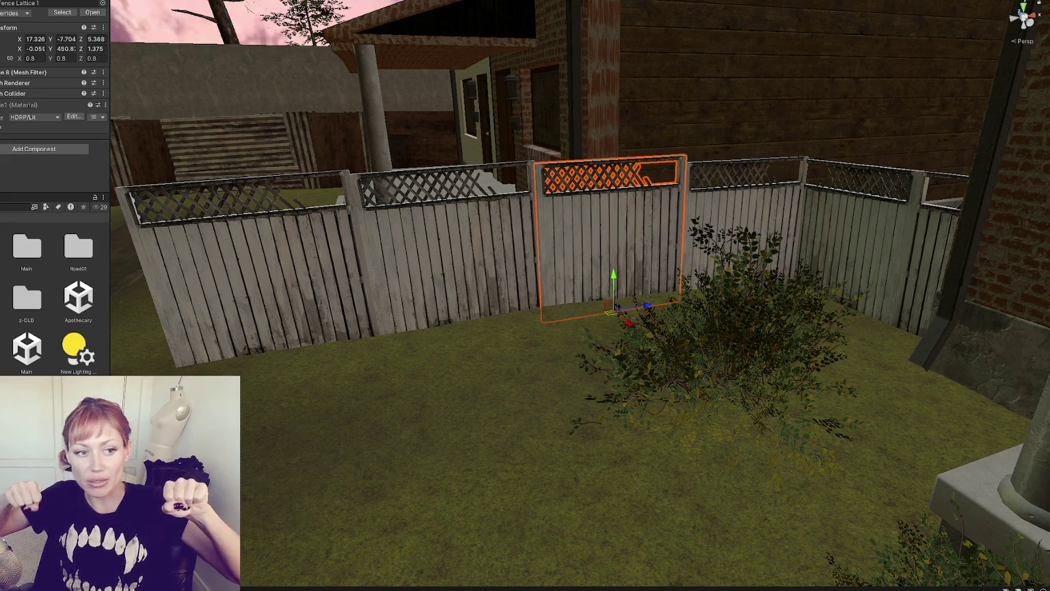
# Step: Move the panel toward the porch, straighten the neighbouring panel, then deselect
pyautogui.moveTo(383, 289)
pyautogui.mouseDown()
pyautogui.moveTo(320, 266)
pyautogui.moveTo(714, 292)
pyautogui.moveTo(765, 322)
pyautogui.moveTo(730, 338)
pyautogui.mouseUp()
pyautogui.press('w')
pyautogui.moveTo(475, 403)
pyautogui.mouseDown()
pyautogui.moveTo(422, 350)
pyautogui.moveTo(499, 338)
pyautogui.moveTo(715, 255)
pyautogui.mouseUp()
pyautogui.click(658, 255)
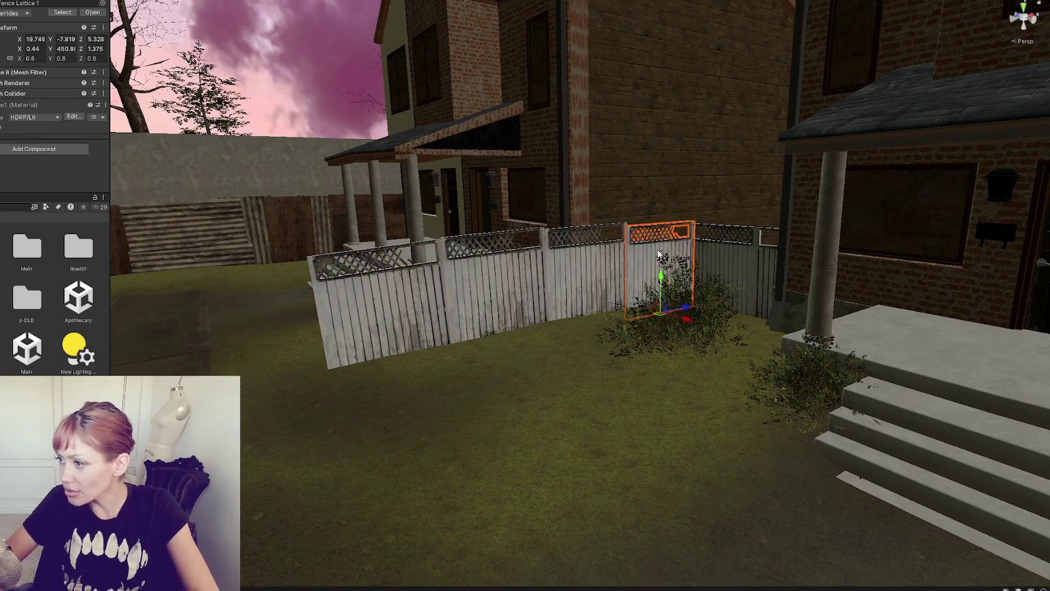
pyautogui.moveTo(646, 285); pyautogui.dragTo(647, 285)
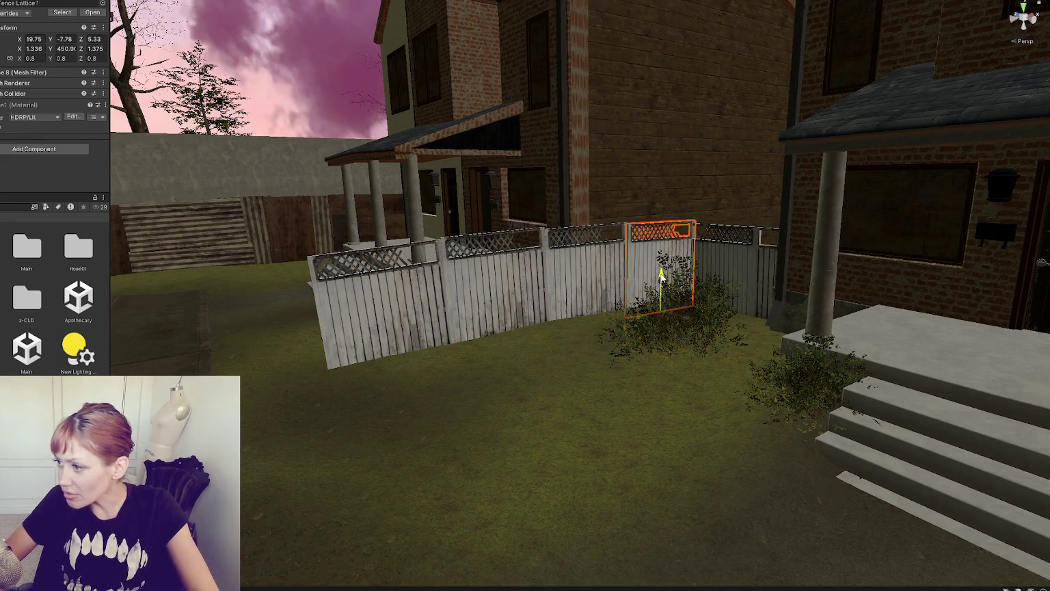
pyautogui.click(603, 339)
pyautogui.moveTo(603, 340)
pyautogui.mouseDown()
pyautogui.moveTo(446, 452)
pyautogui.moveTo(433, 422)
pyautogui.moveTo(477, 426)
pyautogui.mouseUp()
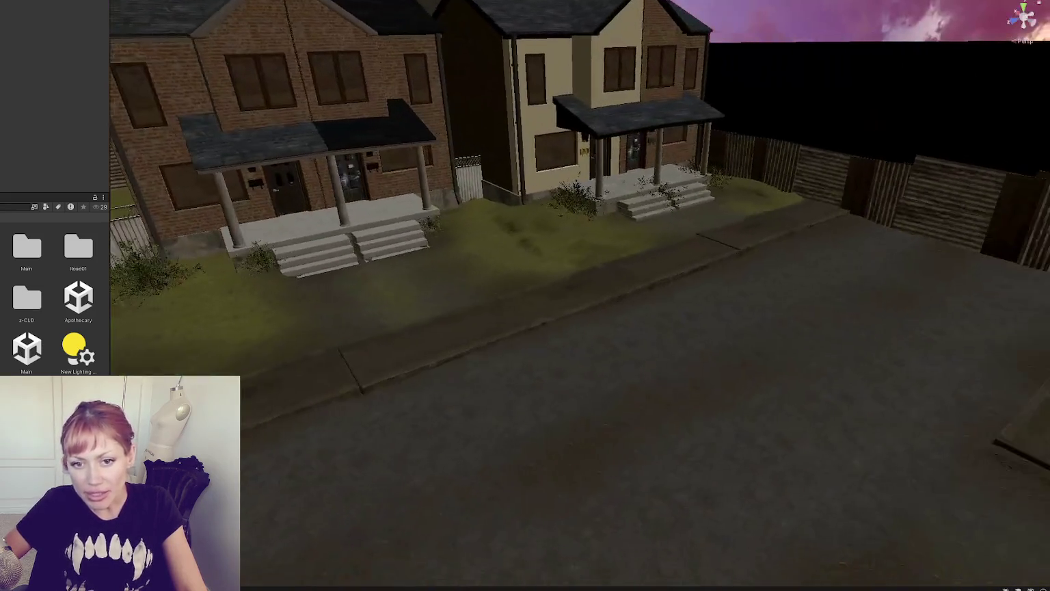
# Step: Fly the view over the rooftops to the fenced backyards and select the terrain
pyautogui.moveTo(478, 362)
pyautogui.mouseDown()
pyautogui.moveTo(368, 335)
pyautogui.moveTo(379, 336)
pyautogui.mouseUp()
pyautogui.moveTo(530, 339)
pyautogui.mouseDown()
pyautogui.moveTo(831, 371)
pyautogui.moveTo(537, 346)
pyautogui.moveTo(777, 437)
pyautogui.moveTo(787, 355)
pyautogui.moveTo(778, 289)
pyautogui.moveTo(346, 242)
pyautogui.moveTo(368, 236)
pyautogui.moveTo(347, 187)
pyautogui.moveTo(142, 176)
pyautogui.moveTo(67, 140)
pyautogui.moveTo(260, 225)
pyautogui.moveTo(385, 258)
pyautogui.mouseUp()
pyautogui.click(381, 259)
# Step: Paint a darker patch on the backyard grass, then apply Set Height across the garden area
pyautogui.click(17, 60)
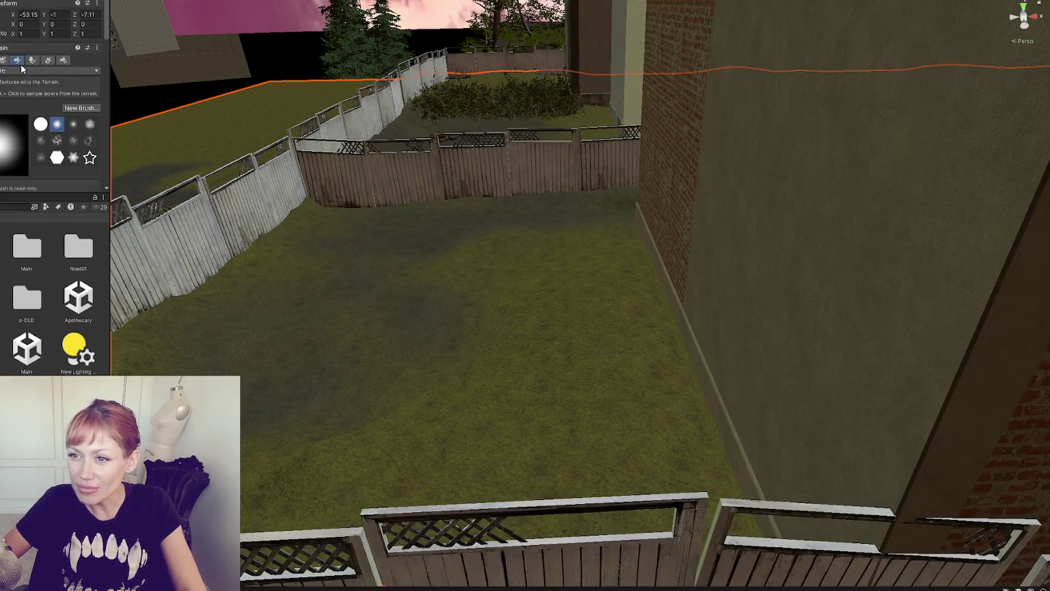
pyautogui.moveTo(417, 294)
pyautogui.mouseDown()
pyautogui.moveTo(558, 240)
pyautogui.moveTo(410, 277)
pyautogui.mouseUp()
pyautogui.click(64, 71)
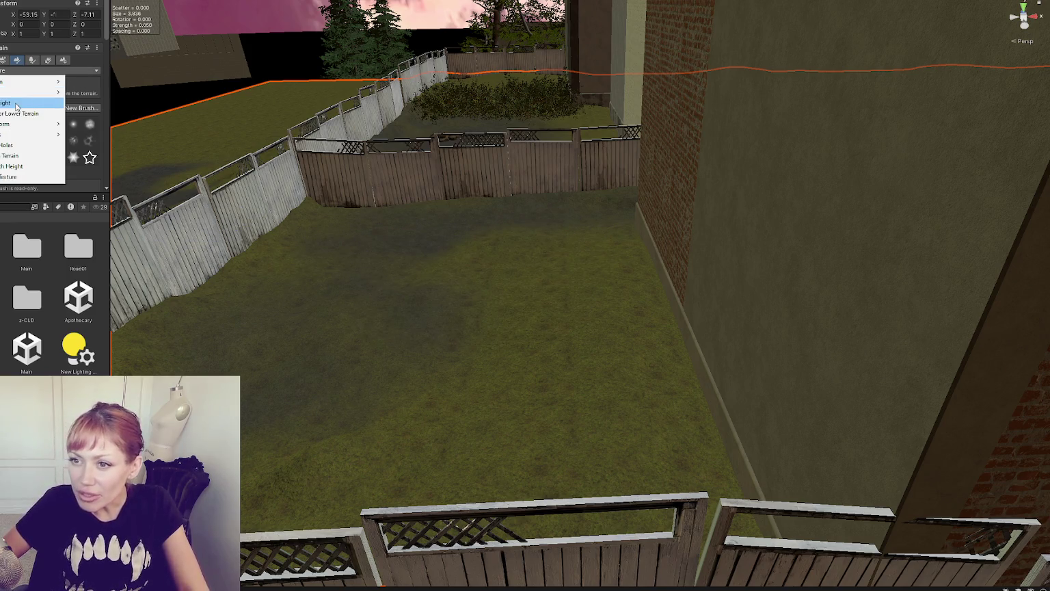
pyautogui.click(31, 72)
pyautogui.scroll(-4, 40, 128)
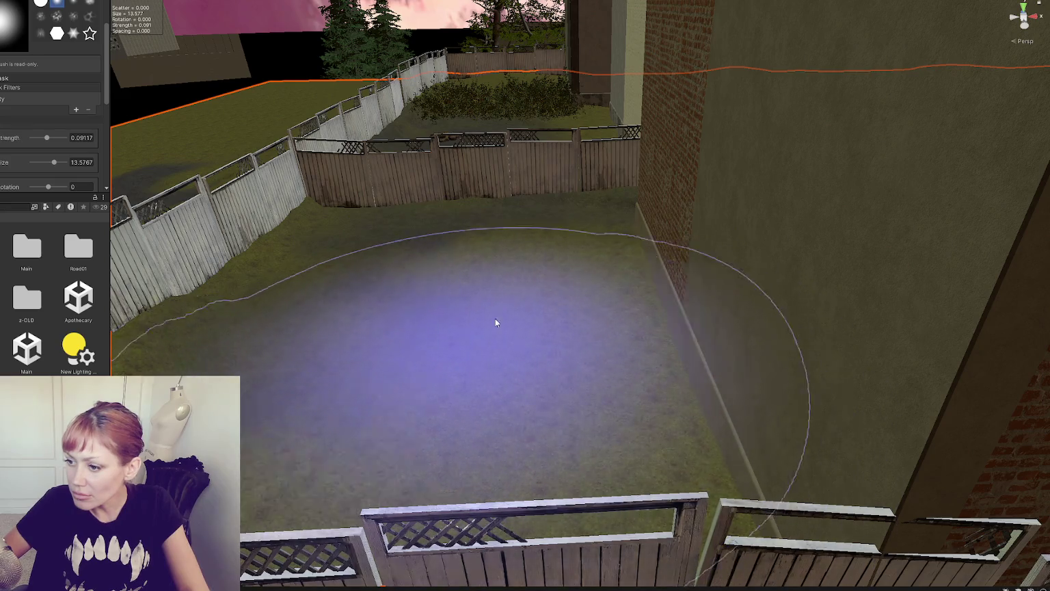
pyautogui.scroll(-5, 497, 322)
pyautogui.moveTo(478, 282); pyautogui.dragTo(508, 245)
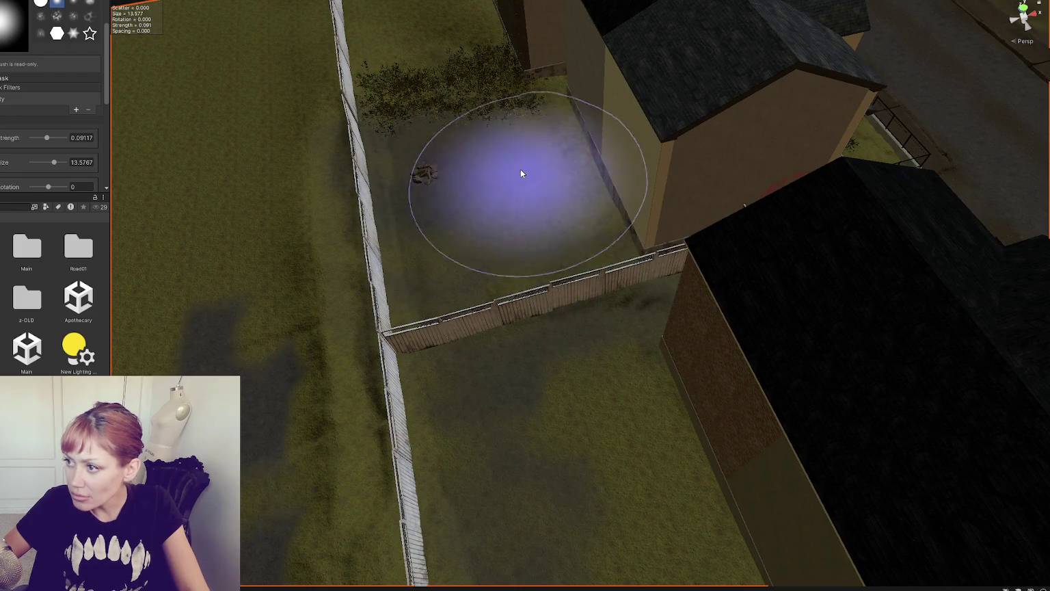
pyautogui.moveTo(445, 81); pyautogui.dragTo(477, 229)
pyautogui.moveTo(461, 171)
pyautogui.mouseDown()
pyautogui.moveTo(487, 201)
pyautogui.moveTo(474, 235)
pyautogui.mouseUp()
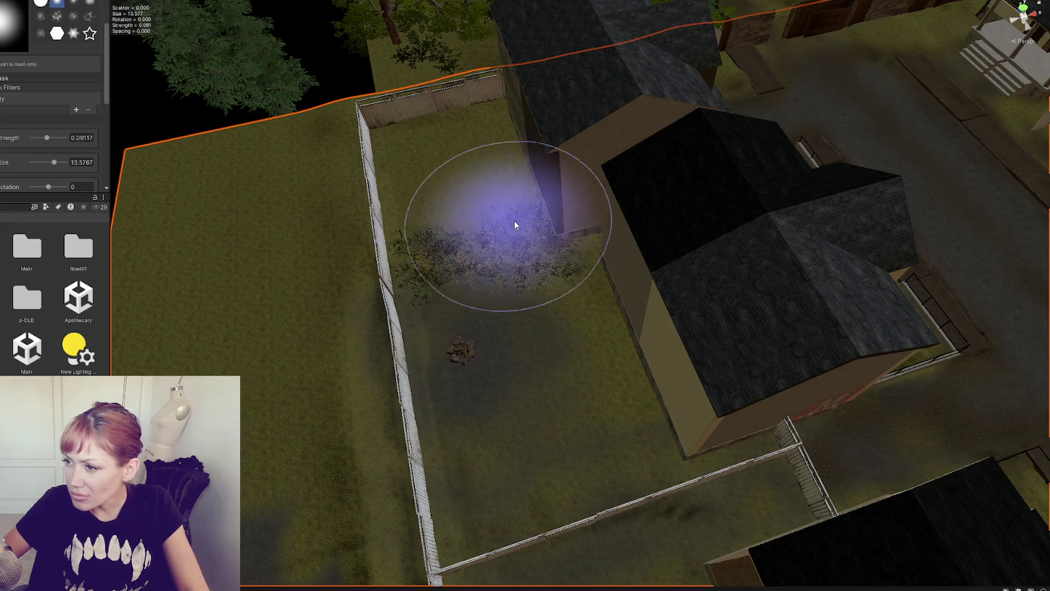
pyautogui.scroll(5, 22, 58)
# Step: Switch to Smooth Height and smooth the ground in the middle of the yard
pyautogui.click(17, 71)
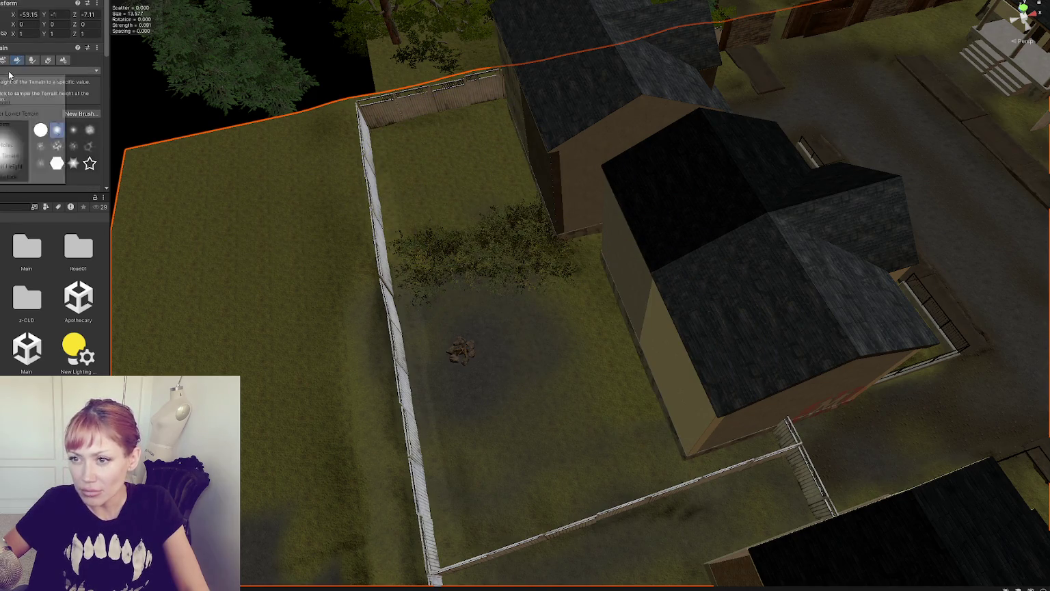
pyautogui.click(20, 169)
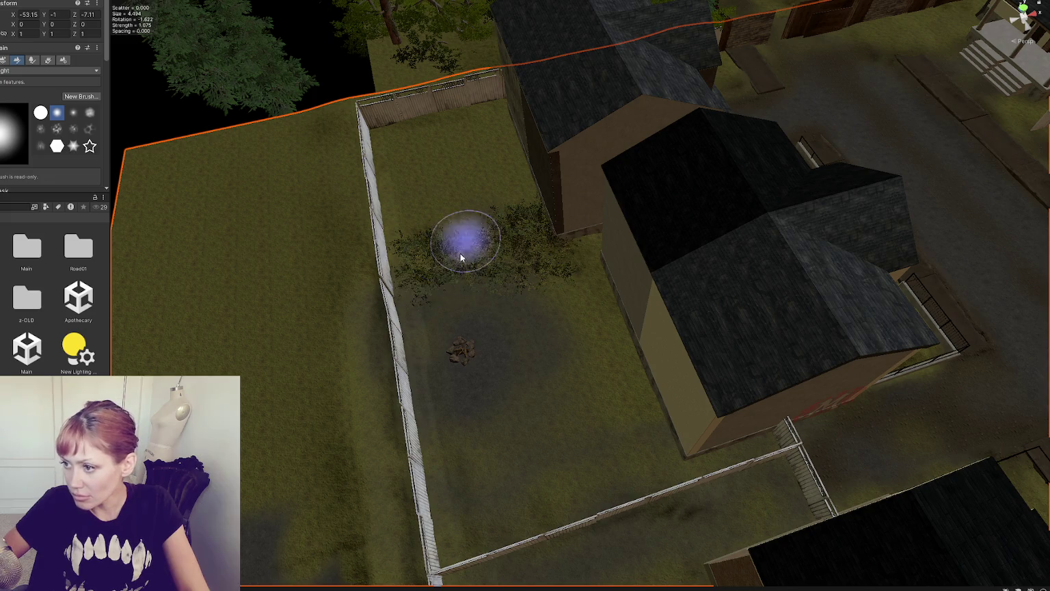
pyautogui.press('Down')
pyautogui.press('Right')
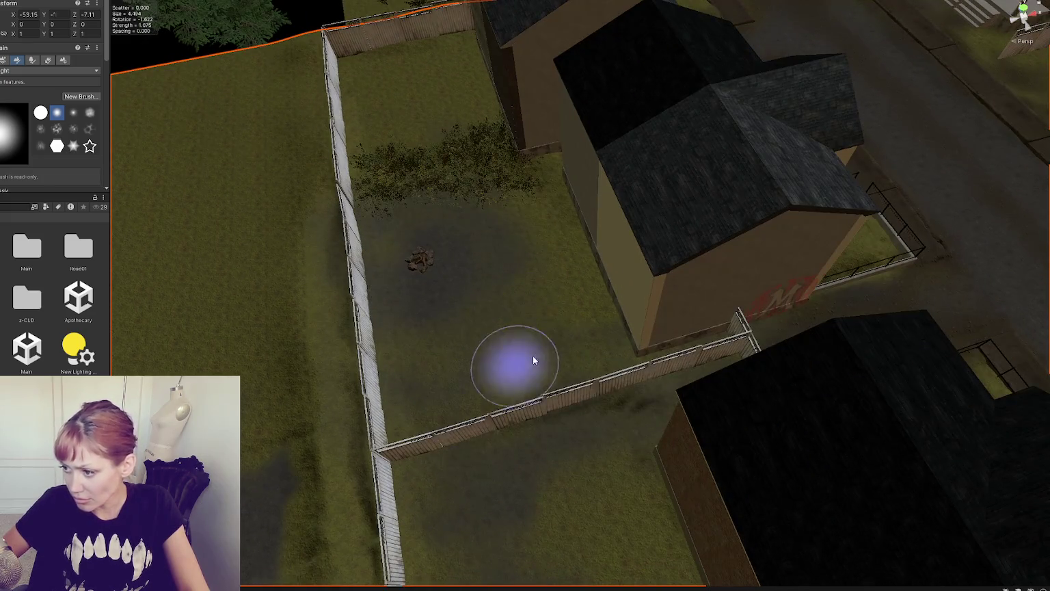
pyautogui.moveTo(675, 399); pyautogui.dragTo(545, 421)
pyautogui.scroll(5, 545, 421)
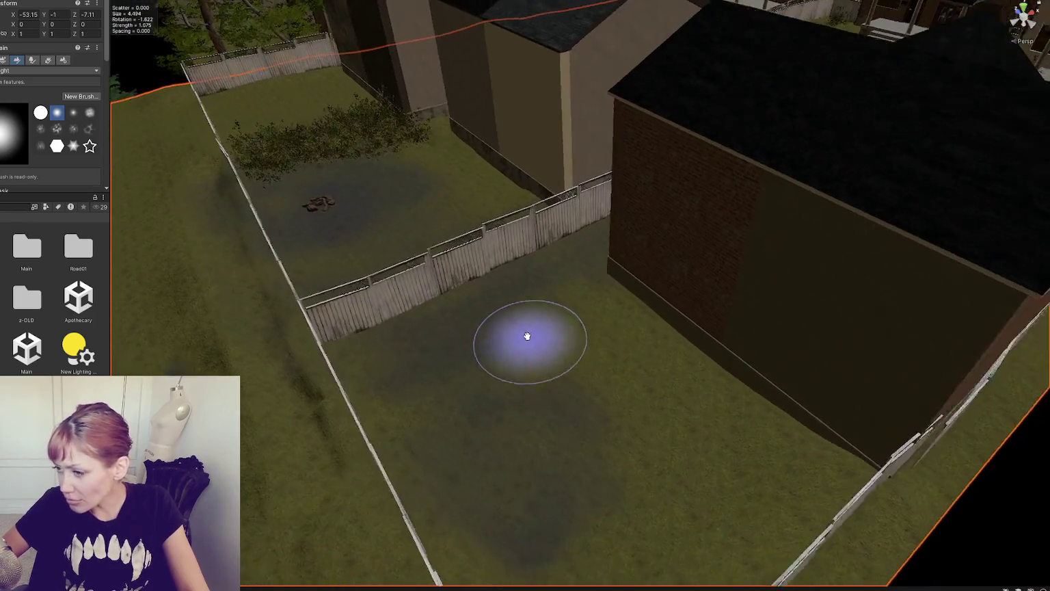
pyautogui.scroll(-5, 683, 327)
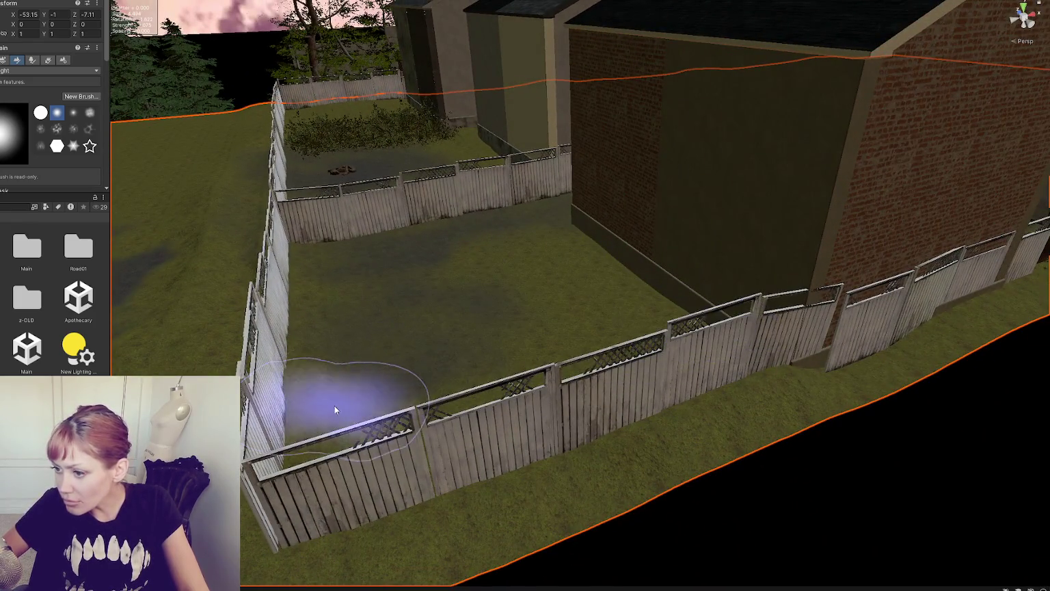
# Step: Smooth the ground along the back fence
pyautogui.moveTo(409, 274)
pyautogui.mouseDown()
pyautogui.moveTo(532, 281)
pyautogui.moveTo(460, 286)
pyautogui.mouseUp()
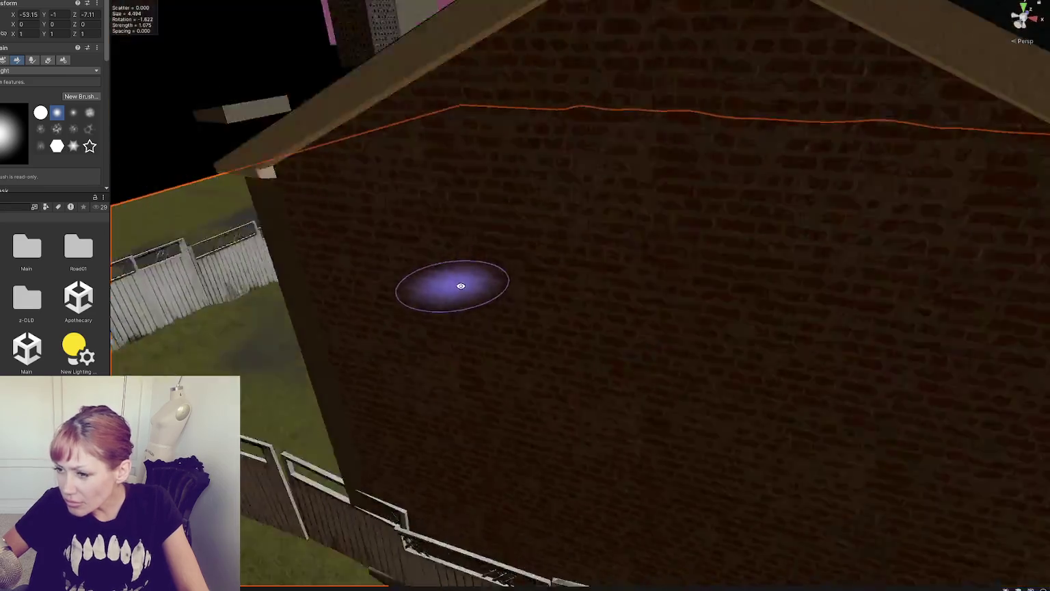
pyautogui.scroll(-5, 461, 285)
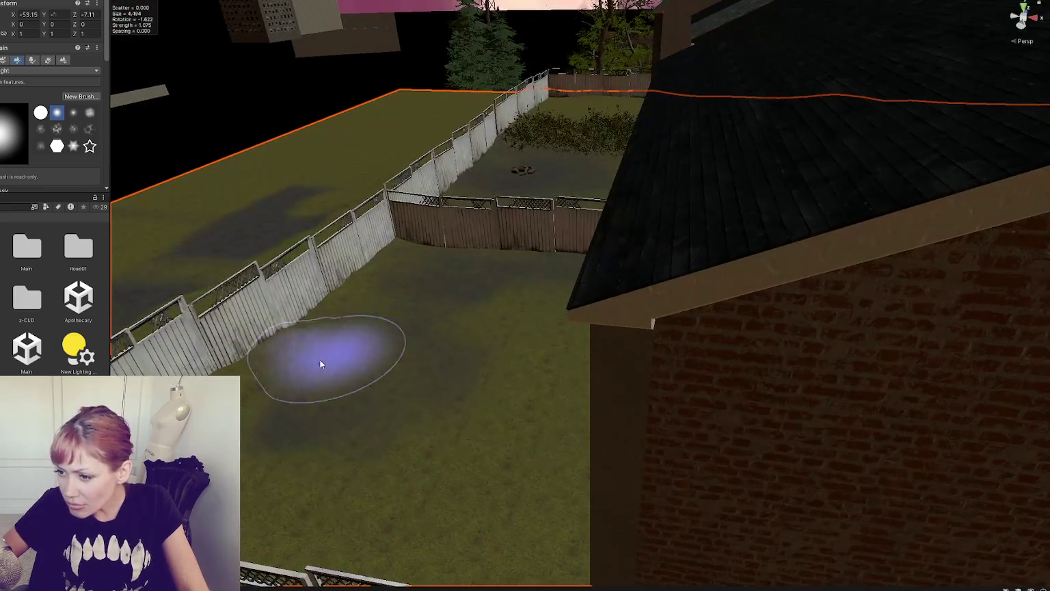
pyautogui.scroll(-3, 439, 249)
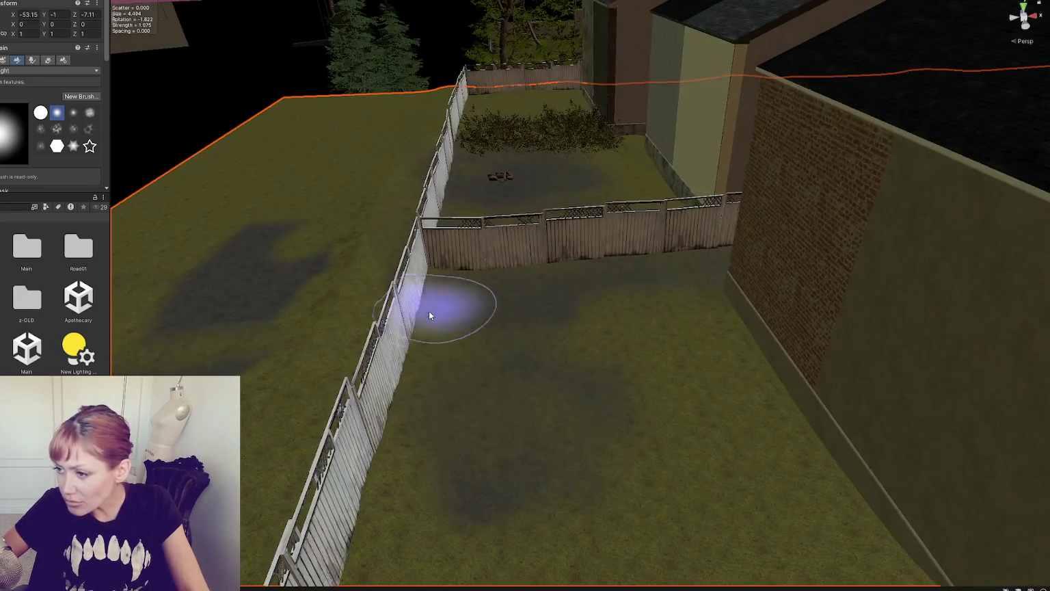
pyautogui.scroll(3, 600, 290)
pyautogui.scroll(-3, 501, 275)
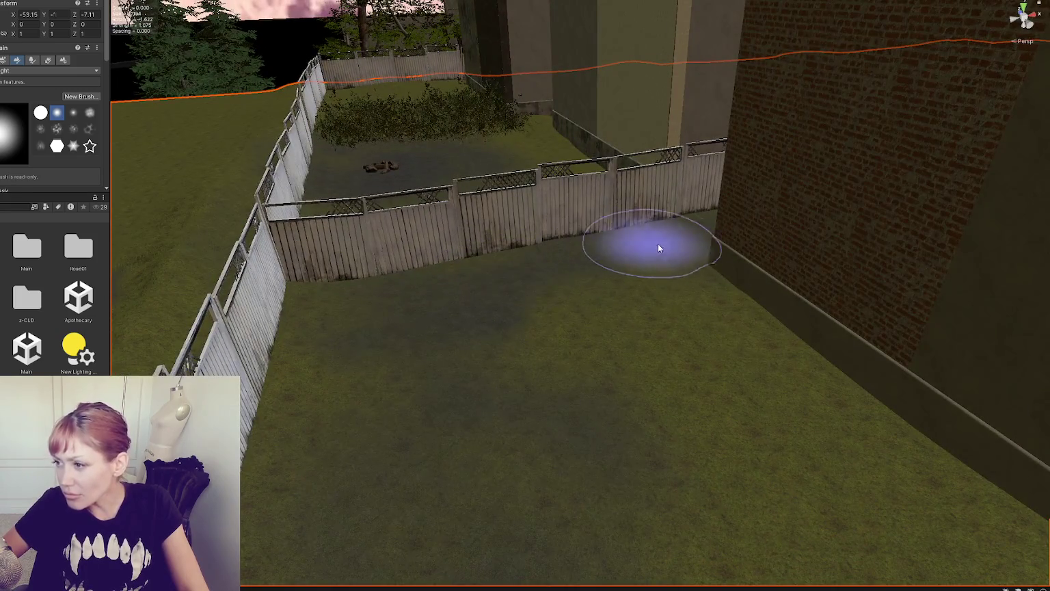
pyautogui.moveTo(673, 223)
pyautogui.mouseDown()
pyautogui.moveTo(622, 364)
pyautogui.moveTo(650, 309)
pyautogui.mouseUp()
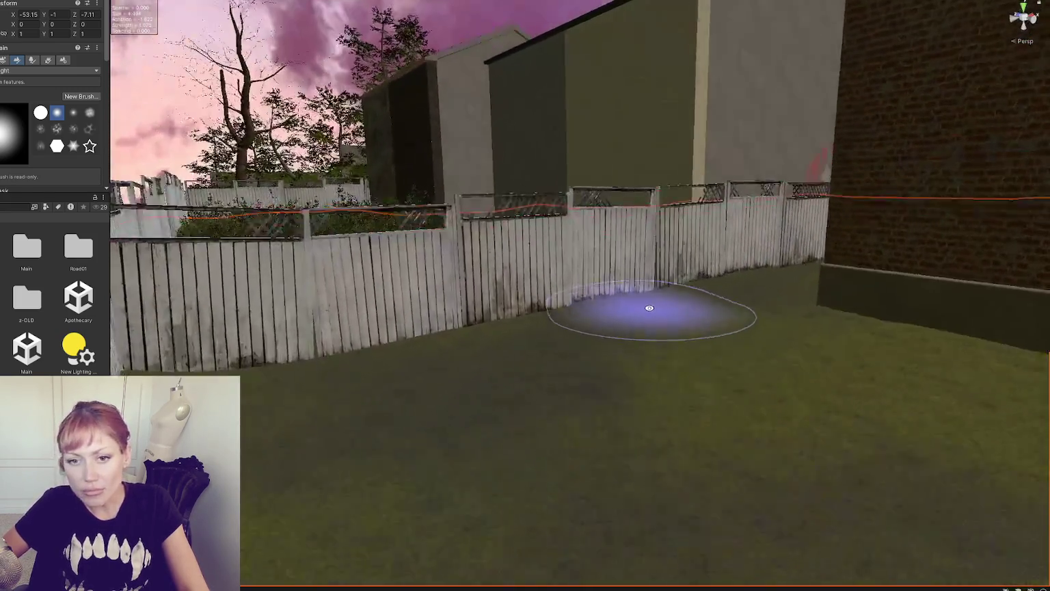
pyautogui.scroll(4, 650, 311)
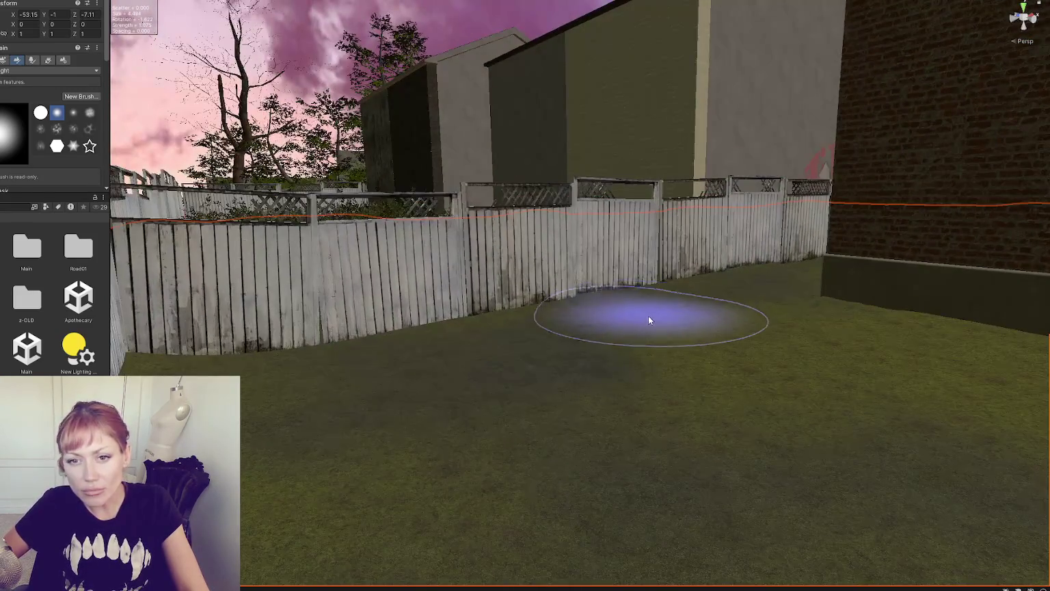
pyautogui.moveTo(564, 374)
pyautogui.mouseDown()
pyautogui.moveTo(473, 326)
pyautogui.moveTo(593, 340)
pyautogui.mouseUp()
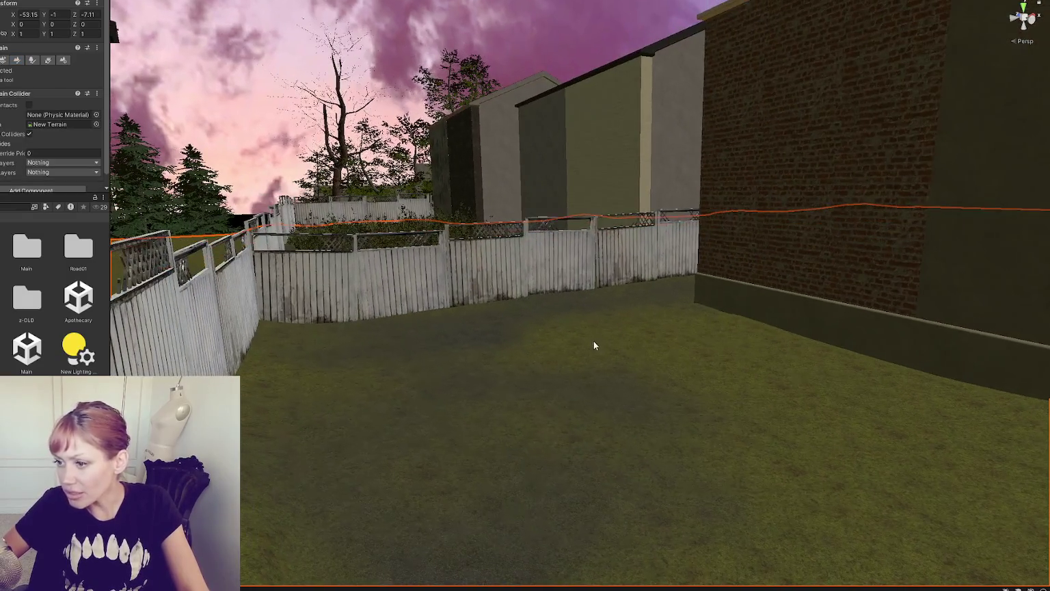
pyautogui.click(25, 61)
pyautogui.moveTo(293, 329); pyautogui.dragTo(343, 335)
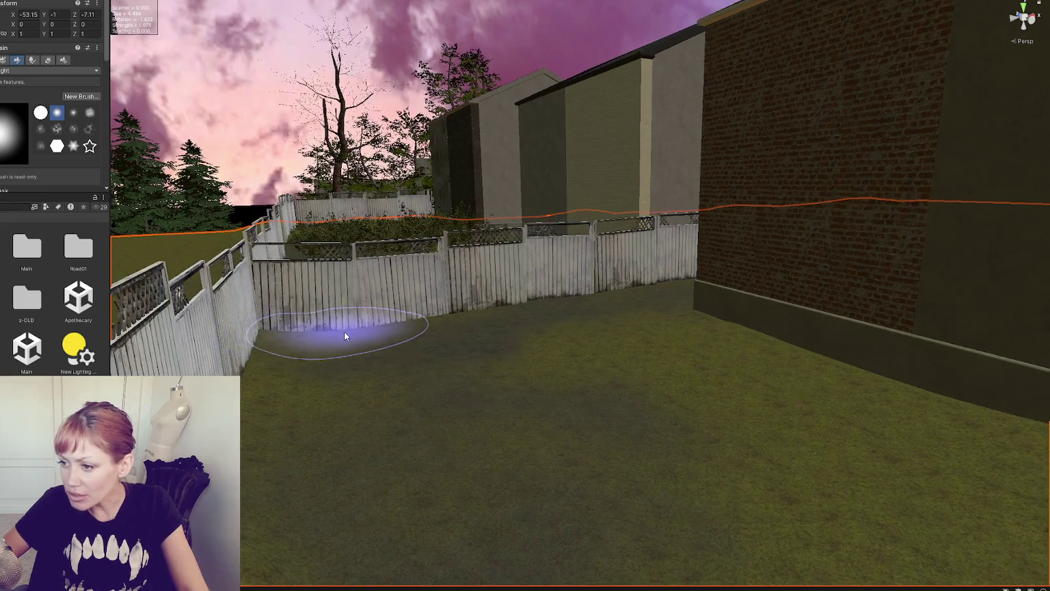
# Step: Bring the view up to the brick wall and line it up along the fence
pyautogui.moveTo(558, 307); pyautogui.dragTo(571, 319)
pyautogui.moveTo(529, 363); pyautogui.dragTo(323, 311)
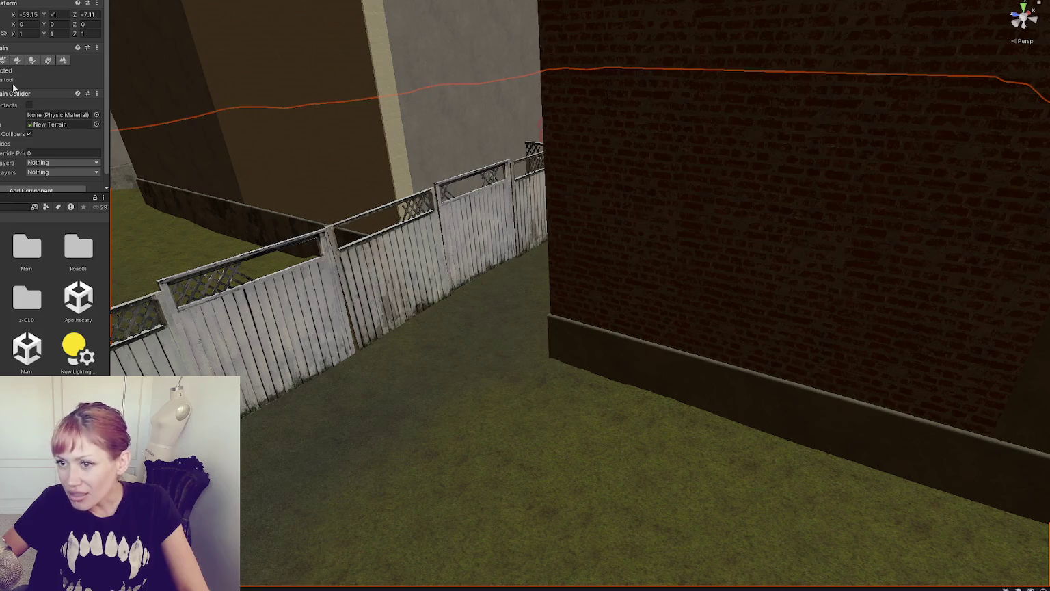
pyautogui.click(17, 59)
pyautogui.moveTo(515, 440)
pyautogui.mouseDown()
pyautogui.moveTo(658, 420)
pyautogui.moveTo(461, 380)
pyautogui.mouseUp()
pyautogui.moveTo(900, 335)
pyautogui.mouseDown()
pyautogui.moveTo(490, 346)
pyautogui.moveTo(539, 322)
pyautogui.moveTo(370, 322)
pyautogui.moveTo(836, 360)
pyautogui.mouseUp()
# Step: Switch to Raise or Lower Terrain with brush size about 1.74, aimed at the wall and fence base
pyautogui.click(2, 113)
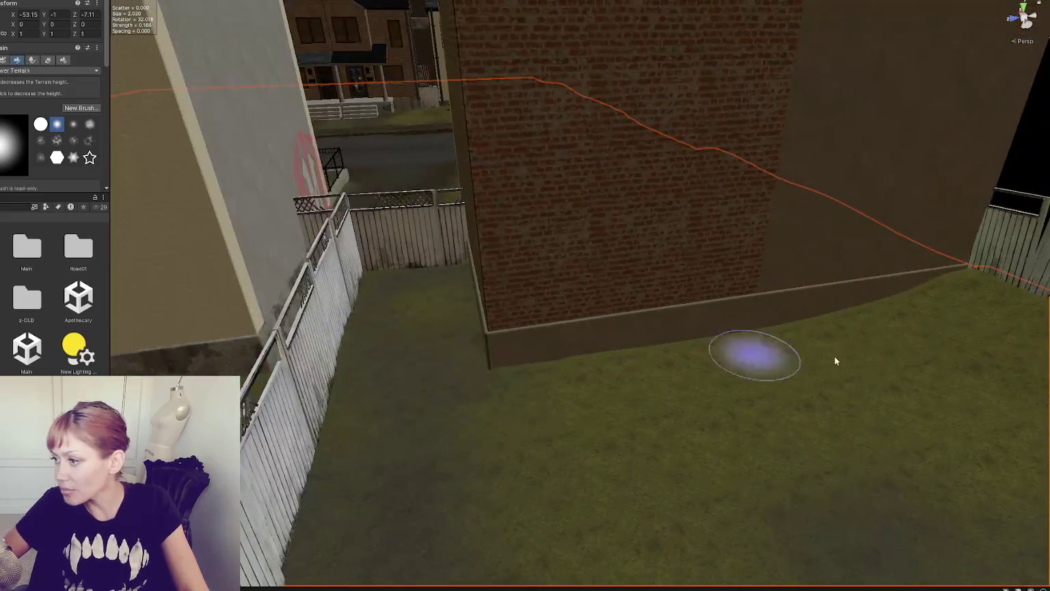
pyautogui.moveTo(963, 307)
pyautogui.mouseDown()
pyautogui.moveTo(588, 333)
pyautogui.moveTo(658, 312)
pyautogui.moveTo(739, 334)
pyautogui.moveTo(734, 351)
pyautogui.mouseUp()
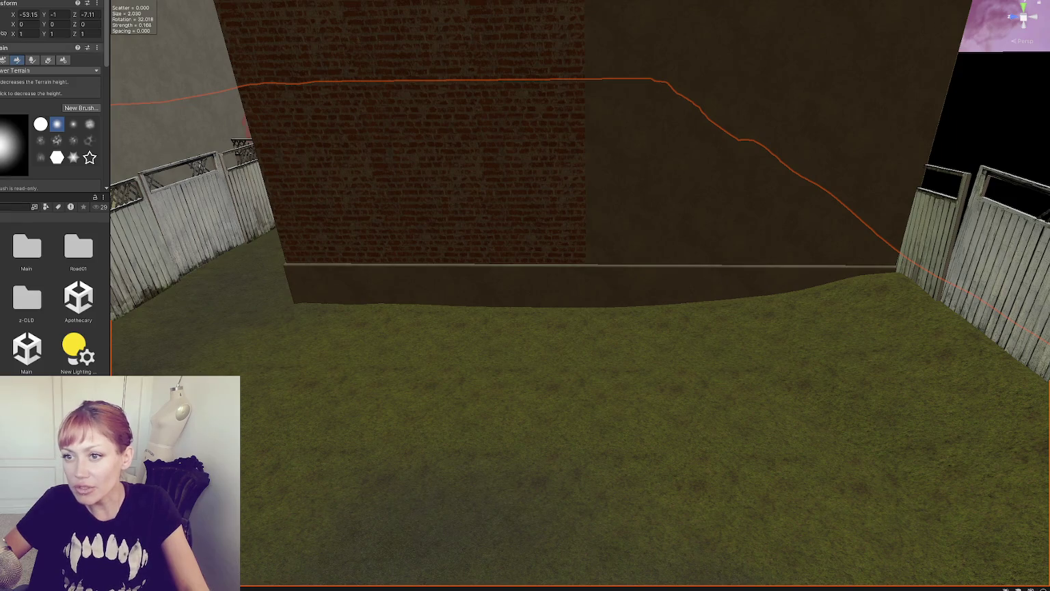
pyautogui.scroll(-3, 502, 335)
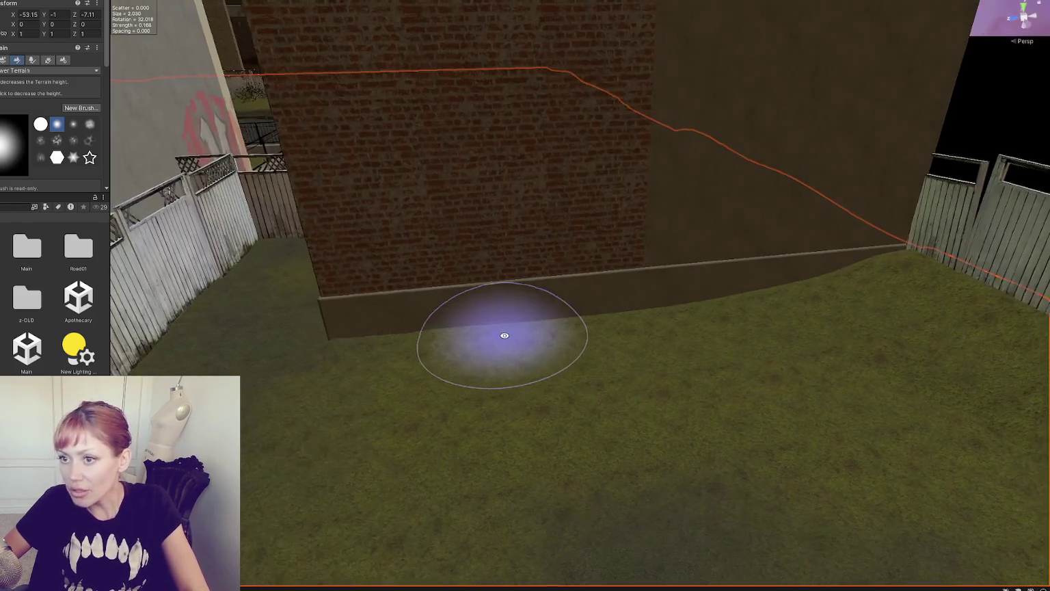
pyautogui.scroll(-1, 615, 281)
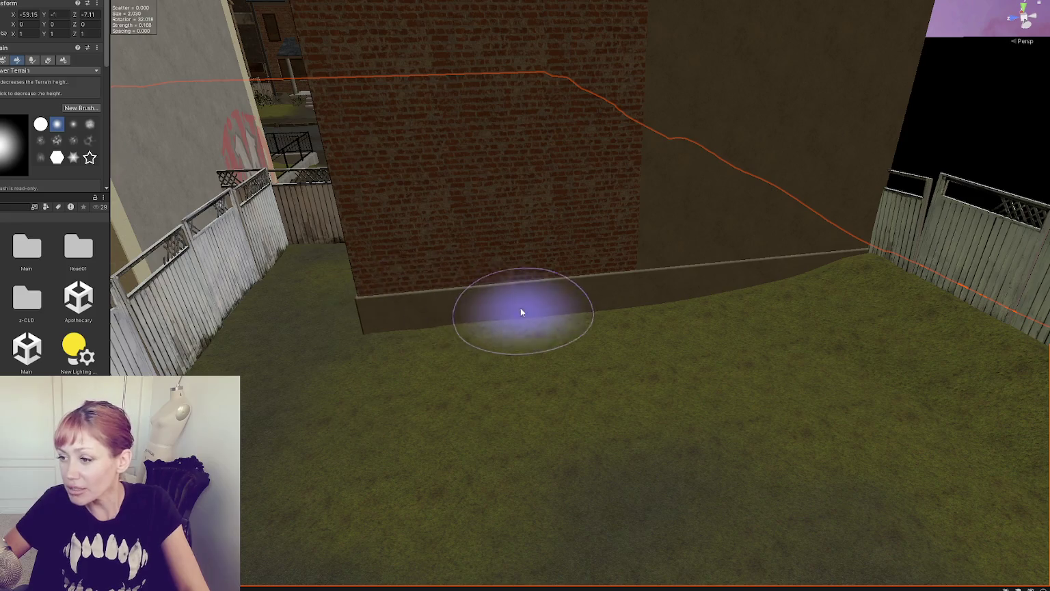
pyautogui.moveTo(520, 307)
pyautogui.mouseDown()
pyautogui.moveTo(691, 273)
pyautogui.moveTo(773, 274)
pyautogui.moveTo(410, 301)
pyautogui.mouseUp()
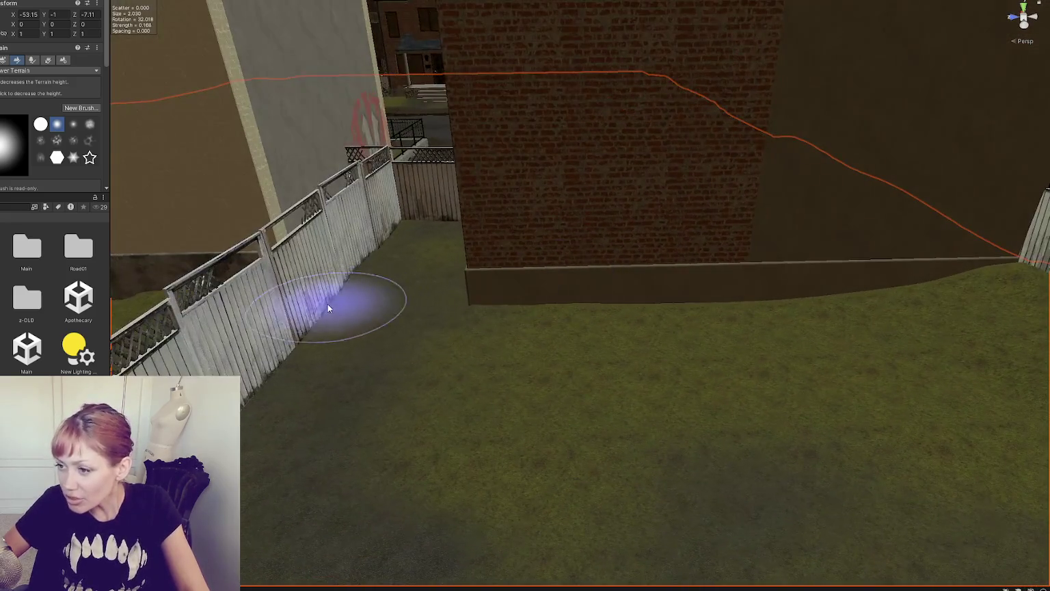
pyautogui.click(32, 71)
pyautogui.click(31, 123)
pyautogui.scroll(-5, 46, 69)
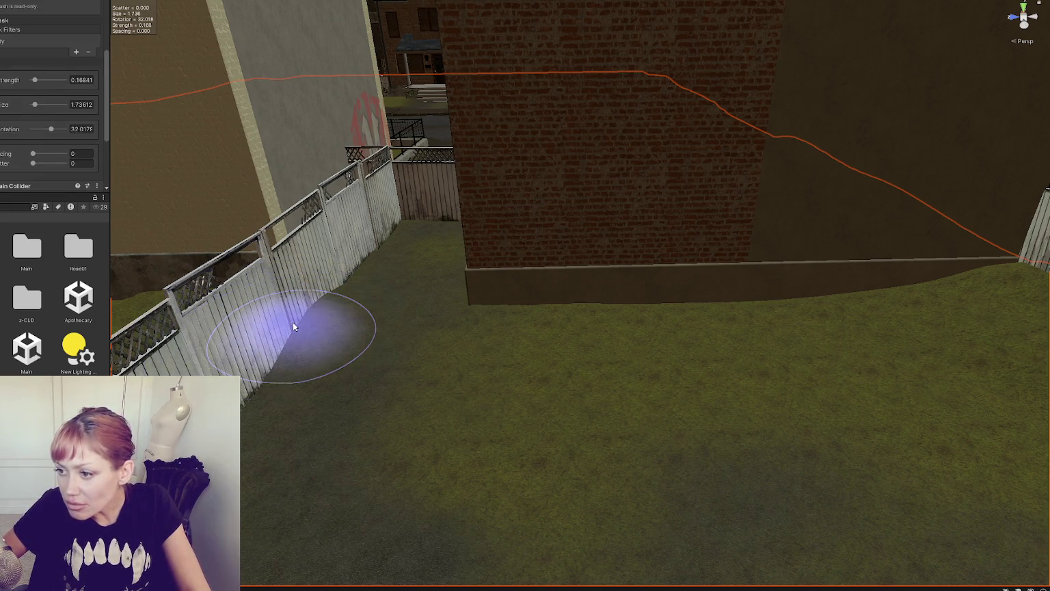
# Step: Lower the terrain brush strength to 0.01
pyautogui.click(88, 80)
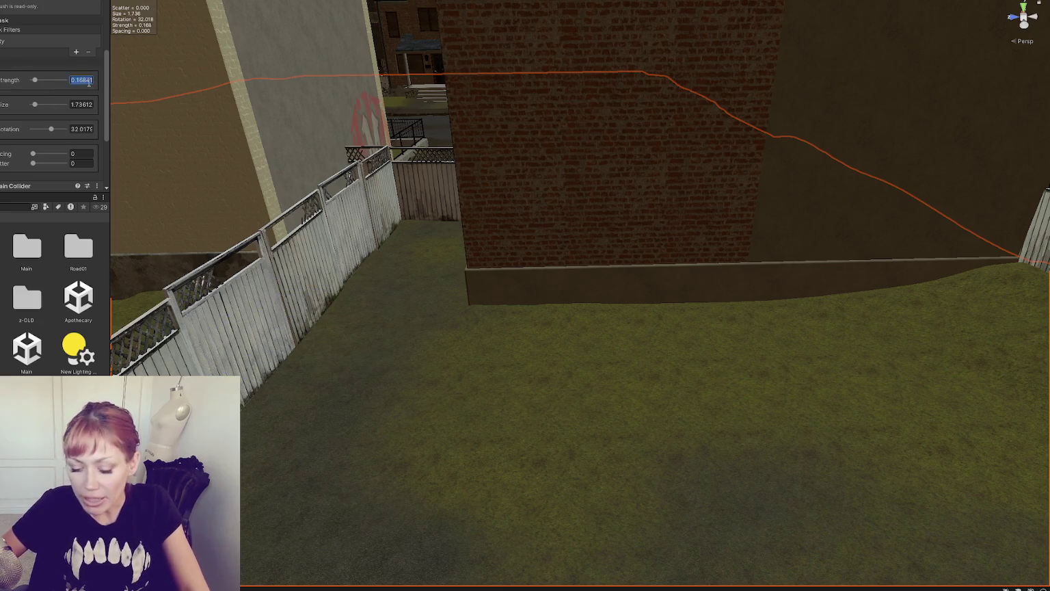
pyautogui.write('0.3')
pyautogui.write('0.01')
pyautogui.press('Return')
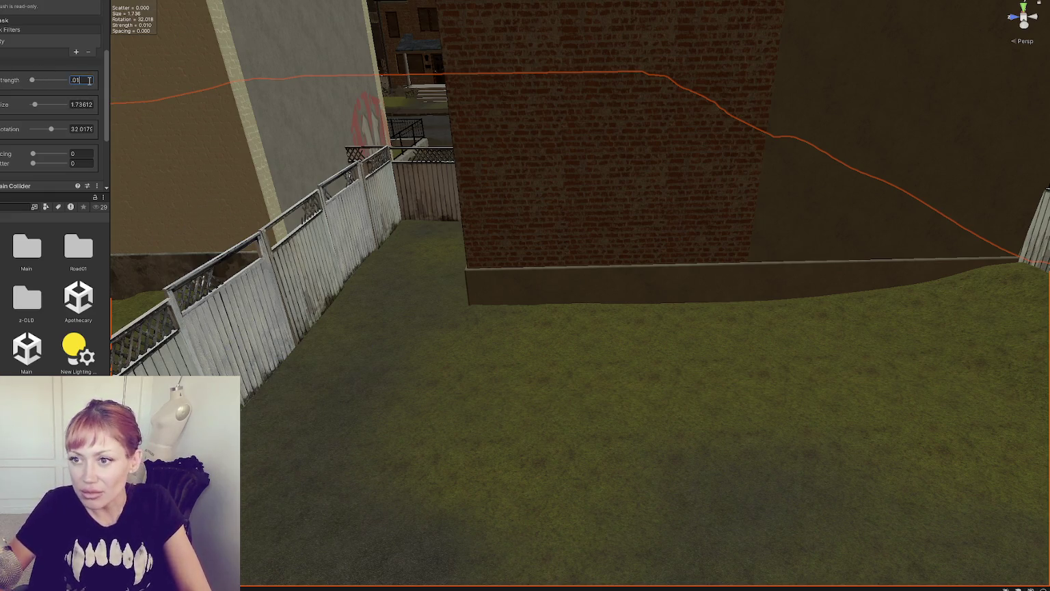
pyautogui.press('Return')
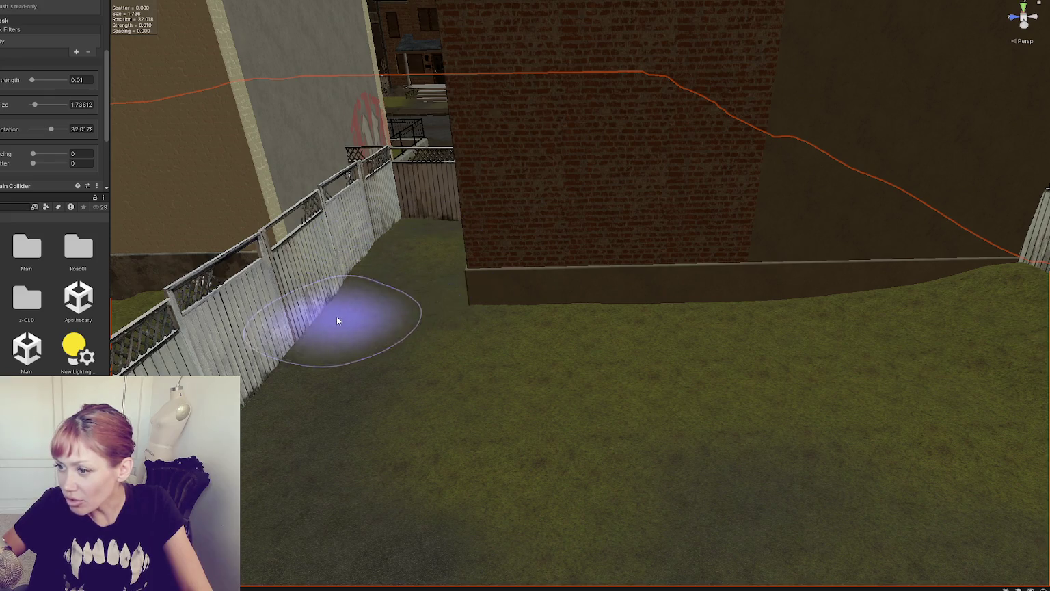
# Step: Orbit and zoom in on the front yards of the houses on the left of the street
pyautogui.moveTo(328, 434)
pyautogui.mouseDown()
pyautogui.moveTo(399, 362)
pyautogui.moveTo(281, 375)
pyautogui.moveTo(338, 378)
pyautogui.moveTo(261, 448)
pyautogui.moveTo(387, 434)
pyautogui.moveTo(330, 404)
pyautogui.moveTo(558, 428)
pyautogui.moveTo(781, 305)
pyautogui.moveTo(481, 251)
pyautogui.moveTo(605, 225)
pyautogui.moveTo(432, 246)
pyautogui.moveTo(462, 291)
pyautogui.moveTo(342, 319)
pyautogui.mouseUp()
pyautogui.moveTo(470, 432)
pyautogui.mouseDown()
pyautogui.moveTo(821, 364)
pyautogui.moveTo(575, 352)
pyautogui.moveTo(534, 367)
pyautogui.moveTo(514, 357)
pyautogui.mouseUp()
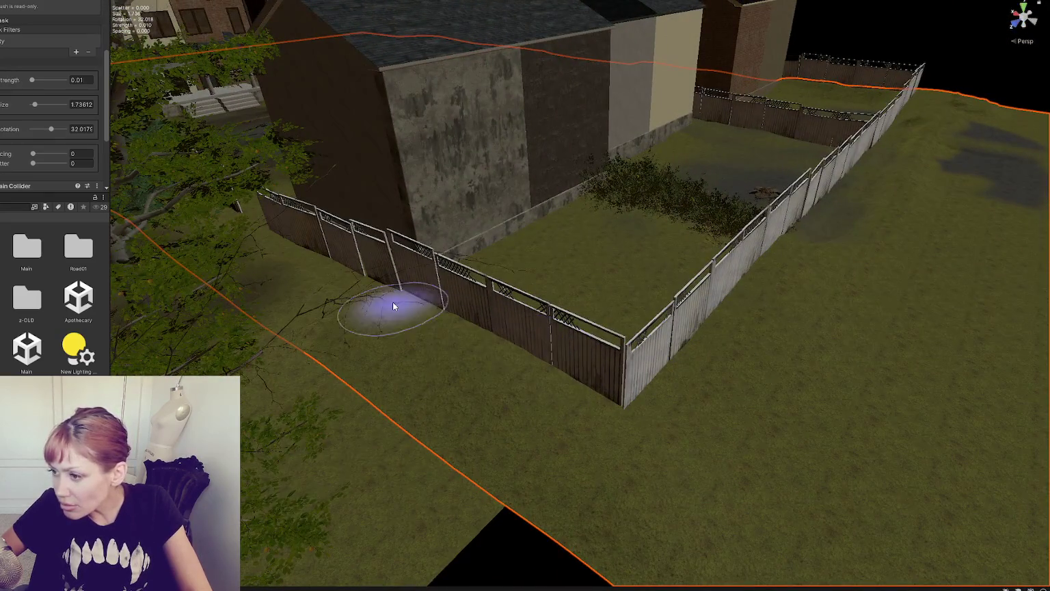
pyautogui.scroll(-10, 329, 257)
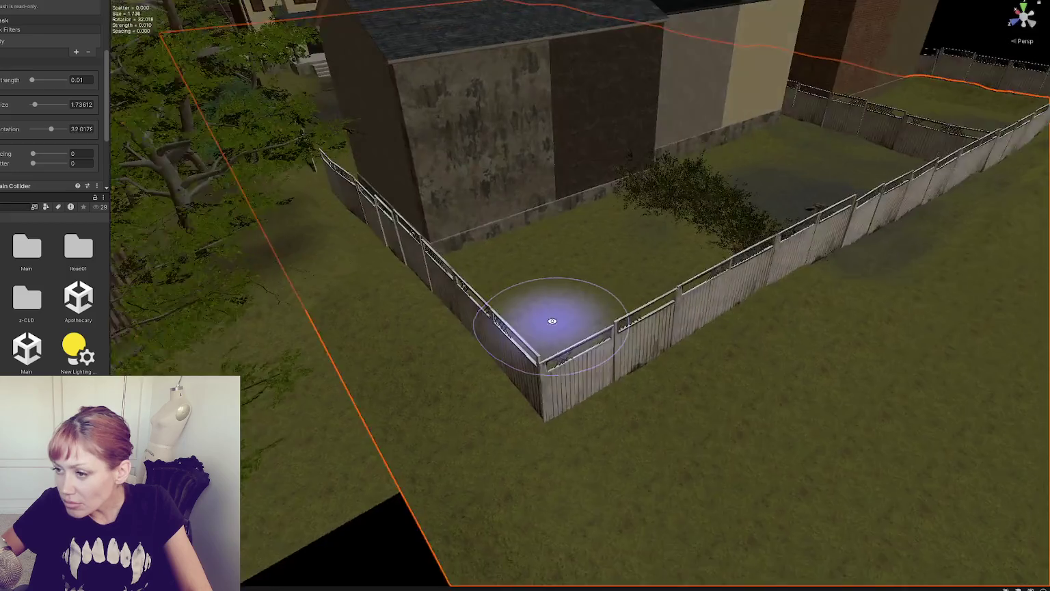
pyautogui.scroll(10, 753, 222)
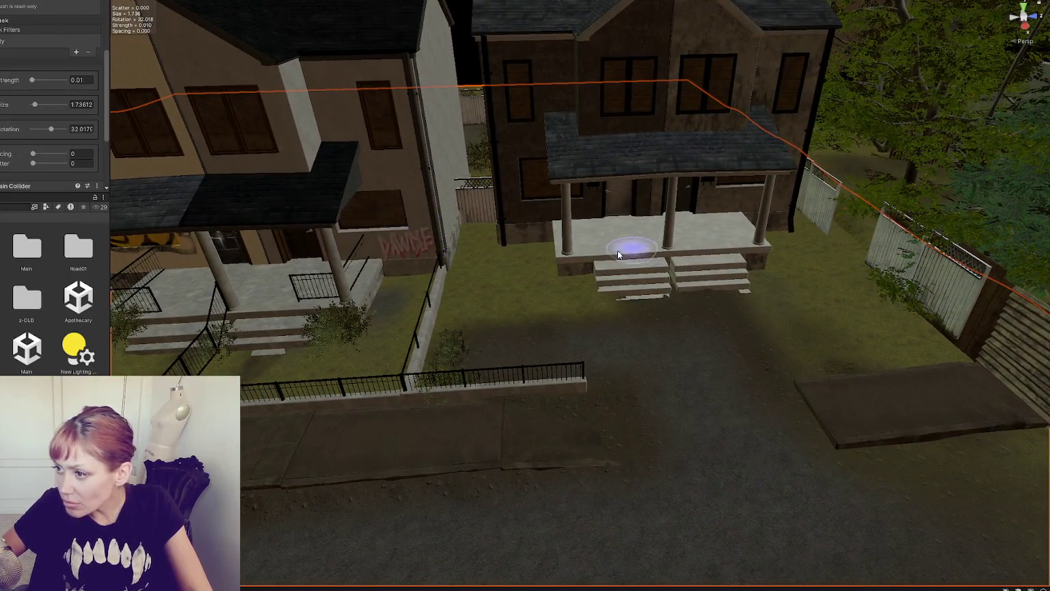
pyautogui.moveTo(617, 250)
pyautogui.mouseDown()
pyautogui.moveTo(540, 251)
pyautogui.moveTo(410, 293)
pyautogui.moveTo(636, 233)
pyautogui.moveTo(484, 258)
pyautogui.moveTo(627, 366)
pyautogui.moveTo(509, 359)
pyautogui.mouseUp()
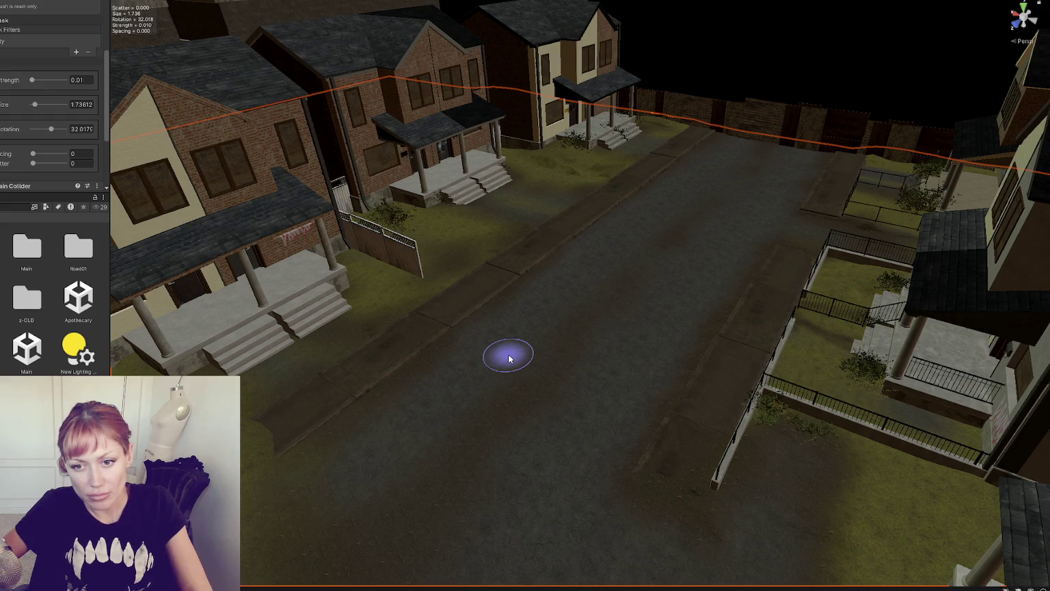
pyautogui.moveTo(269, 305)
pyautogui.mouseDown()
pyautogui.moveTo(469, 313)
pyautogui.moveTo(270, 313)
pyautogui.mouseUp()
pyautogui.moveTo(289, 277); pyautogui.dragTo(391, 313)
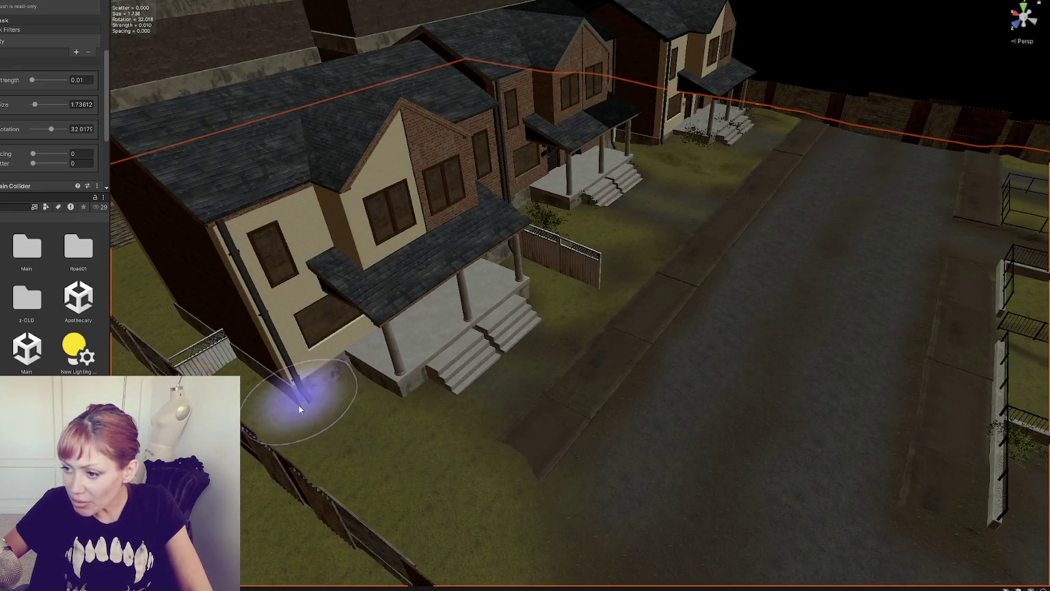
pyautogui.scroll(-3, 325, 394)
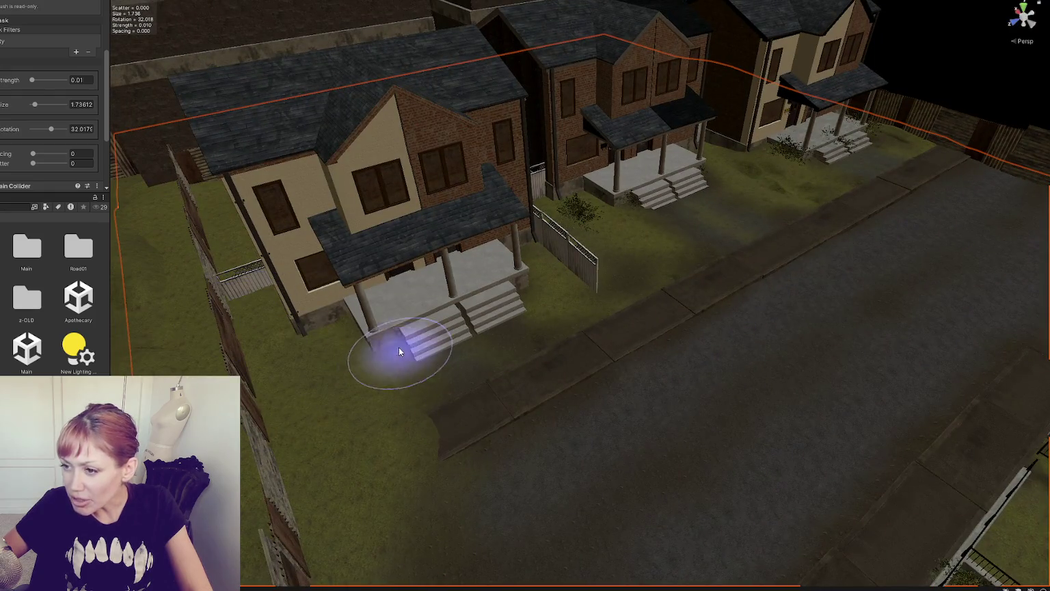
pyautogui.scroll(3, 459, 413)
pyautogui.scroll(-3, 459, 413)
# Step: Raise Fence Lattice 1 to Y -7.436, ease its X tilt to 0.255, then reselect the terrain
pyautogui.click(349, 354)
pyautogui.press('f')
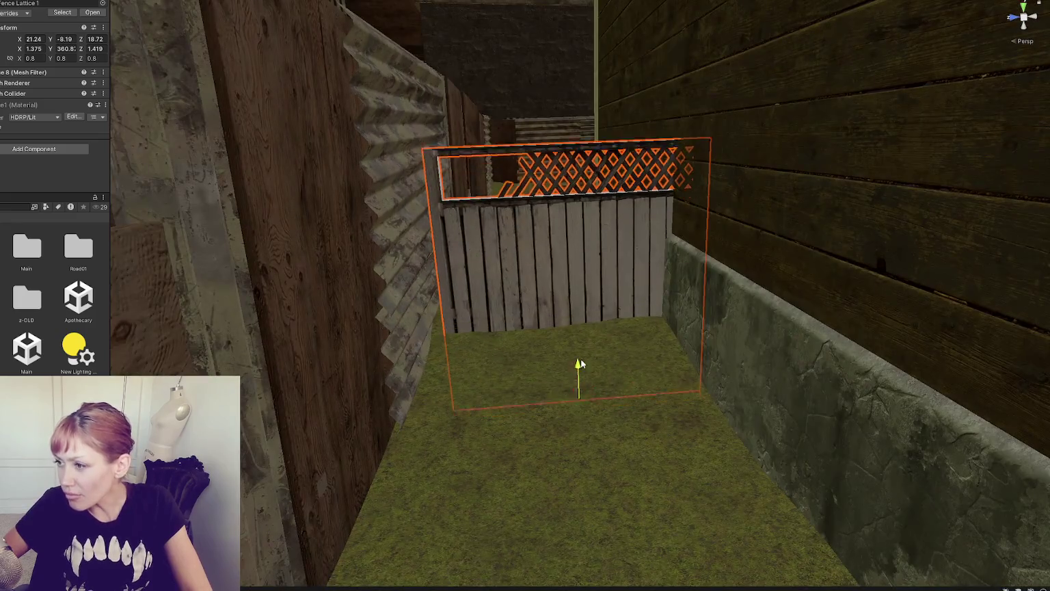
pyautogui.moveTo(582, 358)
pyautogui.mouseDown()
pyautogui.moveTo(580, 290)
pyautogui.moveTo(576, 322)
pyautogui.moveTo(525, 341)
pyautogui.mouseUp()
pyautogui.moveTo(568, 311)
pyautogui.mouseDown()
pyautogui.moveTo(580, 303)
pyautogui.moveTo(565, 302)
pyautogui.mouseUp()
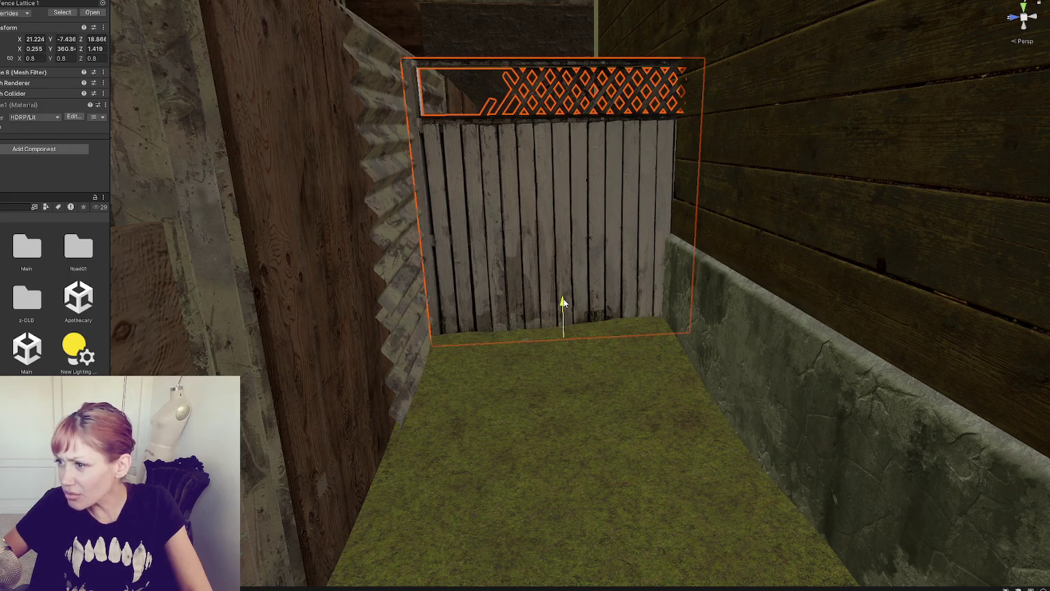
pyautogui.scroll(-10, 530, 338)
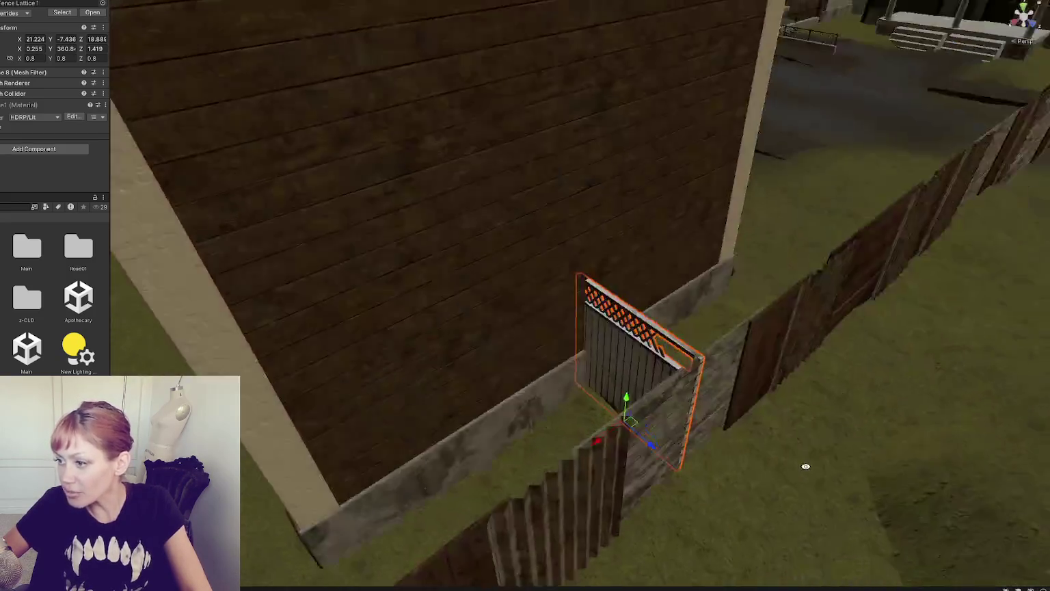
pyautogui.scroll(-10, 347, 400)
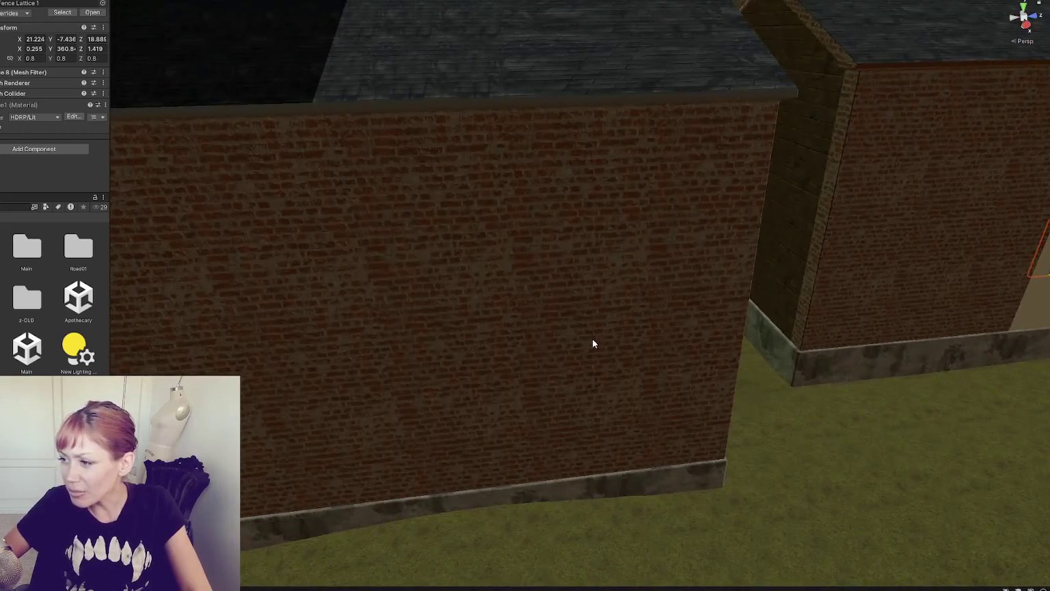
pyautogui.scroll(-10, 791, 288)
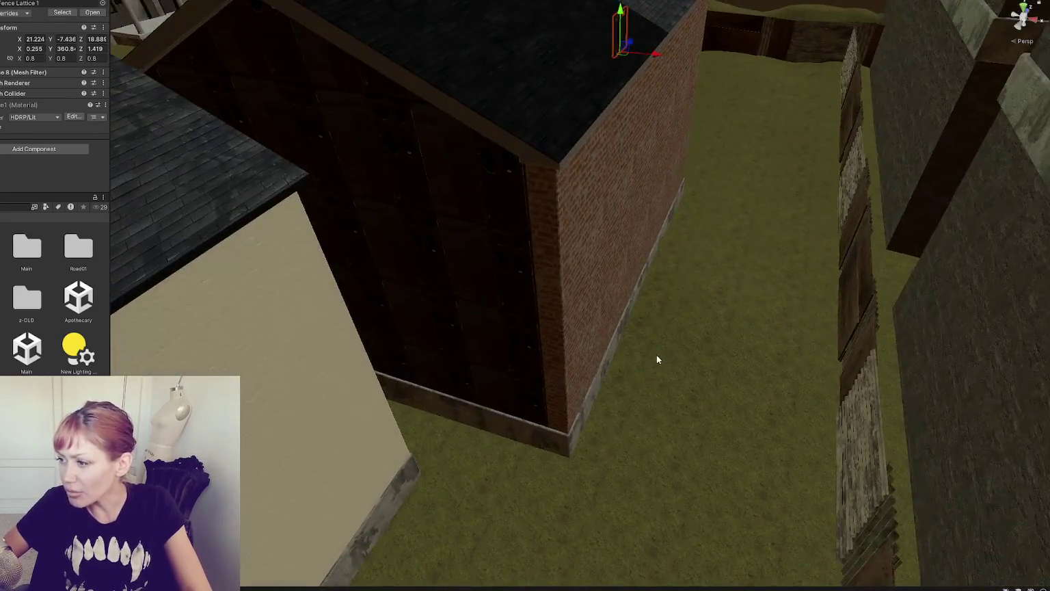
pyautogui.click(656, 359)
pyautogui.scroll(-5, 588, 300)
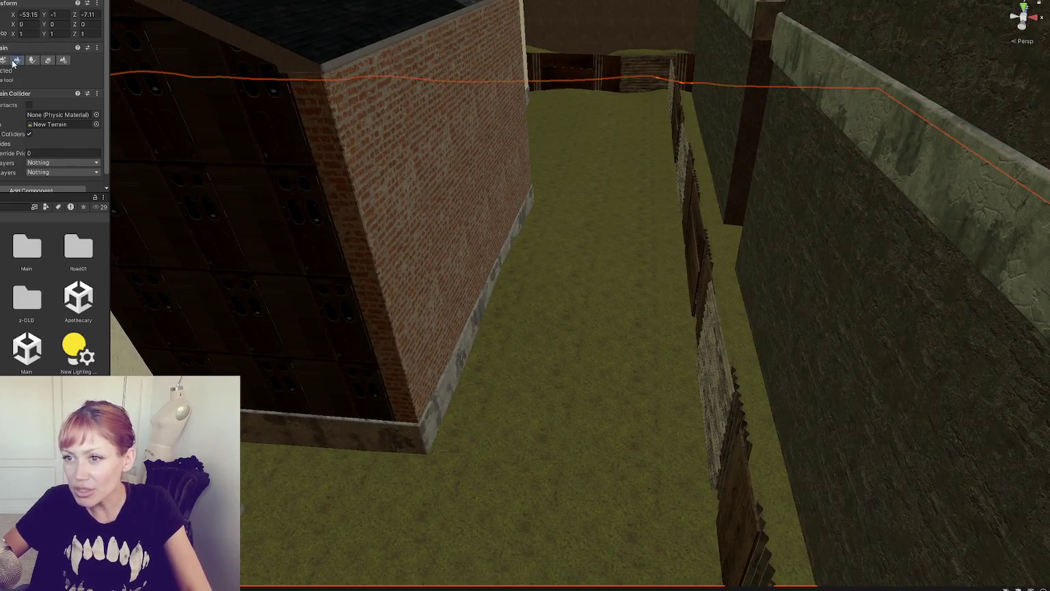
# Step: Set the brush to Lower Terrain and orbit around to the fenced backyard beside the houses
pyautogui.click(15, 60)
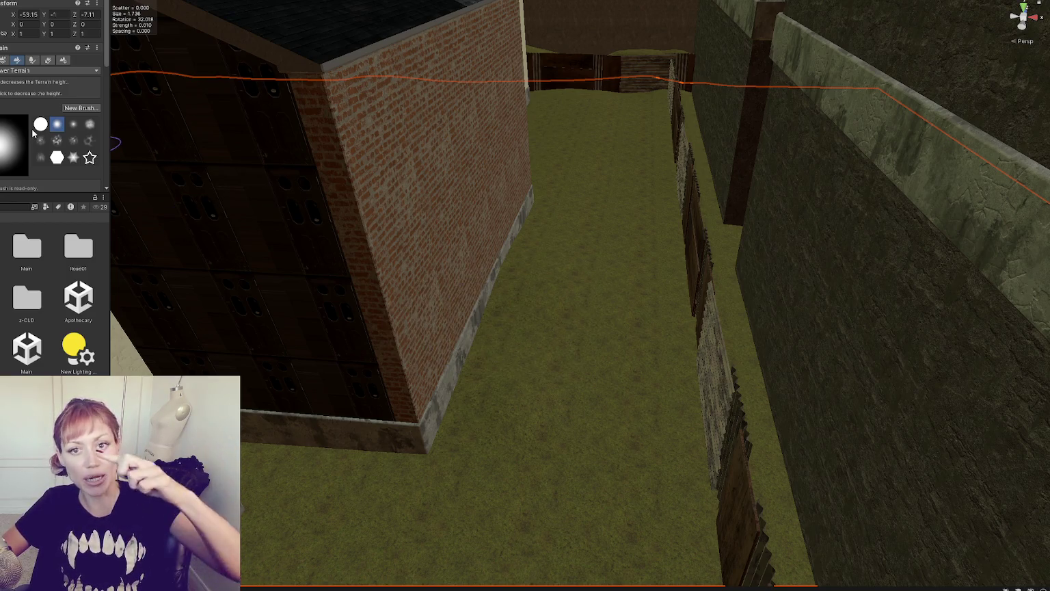
pyautogui.moveTo(568, 249)
pyautogui.mouseDown()
pyautogui.moveTo(543, 223)
pyautogui.moveTo(416, 437)
pyautogui.moveTo(558, 338)
pyautogui.moveTo(153, 298)
pyautogui.moveTo(347, 318)
pyautogui.moveTo(727, 301)
pyautogui.moveTo(548, 272)
pyautogui.moveTo(452, 218)
pyautogui.moveTo(235, 207)
pyautogui.moveTo(467, 280)
pyautogui.moveTo(439, 279)
pyautogui.moveTo(773, 291)
pyautogui.moveTo(820, 265)
pyautogui.moveTo(660, 299)
pyautogui.moveTo(499, 305)
pyautogui.moveTo(471, 284)
pyautogui.moveTo(492, 294)
pyautogui.moveTo(166, 272)
pyautogui.mouseUp()
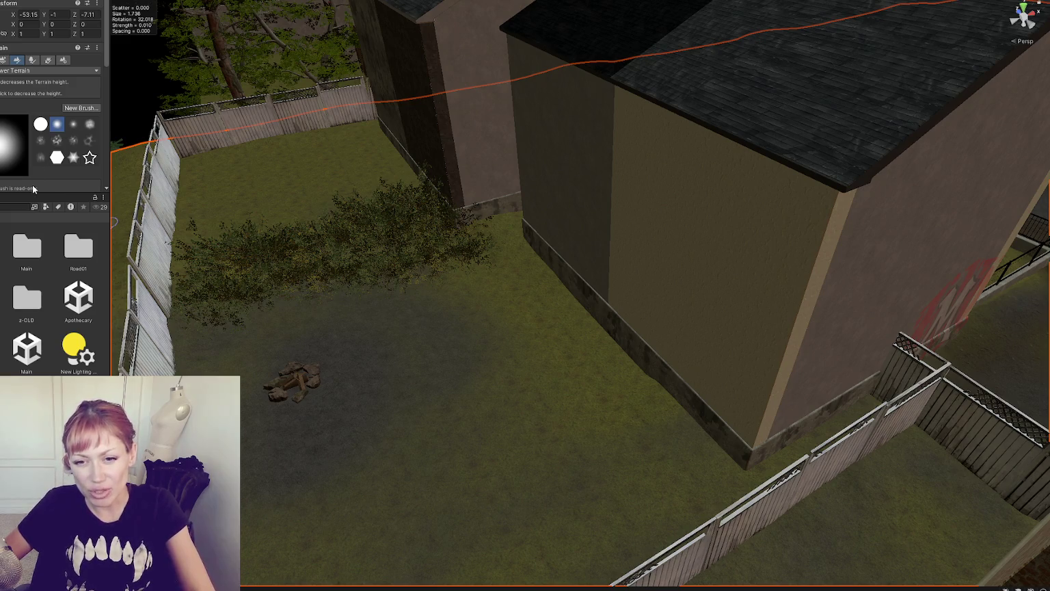
# Step: Switch the brush to Set Height and lower its strength to 0.035
pyautogui.click(28, 71)
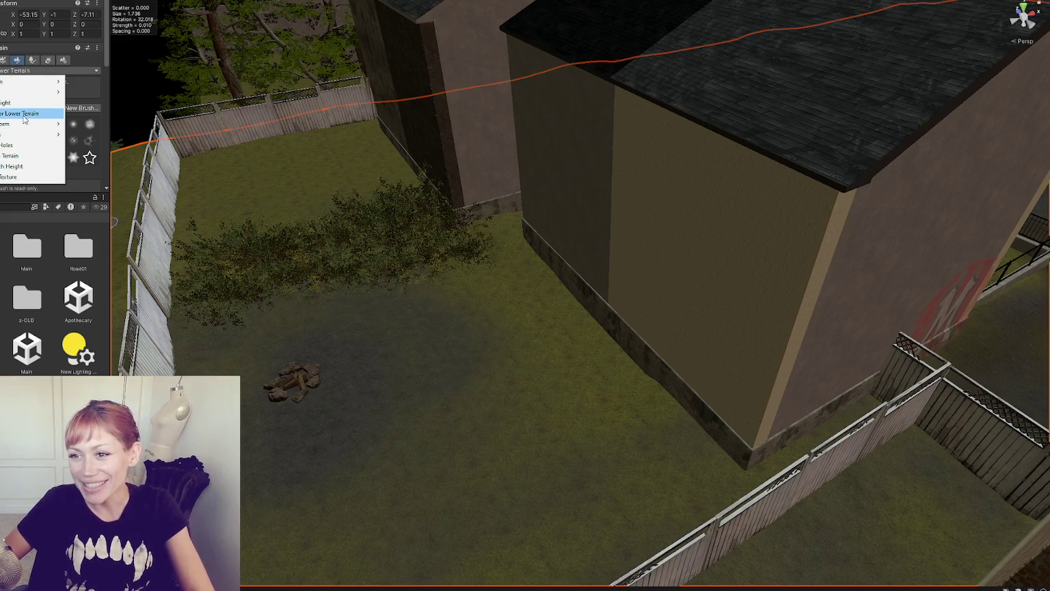
pyautogui.click(24, 103)
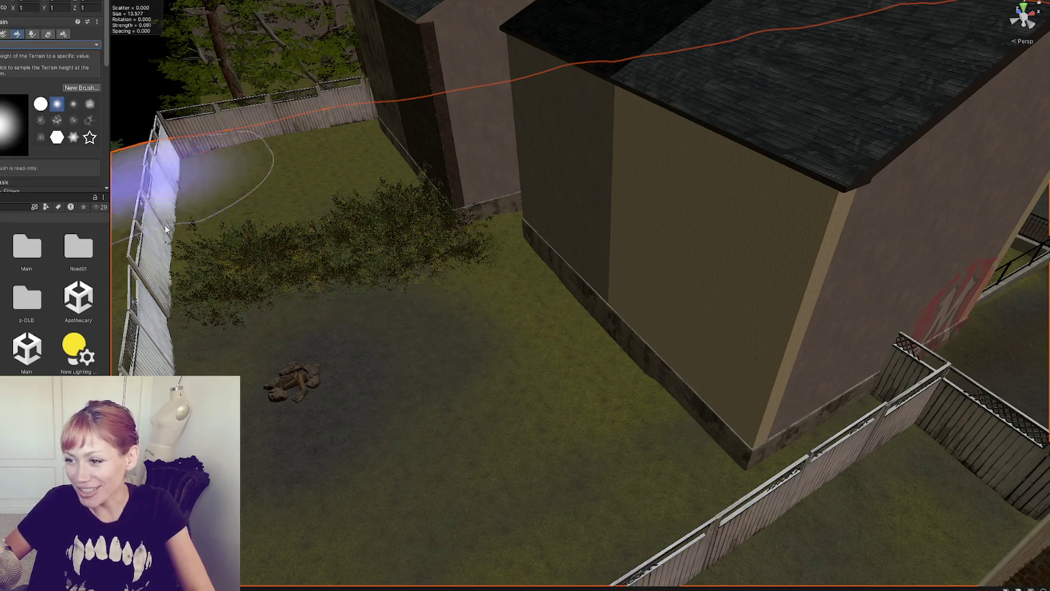
pyautogui.moveTo(269, 318)
pyautogui.mouseDown()
pyautogui.moveTo(395, 252)
pyautogui.moveTo(340, 247)
pyautogui.moveTo(350, 235)
pyautogui.moveTo(427, 236)
pyautogui.moveTo(412, 228)
pyautogui.moveTo(319, 283)
pyautogui.moveTo(294, 343)
pyautogui.mouseUp()
pyautogui.scroll(-3, 48, 145)
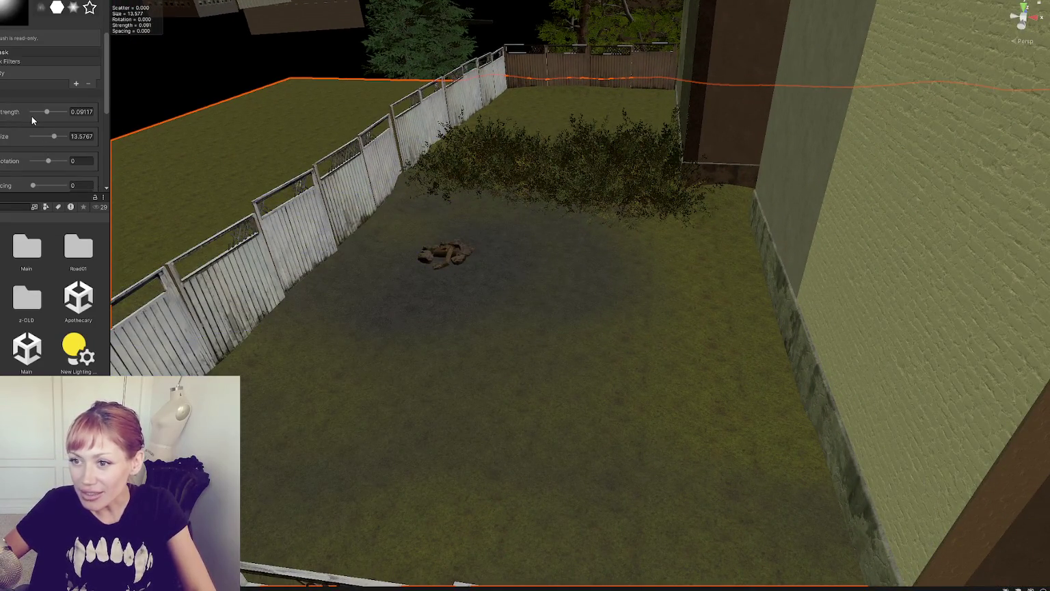
pyautogui.click(38, 113)
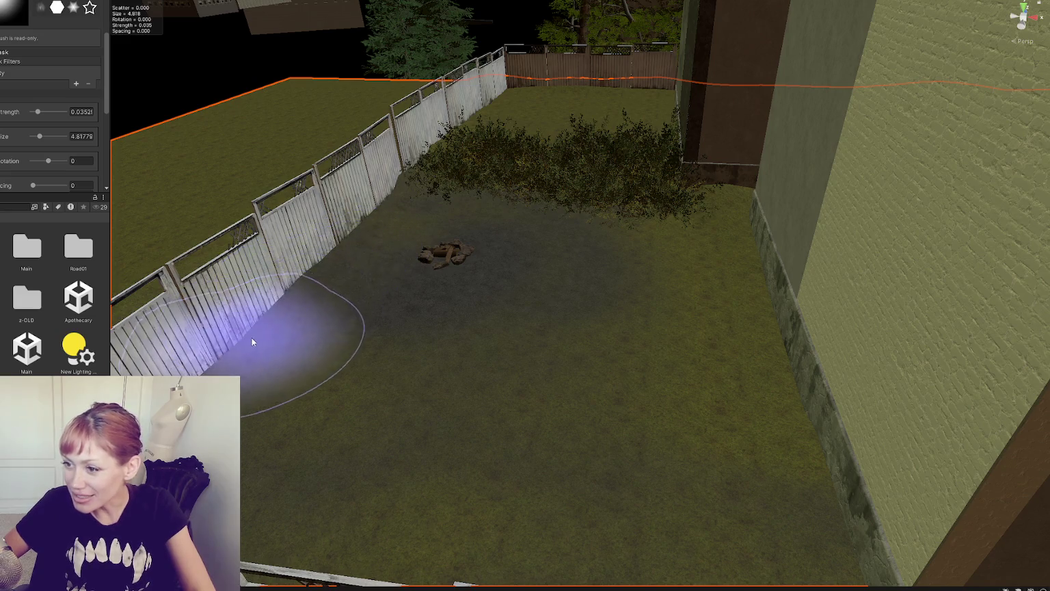
# Step: Adjust the brush size to about 4.818 and select the lattice fence panel by the bushes
pyautogui.scroll(2, 281, 324)
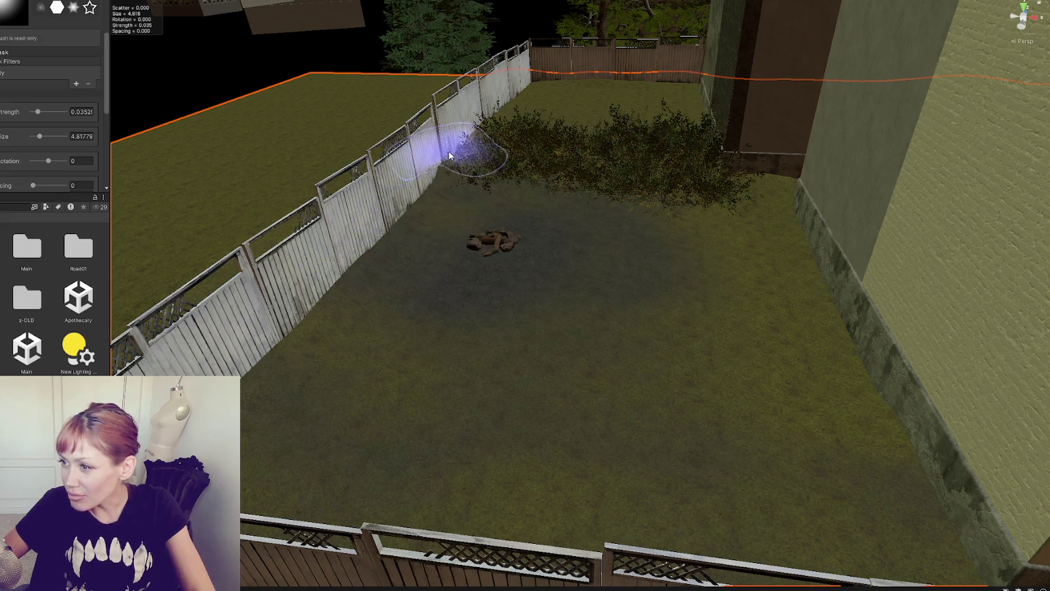
pyautogui.scroll(-2, 516, 130)
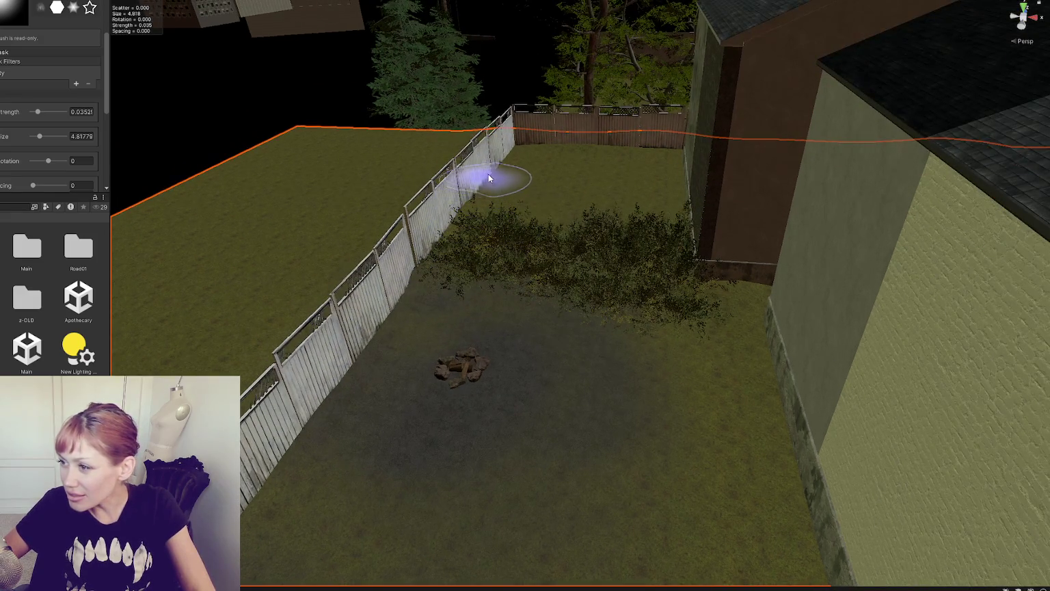
pyautogui.scroll(3, 488, 171)
pyautogui.scroll(-3, 488, 174)
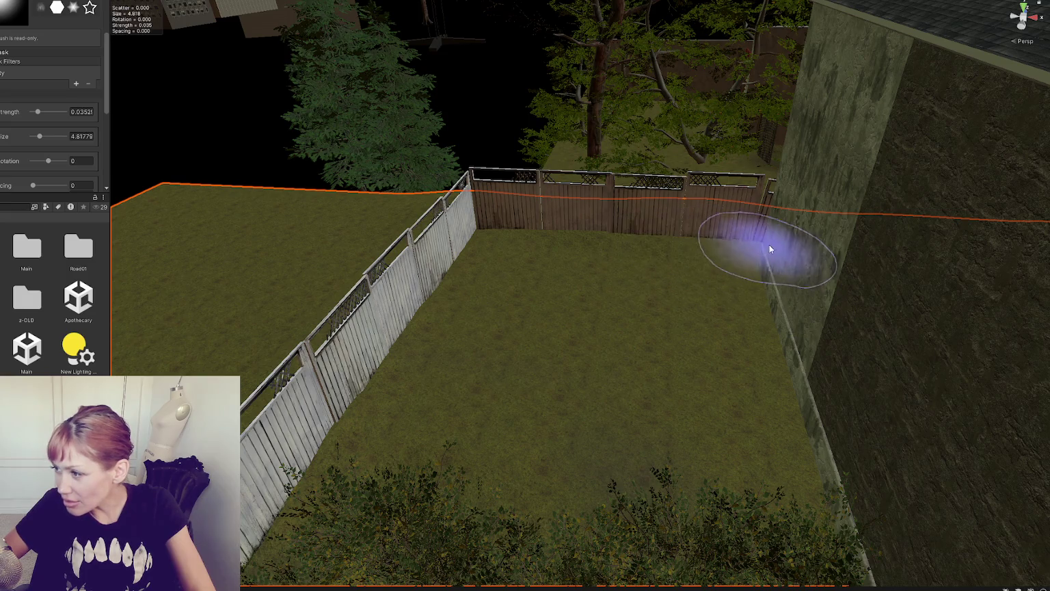
pyautogui.scroll(3, 640, 296)
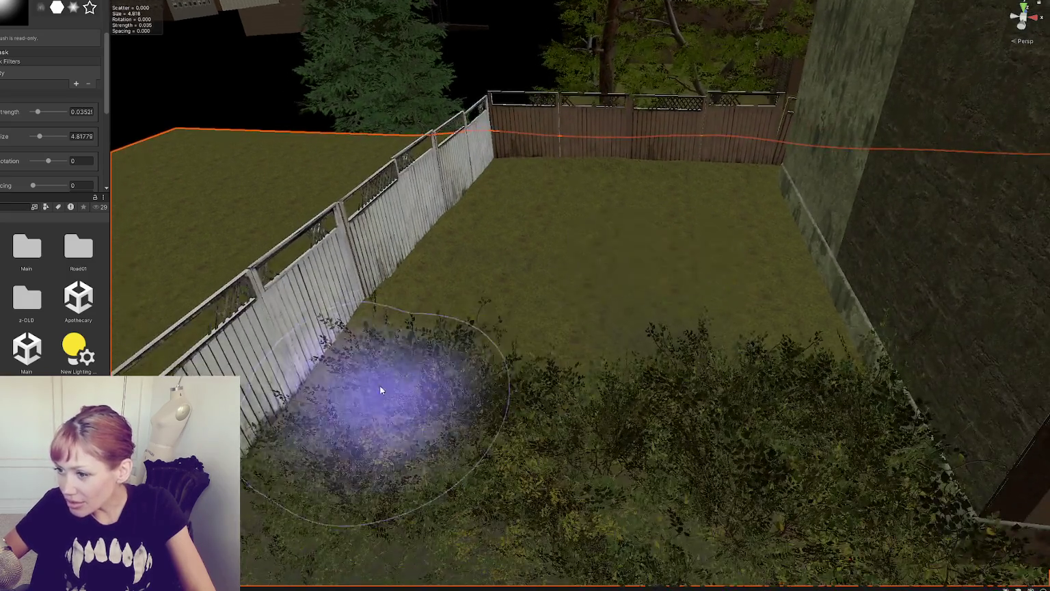
pyautogui.scroll(1, 381, 390)
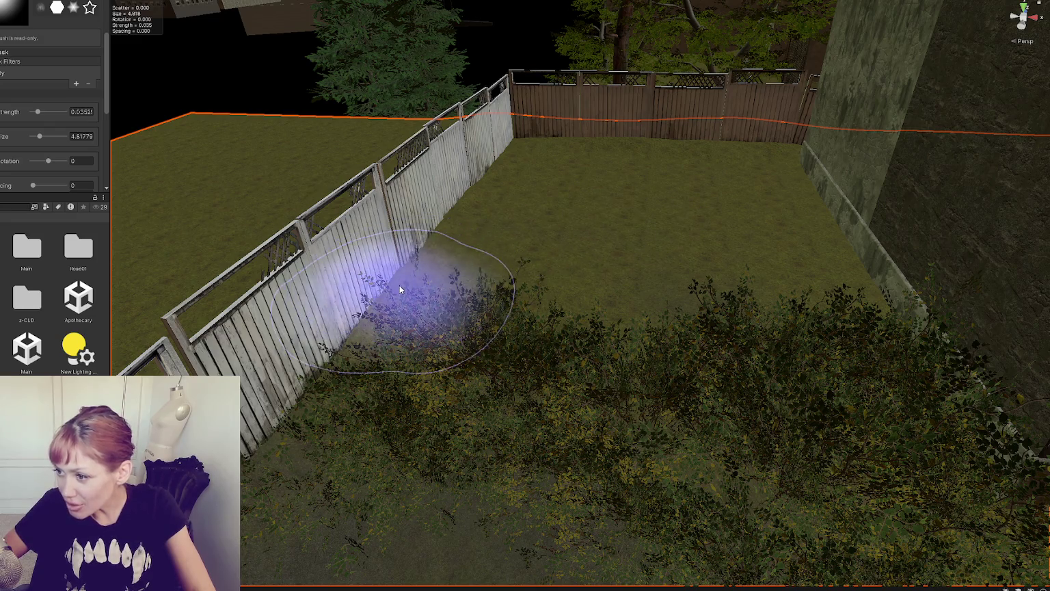
pyautogui.scroll(3, 478, 321)
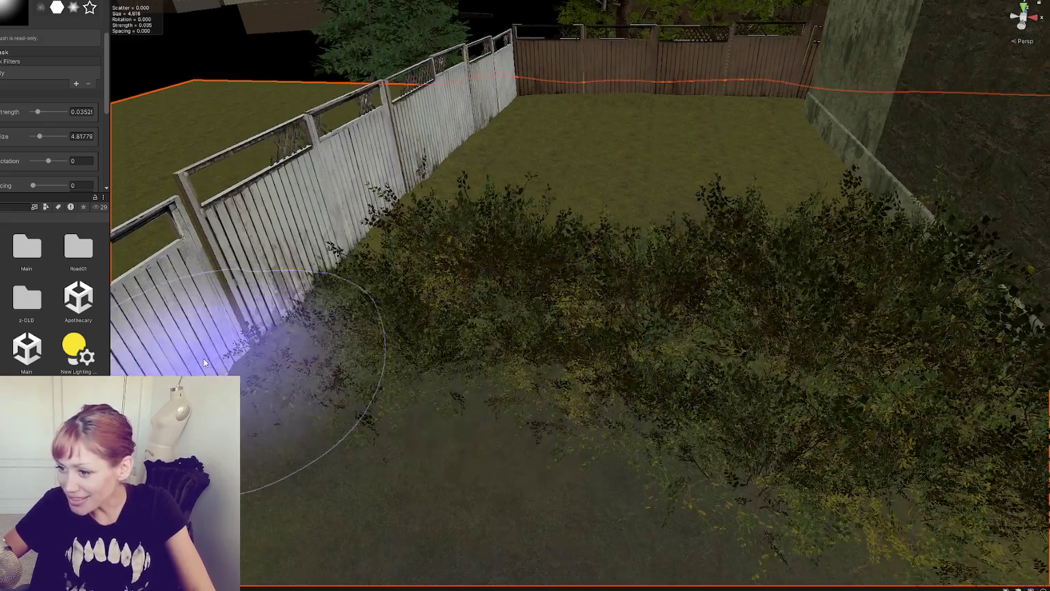
pyautogui.scroll(-2, 317, 389)
pyautogui.click(310, 326)
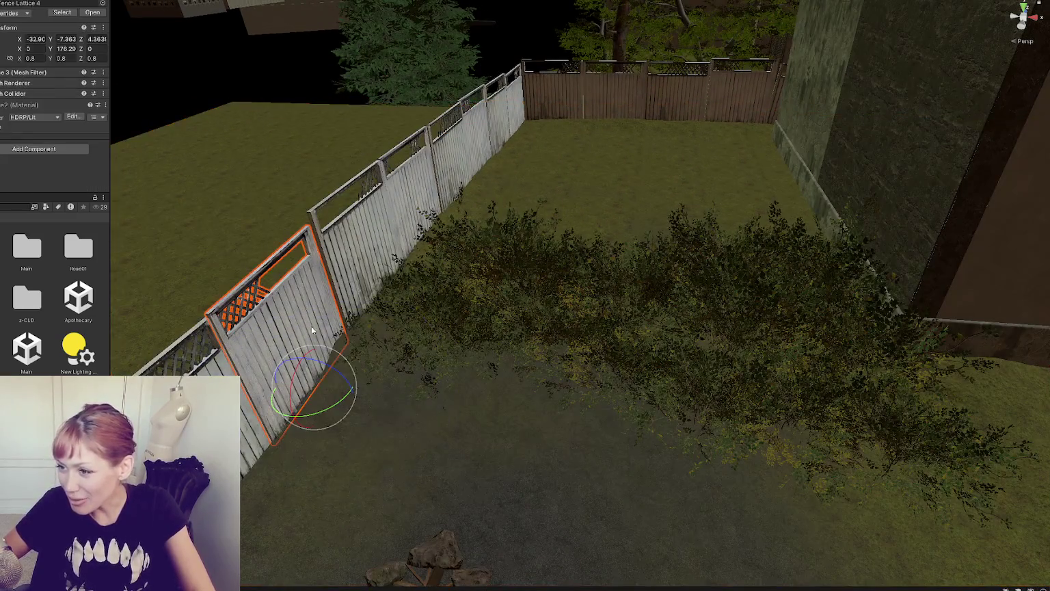
# Step: Rotate Fence Lattice 4 slightly so it lines up with the rest of the backyard fence
pyautogui.press('w')
pyautogui.moveTo(279, 387)
pyautogui.mouseDown()
pyautogui.moveTo(324, 412)
pyautogui.moveTo(280, 382)
pyautogui.moveTo(388, 421)
pyautogui.mouseUp()
pyautogui.press('e')
pyautogui.press('w')
pyautogui.press('e')
# Step: Frame the neighbouring Fence Lattice 1, then orbit out to an overview of the street and yards
pyautogui.click(437, 204)
pyautogui.press('f')
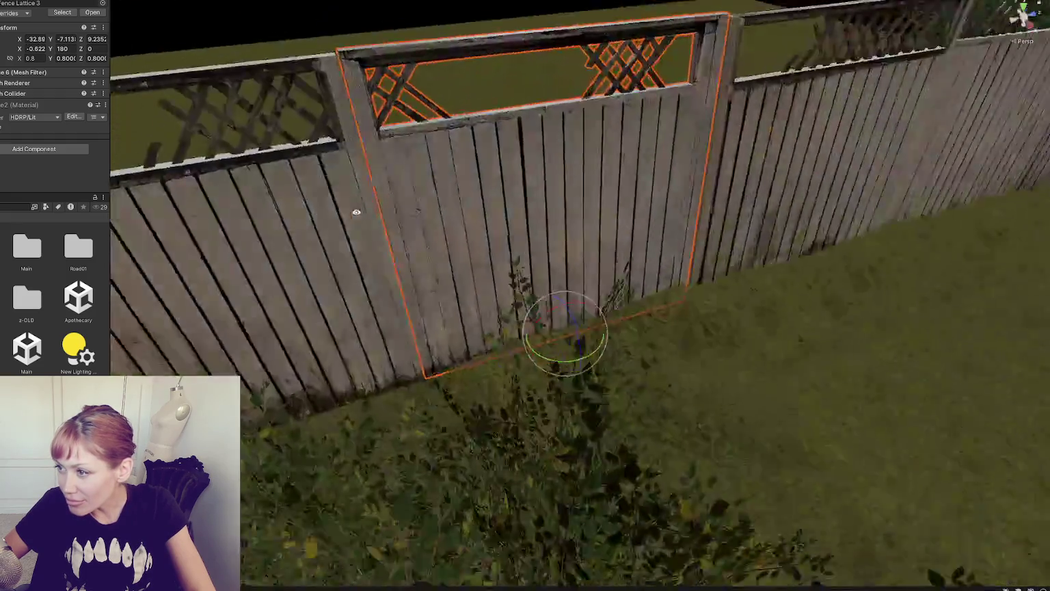
pyautogui.press('f')
pyautogui.press('w')
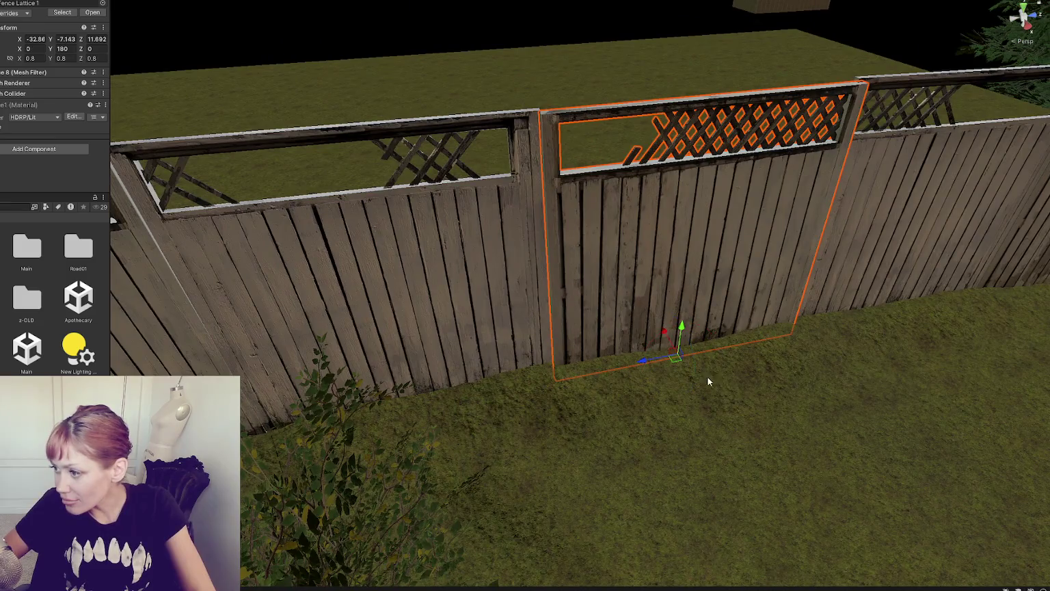
pyautogui.scroll(-3, 663, 334)
pyautogui.moveTo(662, 324)
pyautogui.keyDown('alt'); pyautogui.mouseDown()
pyautogui.moveTo(602, 410)
pyautogui.moveTo(459, 552)
pyautogui.moveTo(629, 312)
pyautogui.moveTo(502, 412)
pyautogui.moveTo(450, 314)
pyautogui.moveTo(268, 395)
pyautogui.moveTo(433, 379)
pyautogui.mouseUp(); pyautogui.keyUp('alt')
pyautogui.moveTo(307, 311)
pyautogui.keyDown('alt'); pyautogui.mouseDown()
pyautogui.moveTo(557, 313)
pyautogui.moveTo(667, 335)
pyautogui.moveTo(703, 373)
pyautogui.moveTo(590, 400)
pyautogui.moveTo(535, 305)
pyautogui.moveTo(784, 182)
pyautogui.mouseUp(); pyautogui.keyUp('alt')
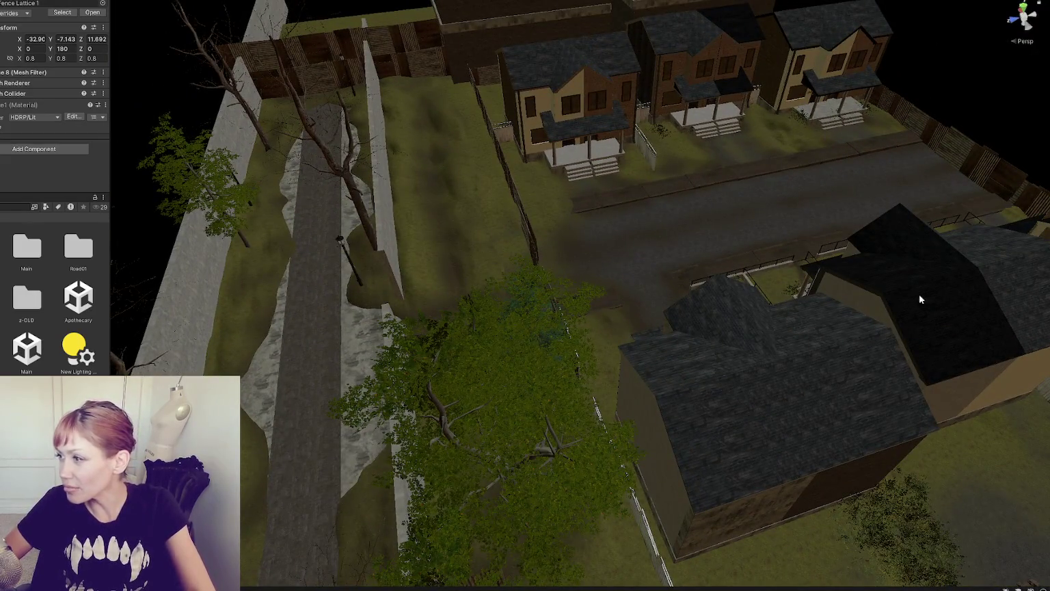
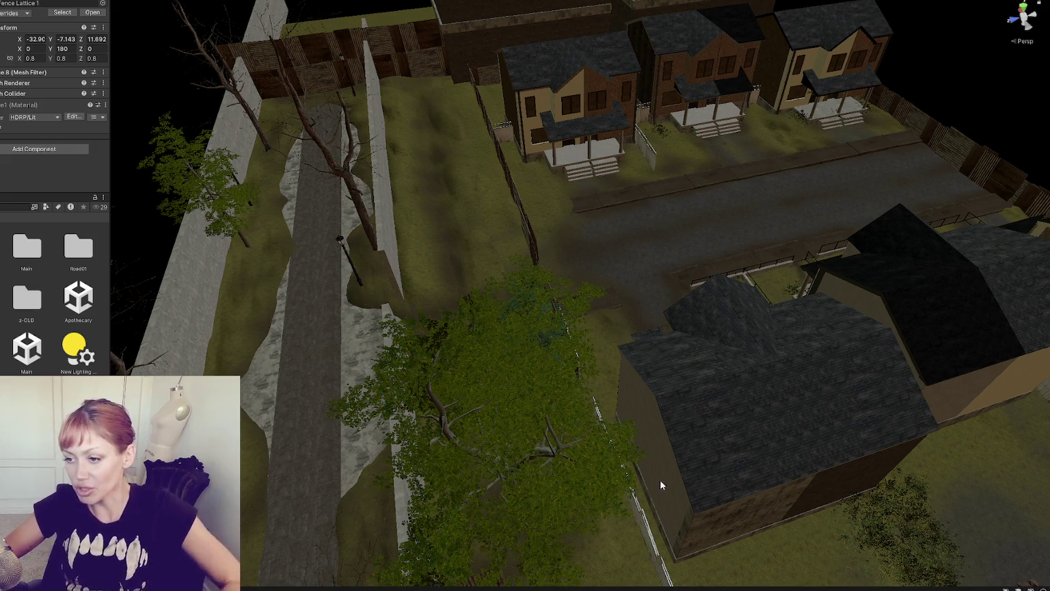
# Step: Select the terrain strip along the path and orbit down to a low view of the mound
pyautogui.click(365, 276)
pyautogui.scroll(-5, 694, 376)
pyautogui.moveTo(335, 322)
pyautogui.mouseDown()
pyautogui.moveTo(389, 293)
pyautogui.moveTo(461, 410)
pyautogui.moveTo(646, 345)
pyautogui.moveTo(515, 407)
pyautogui.moveTo(606, 445)
pyautogui.moveTo(598, 307)
pyautogui.moveTo(558, 277)
pyautogui.moveTo(597, 209)
pyautogui.moveTo(586, 260)
pyautogui.mouseUp()
# Step: Choose a sculpt tool and shrink the brush to size 2.77 with strength about 0.0265
pyautogui.click(17, 61)
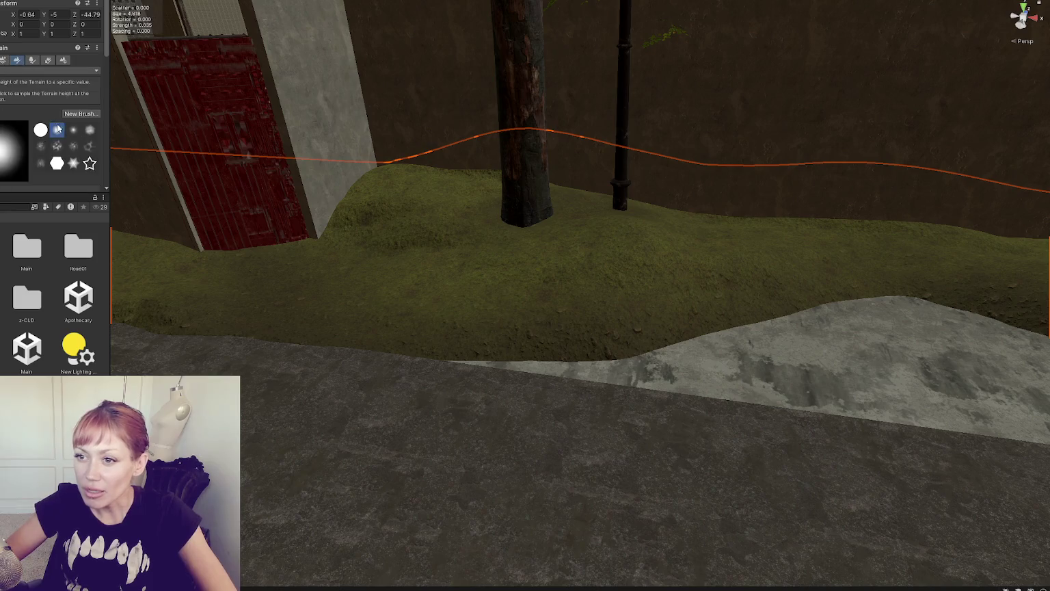
pyautogui.click(20, 70)
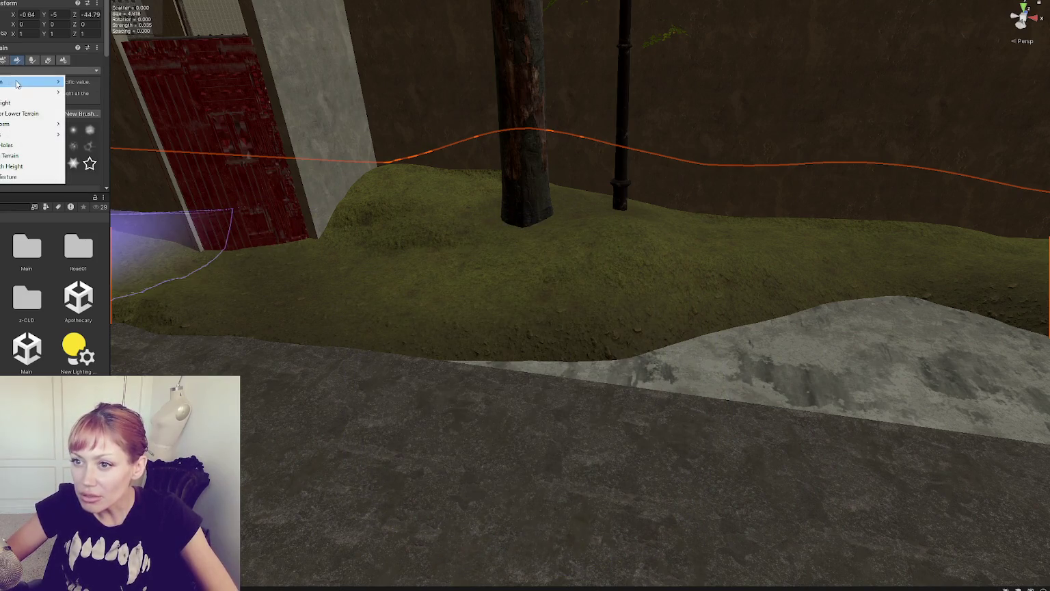
pyautogui.click(28, 80)
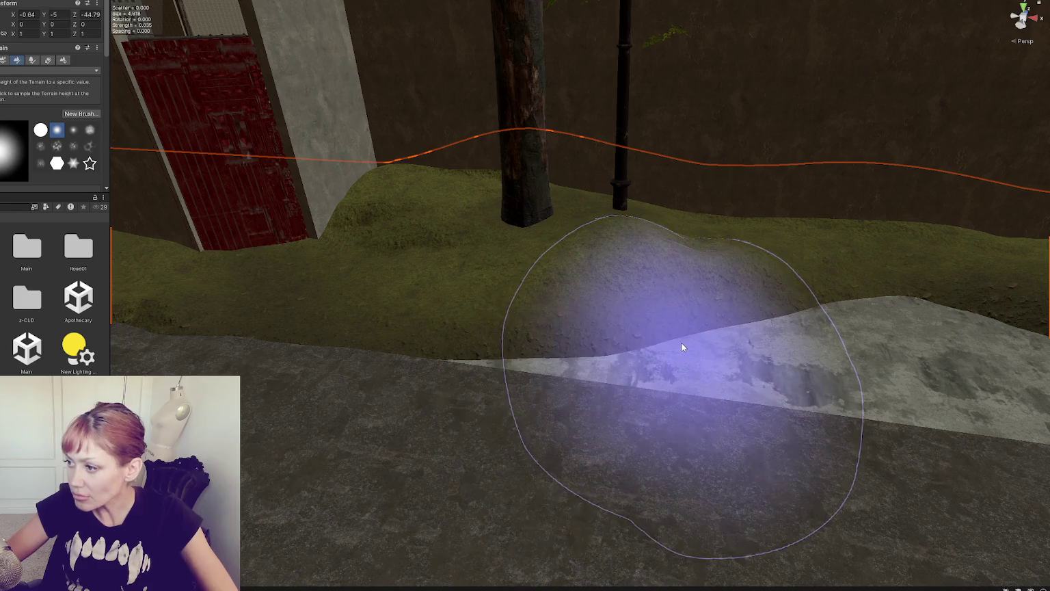
pyautogui.scroll(-5, 36, 129)
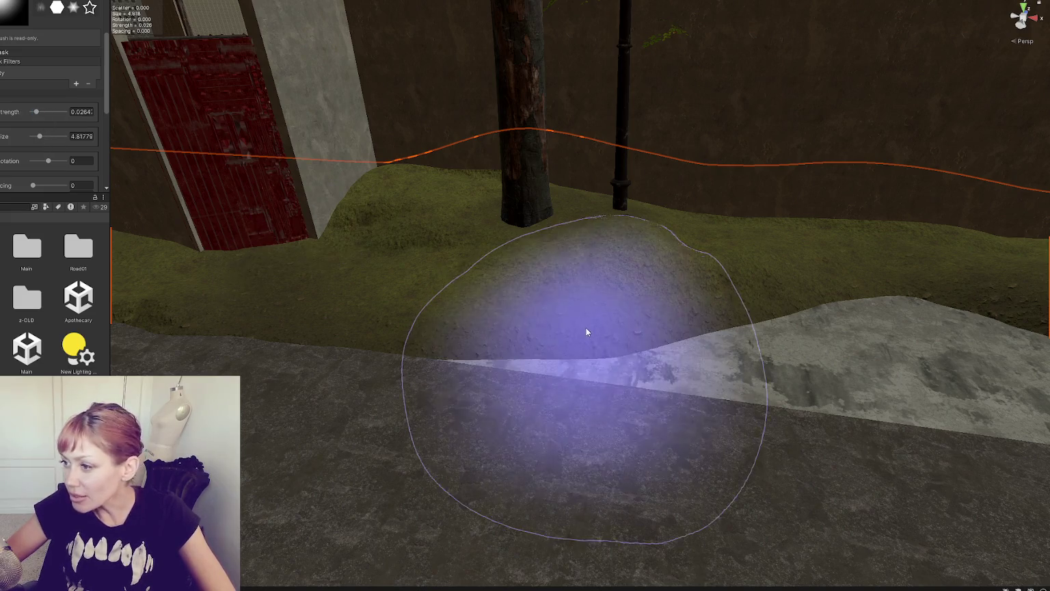
pyautogui.press('a')
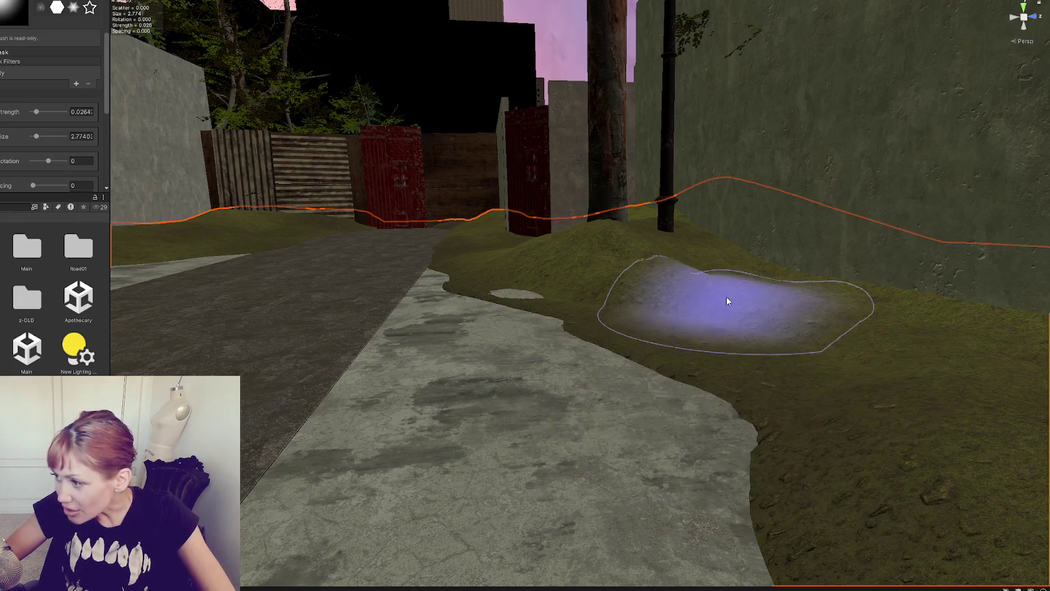
pyautogui.press('w')
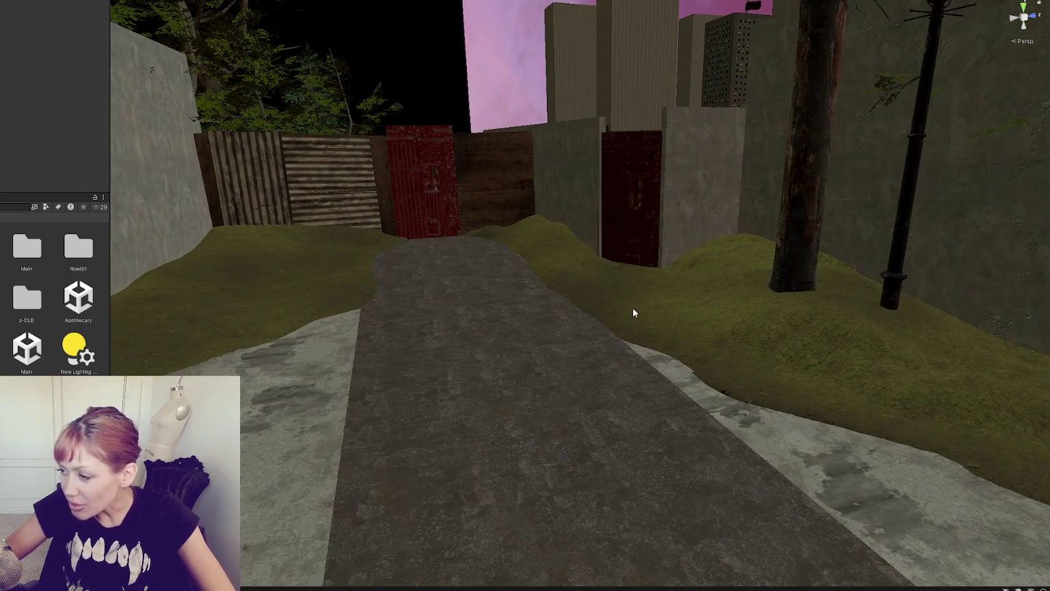
# Step: Fly over the stone-edged path to the red gate and zoom in on its chain-link panels
pyautogui.press('w')
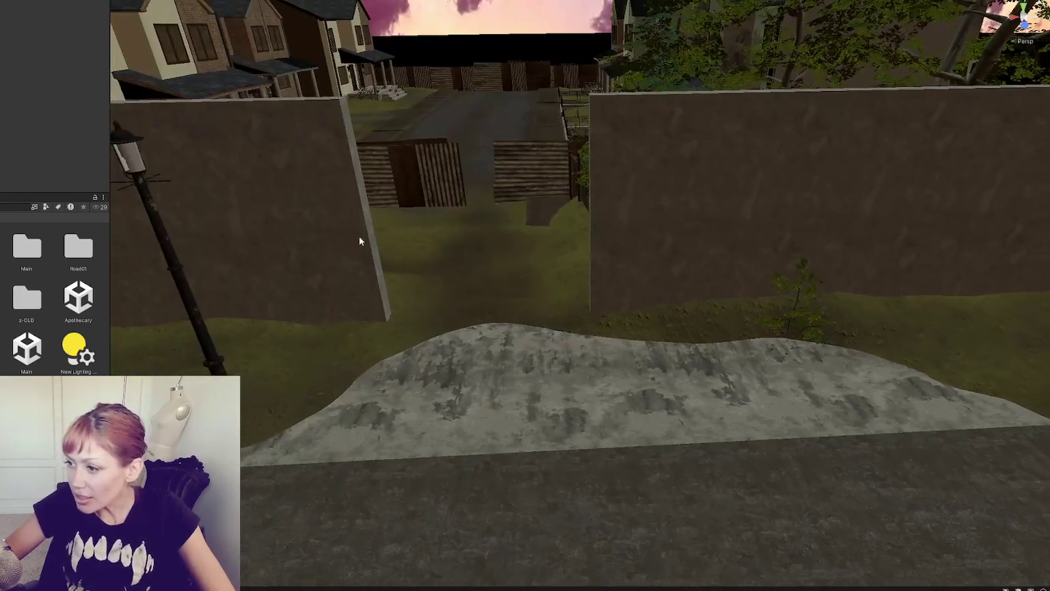
pyautogui.press('w')
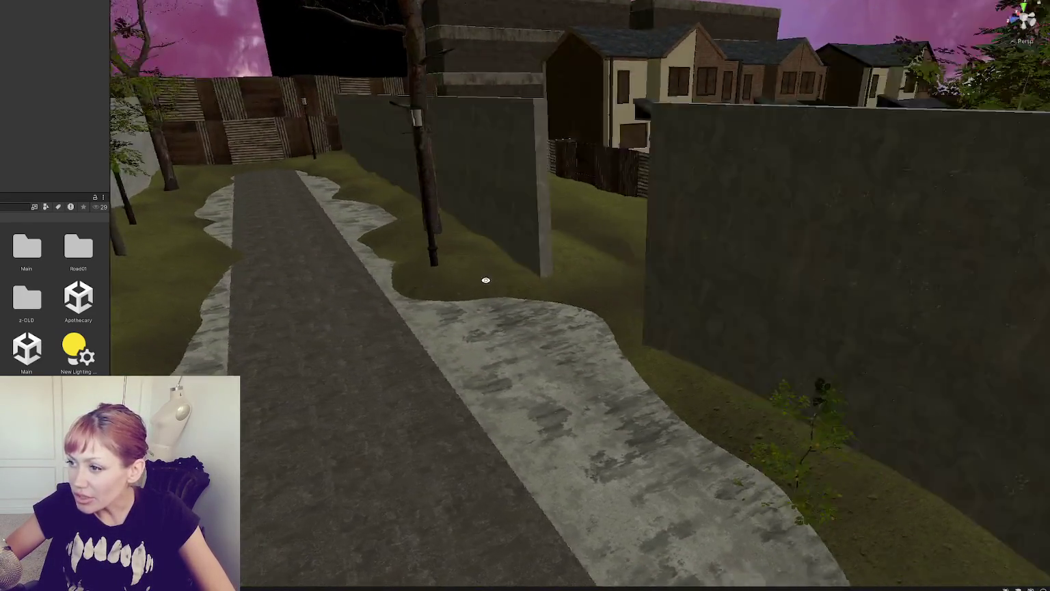
pyautogui.press('w')
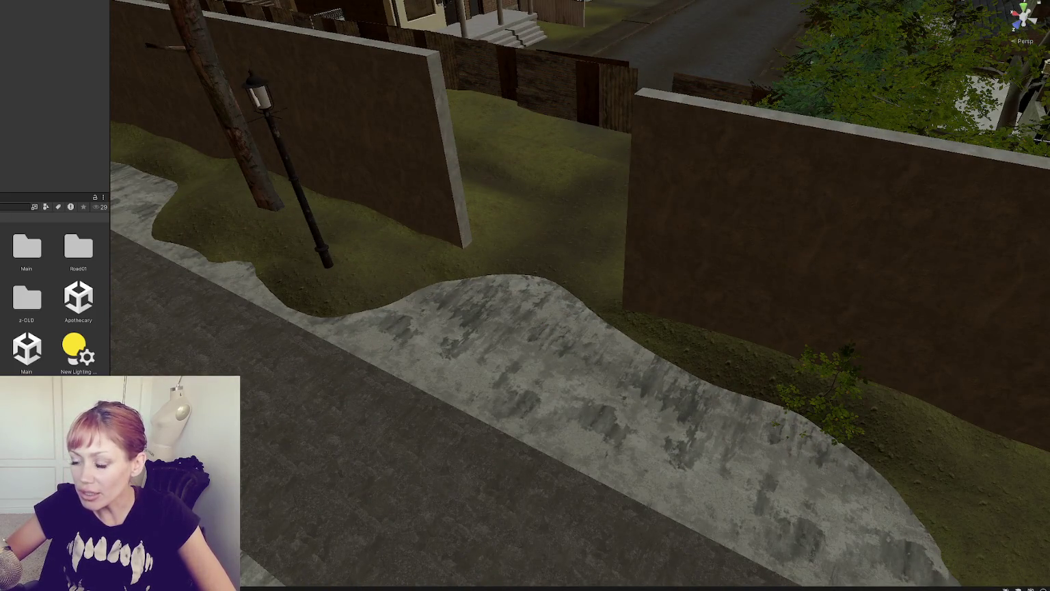
pyautogui.press('w')
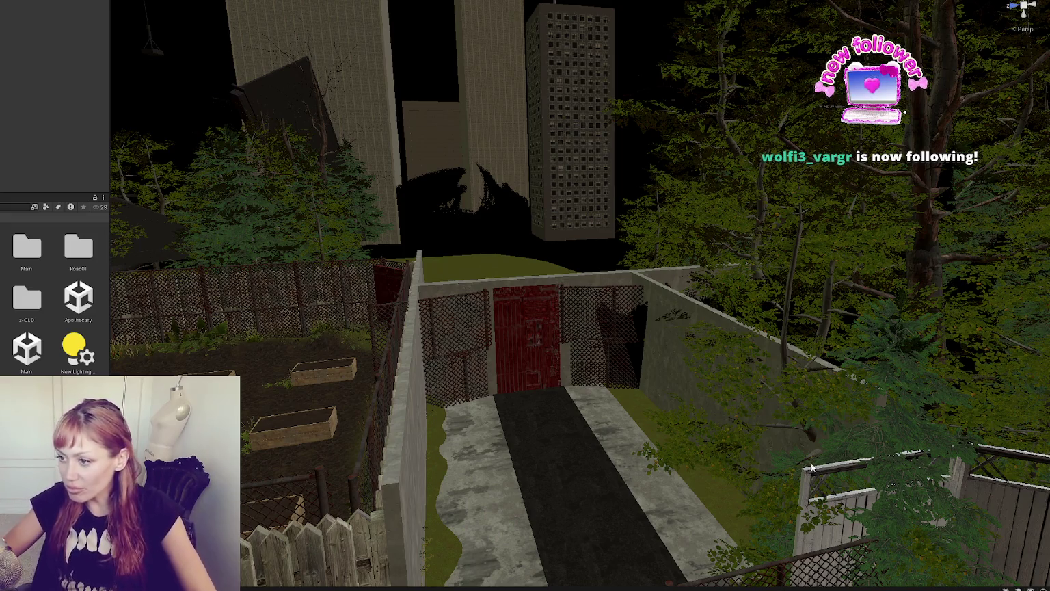
pyautogui.scroll(5, 479, 341)
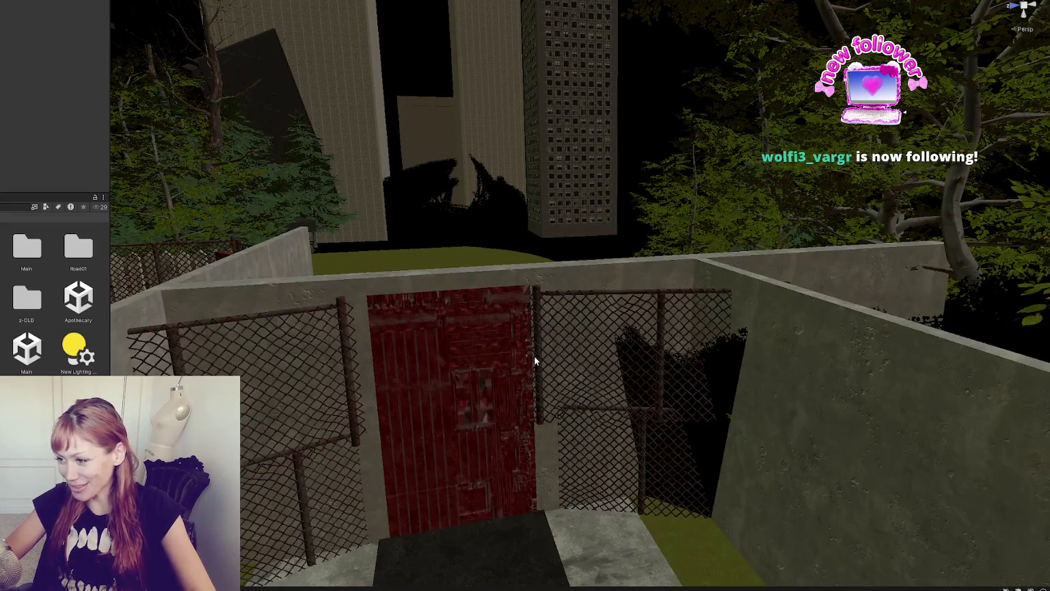
# Step: Delete the chain-link panel to the right of the red door
pyautogui.click(535, 357)
pyautogui.moveTo(666, 440)
pyautogui.mouseDown()
pyautogui.moveTo(653, 442)
pyautogui.moveTo(663, 414)
pyautogui.moveTo(675, 434)
pyautogui.moveTo(701, 424)
pyautogui.mouseUp()
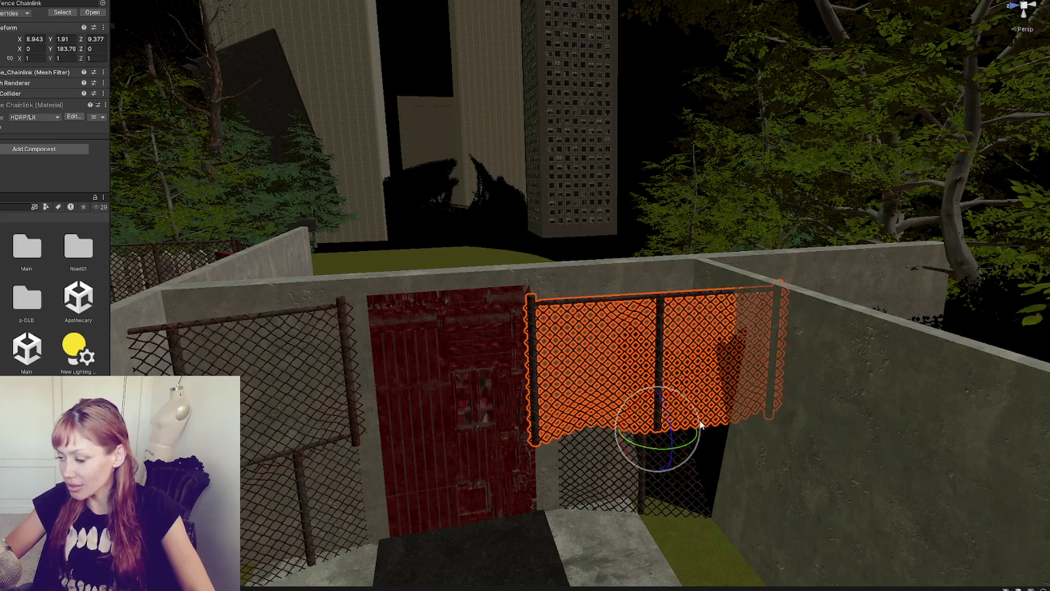
pyautogui.press('Delete')
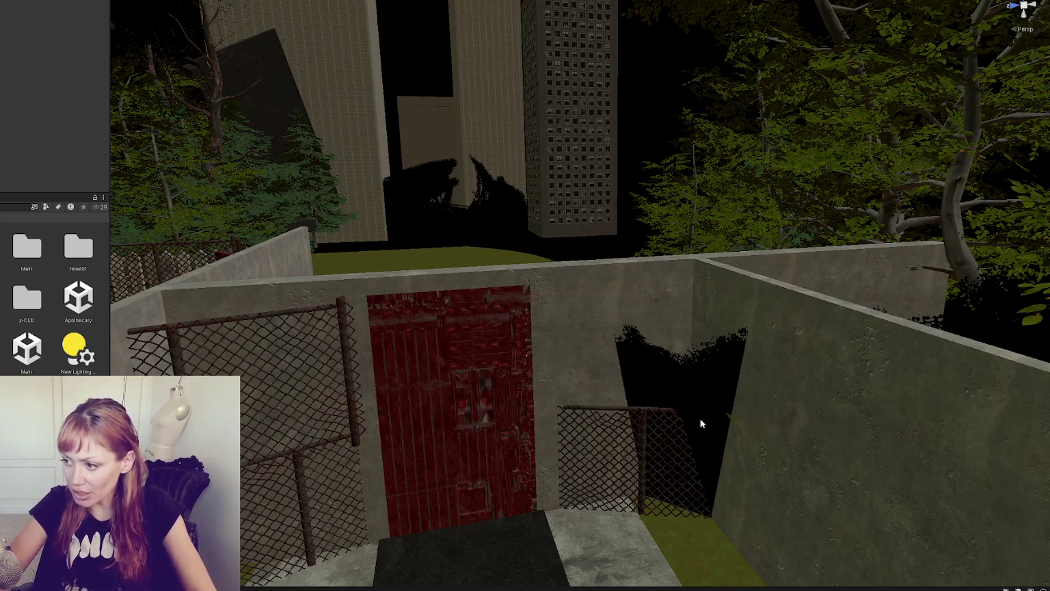
# Step: Select the remaining partial fence piece and delete it as well
pyautogui.click(626, 412)
pyautogui.click(639, 419)
pyautogui.click(639, 419)
pyautogui.press('Delete')
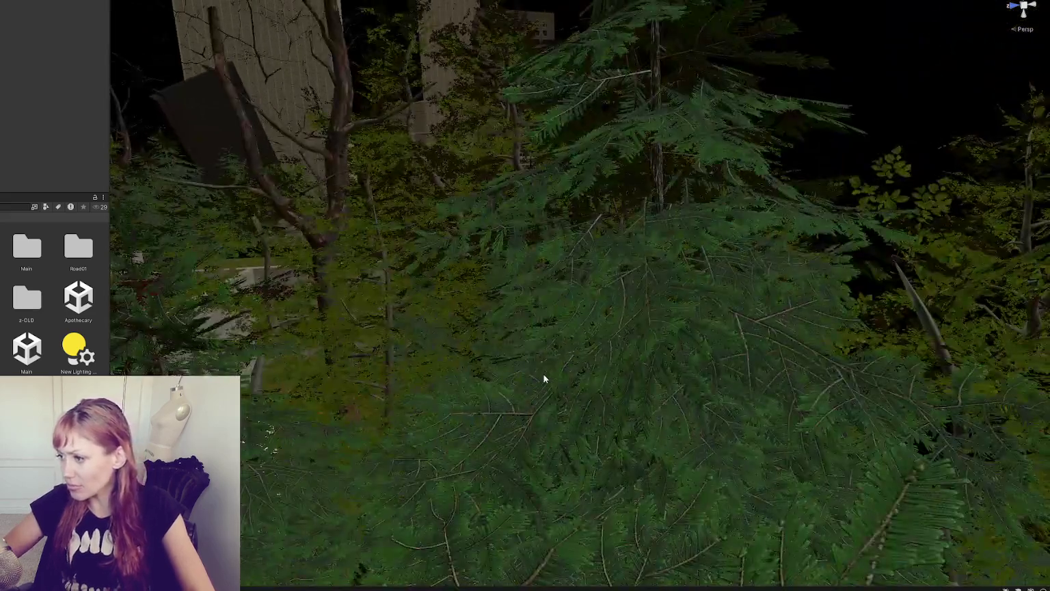
pyautogui.hotkey('ctrl', 'z')
pyautogui.moveTo(673, 303); pyautogui.dragTo(495, 344)
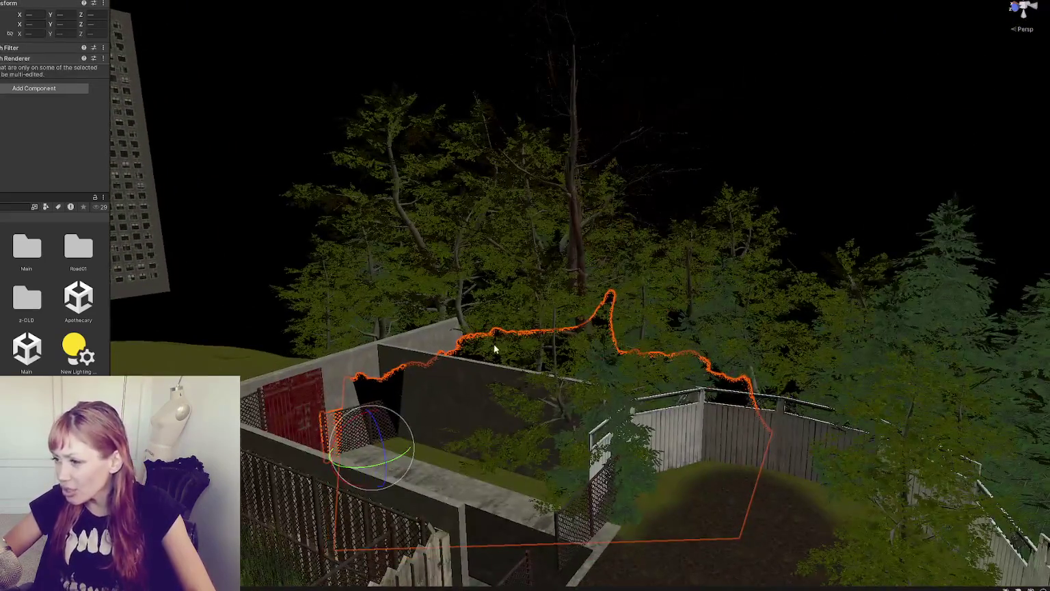
# Step: Select the rubble fence piece and roughly move it up-right and rotate it
pyautogui.click(469, 355)
pyautogui.press('w')
pyautogui.moveTo(593, 362); pyautogui.dragTo(643, 316)
pyautogui.press('e')
pyautogui.moveTo(705, 436); pyautogui.dragTo(704, 429)
pyautogui.moveTo(573, 335)
pyautogui.mouseDown()
pyautogui.moveTo(544, 346)
pyautogui.moveTo(558, 323)
pyautogui.moveTo(508, 305)
pyautogui.moveTo(540, 305)
pyautogui.moveTo(501, 322)
pyautogui.mouseUp()
pyautogui.press('w')
pyautogui.press('e')
# Step: Reset the piece's X and Z rotation to 0, then stand it upright at X 90
pyautogui.click(38, 24)
pyautogui.write('0')
pyautogui.press('Tab')
pyautogui.press('Tab')
pyautogui.write('0')
pyautogui.press('Return')
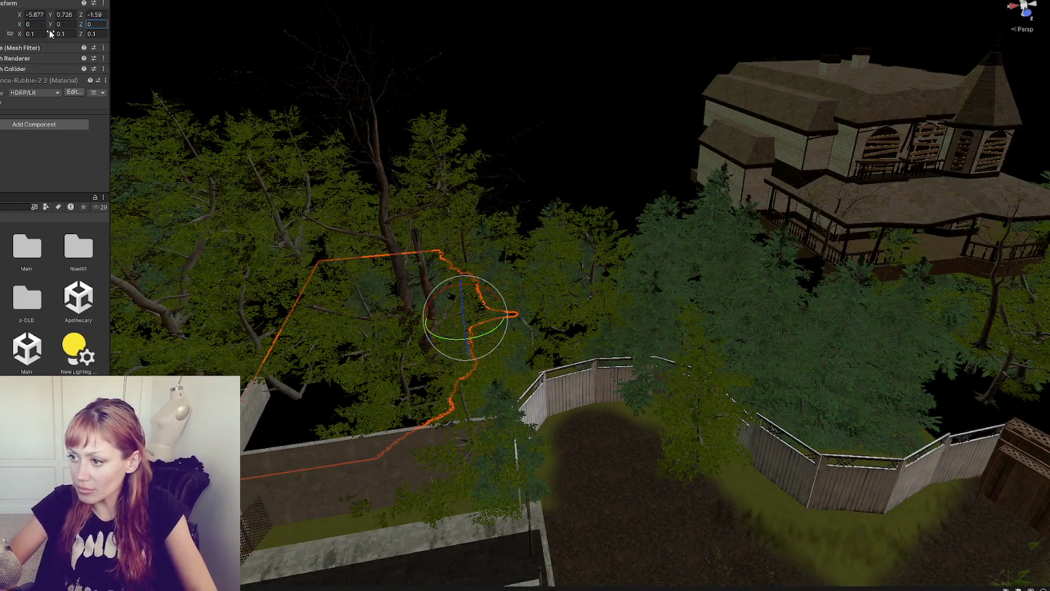
pyautogui.moveTo(489, 269)
pyautogui.mouseDown()
pyautogui.moveTo(363, 256)
pyautogui.moveTo(382, 247)
pyautogui.mouseUp()
pyautogui.moveTo(487, 334); pyautogui.dragTo(608, 285)
# Step: Raise the piece slightly, turn it to about 58.7 degrees, and nudge it sideways
pyautogui.press('w')
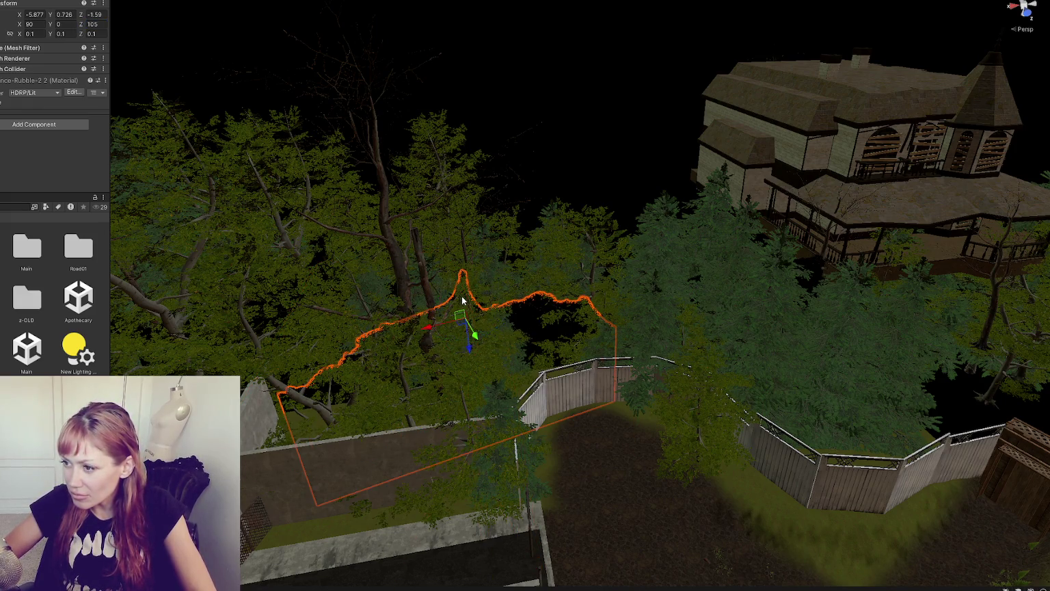
pyautogui.moveTo(472, 334)
pyautogui.mouseDown()
pyautogui.moveTo(464, 294)
pyautogui.moveTo(475, 290)
pyautogui.moveTo(716, 265)
pyautogui.moveTo(473, 258)
pyautogui.mouseUp()
pyautogui.press('e')
pyautogui.moveTo(369, 232)
pyautogui.mouseDown()
pyautogui.moveTo(320, 248)
pyautogui.moveTo(363, 233)
pyautogui.moveTo(339, 266)
pyautogui.mouseUp()
pyautogui.press('w')
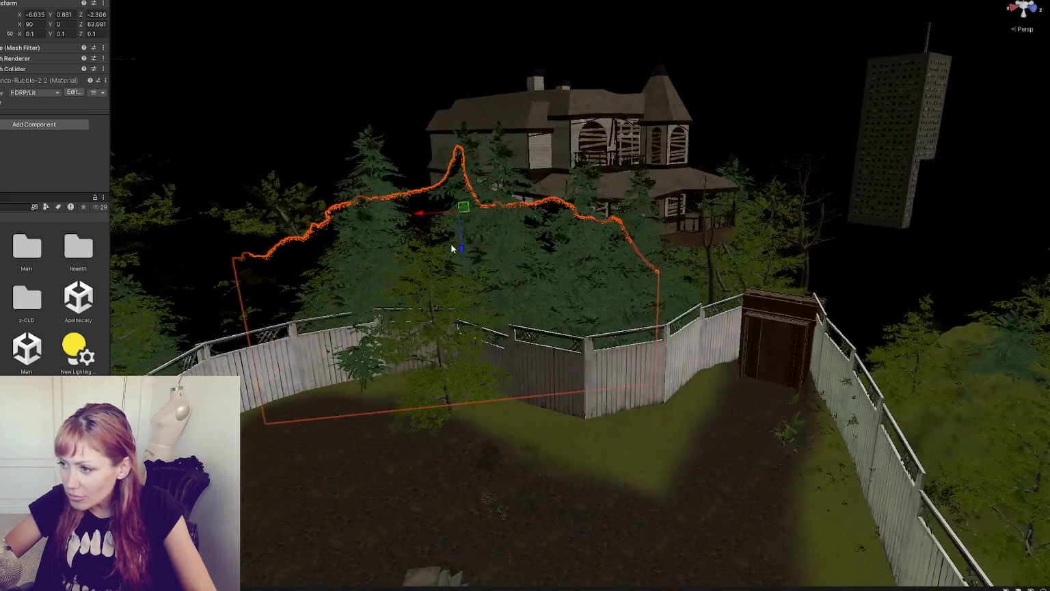
pyautogui.moveTo(451, 243)
pyautogui.mouseDown()
pyautogui.moveTo(444, 214)
pyautogui.moveTo(547, 229)
pyautogui.moveTo(536, 289)
pyautogui.mouseUp()
pyautogui.press('e')
pyautogui.press('w')
pyautogui.press('w')
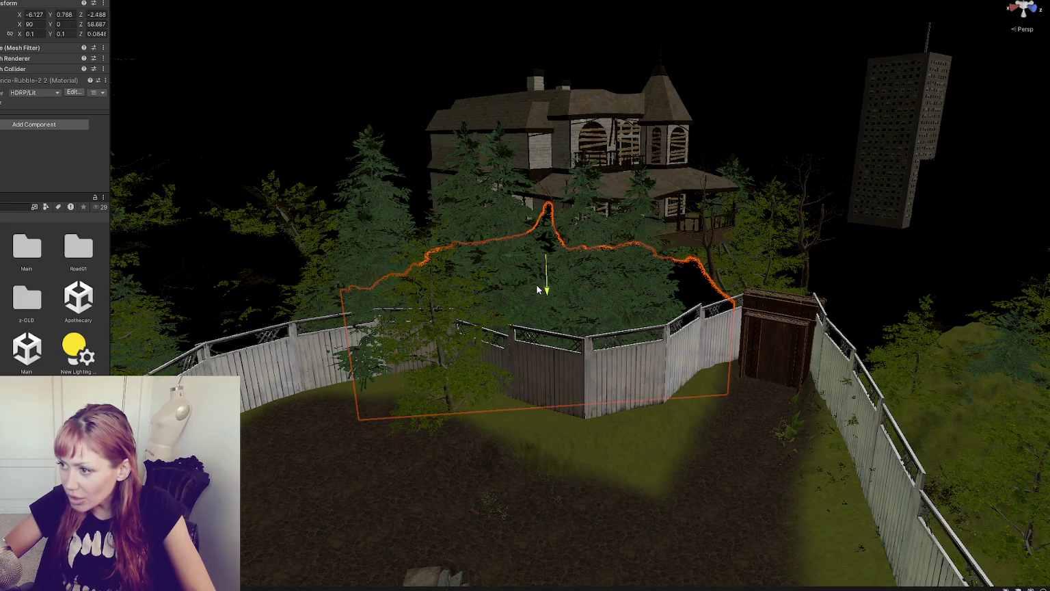
pyautogui.moveTo(400, 272)
pyautogui.mouseDown()
pyautogui.moveTo(340, 277)
pyautogui.moveTo(612, 250)
pyautogui.moveTo(607, 230)
pyautogui.moveTo(586, 239)
pyautogui.moveTo(574, 195)
pyautogui.moveTo(414, 216)
pyautogui.moveTo(584, 197)
pyautogui.mouseUp()
pyautogui.moveTo(485, 229); pyautogui.dragTo(535, 245)
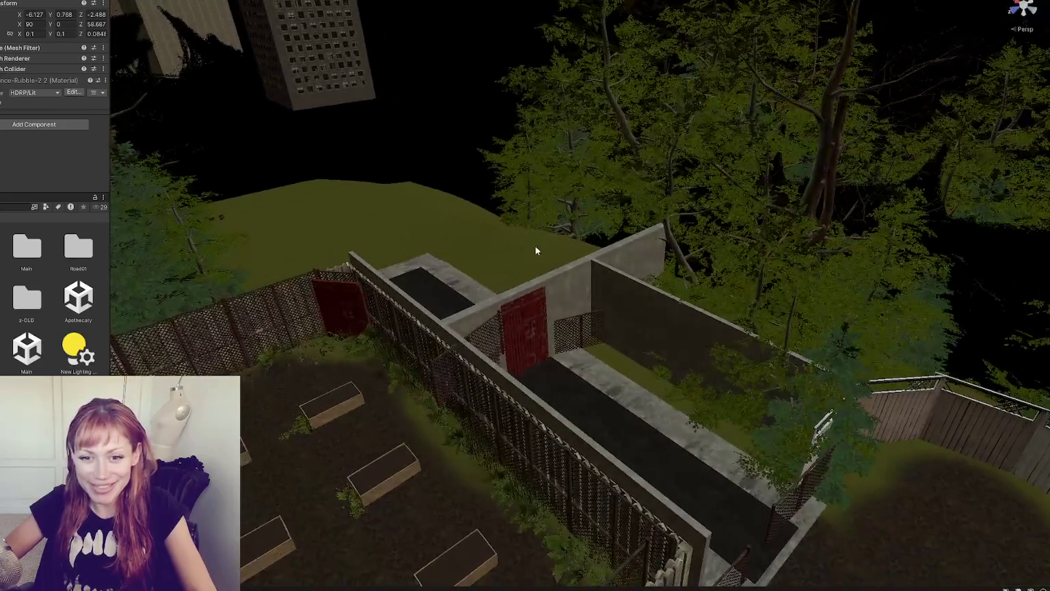
pyautogui.moveTo(529, 315)
pyautogui.mouseDown()
pyautogui.moveTo(585, 336)
pyautogui.moveTo(439, 298)
pyautogui.moveTo(505, 323)
pyautogui.moveTo(467, 288)
pyautogui.mouseUp()
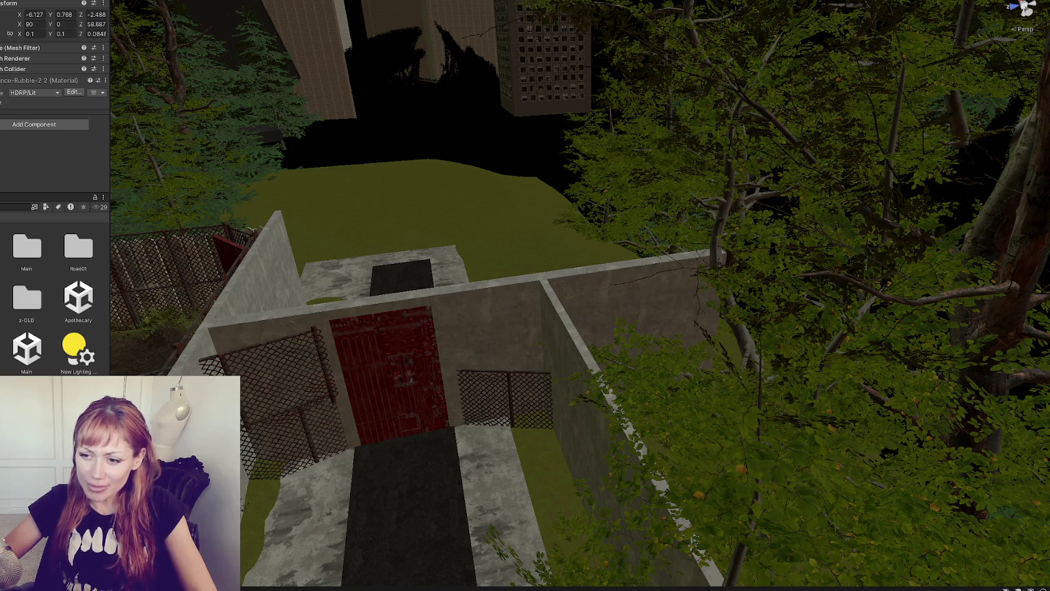
# Step: Load the Apothecary scene additively and move its wooden boarding fence down to the alley entrance
pyautogui.rightClick(78, 297)
pyautogui.click(154, 202)
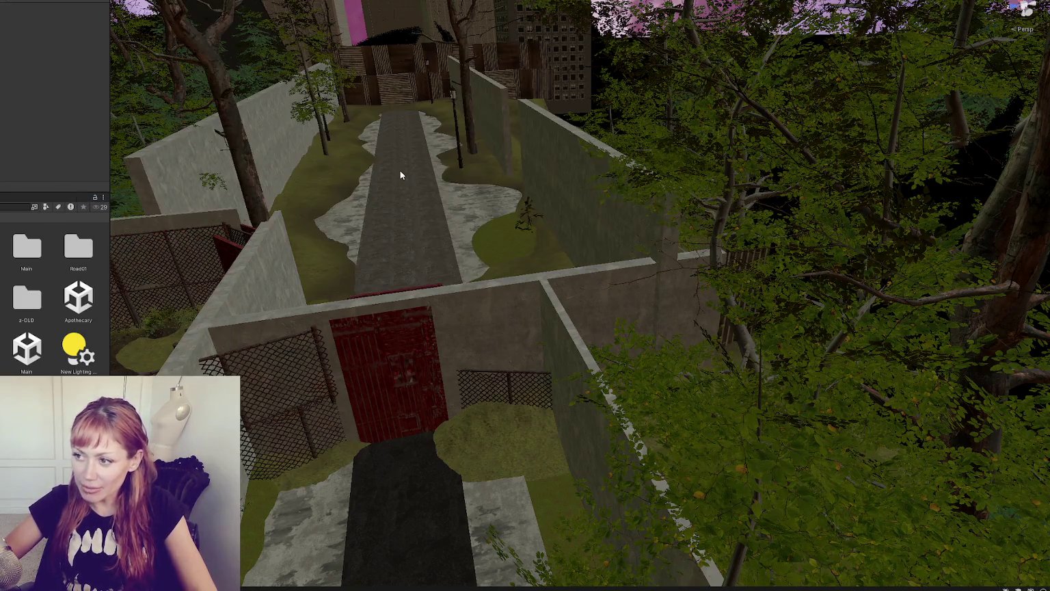
pyautogui.click(399, 87)
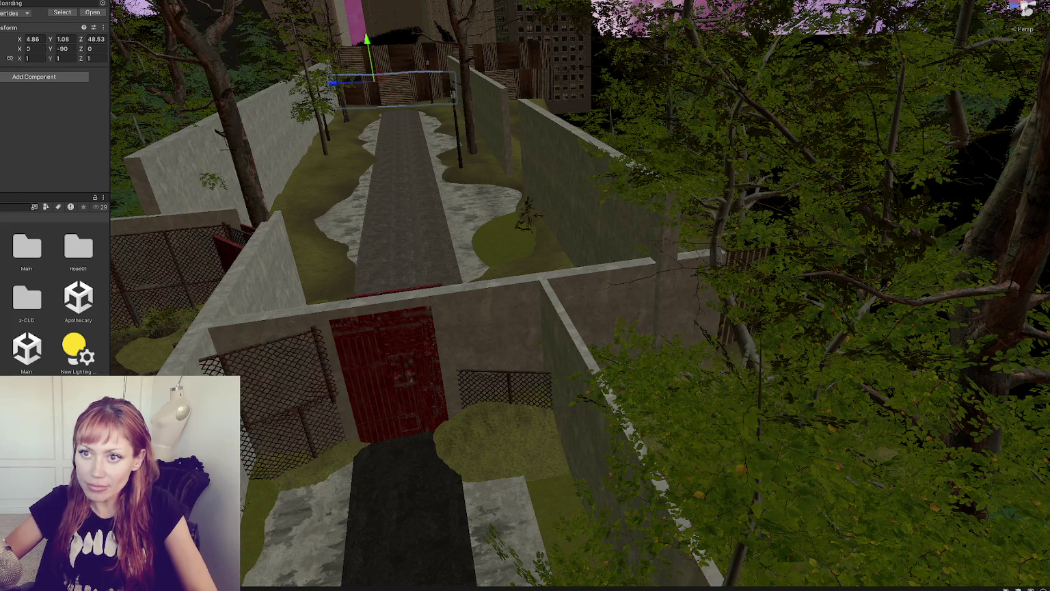
pyautogui.click(398, 75)
pyautogui.press('f')
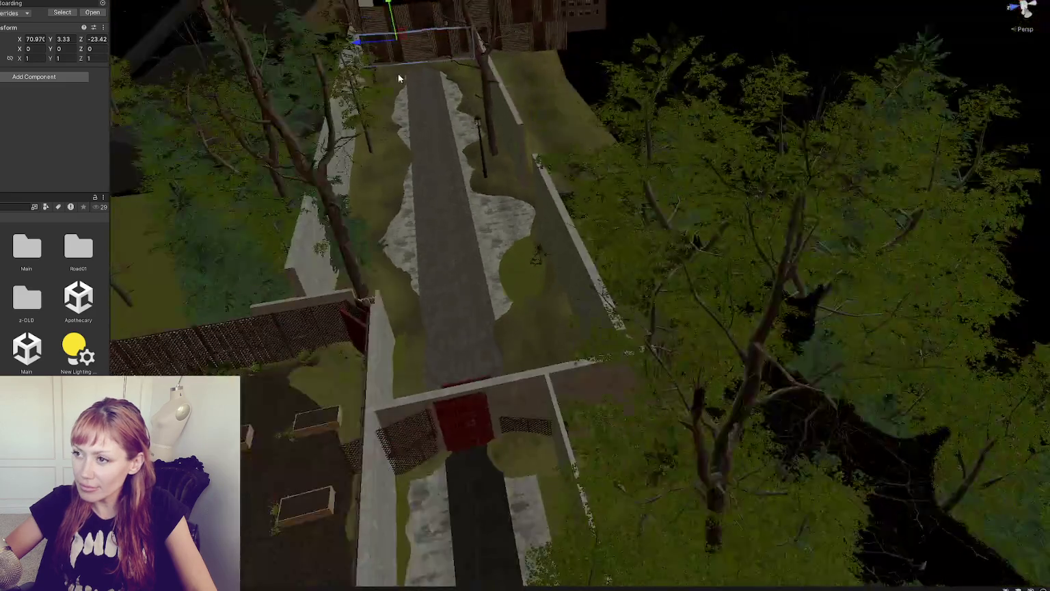
pyautogui.scroll(-3, 463, 227)
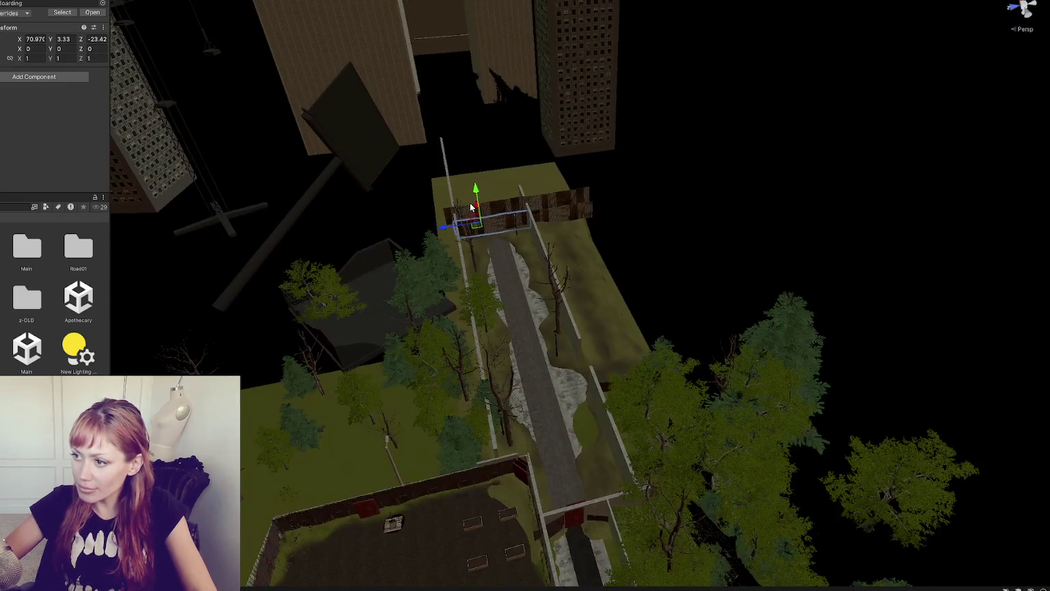
pyautogui.moveTo(476, 211)
pyautogui.mouseDown()
pyautogui.moveTo(527, 427)
pyautogui.moveTo(527, 499)
pyautogui.moveTo(516, 320)
pyautogui.moveTo(527, 305)
pyautogui.moveTo(403, 293)
pyautogui.moveTo(544, 278)
pyautogui.moveTo(601, 294)
pyautogui.moveTo(564, 285)
pyautogui.mouseUp()
pyautogui.press('f')
pyautogui.moveTo(601, 236)
pyautogui.mouseDown()
pyautogui.moveTo(601, 244)
pyautogui.moveTo(600, 235)
pyautogui.mouseUp()
# Step: Delete the concrete piece and the three chain-link panels at the entrance
pyautogui.click(620, 240)
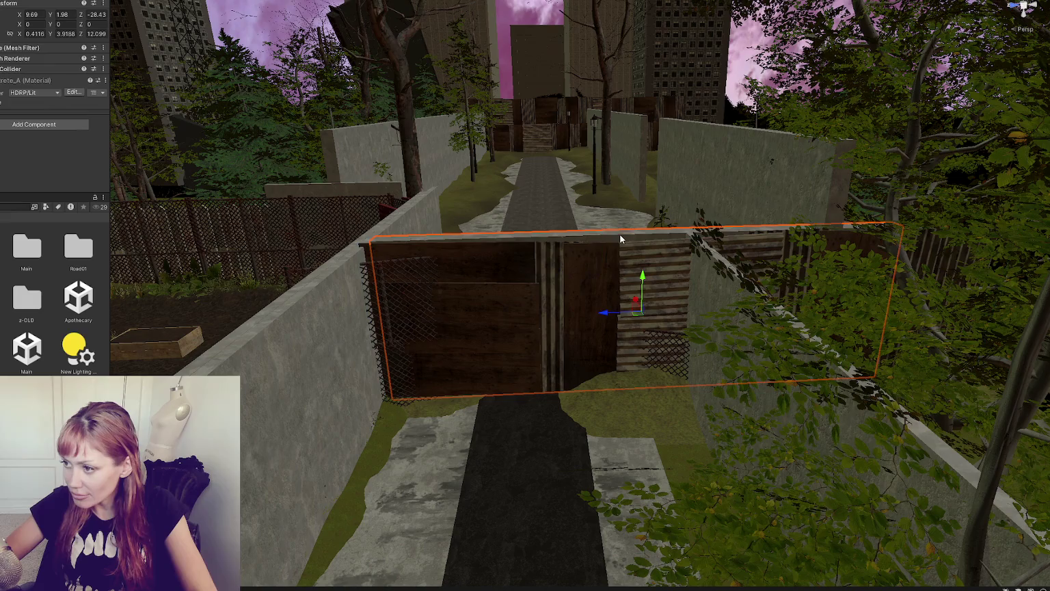
pyautogui.press('Delete')
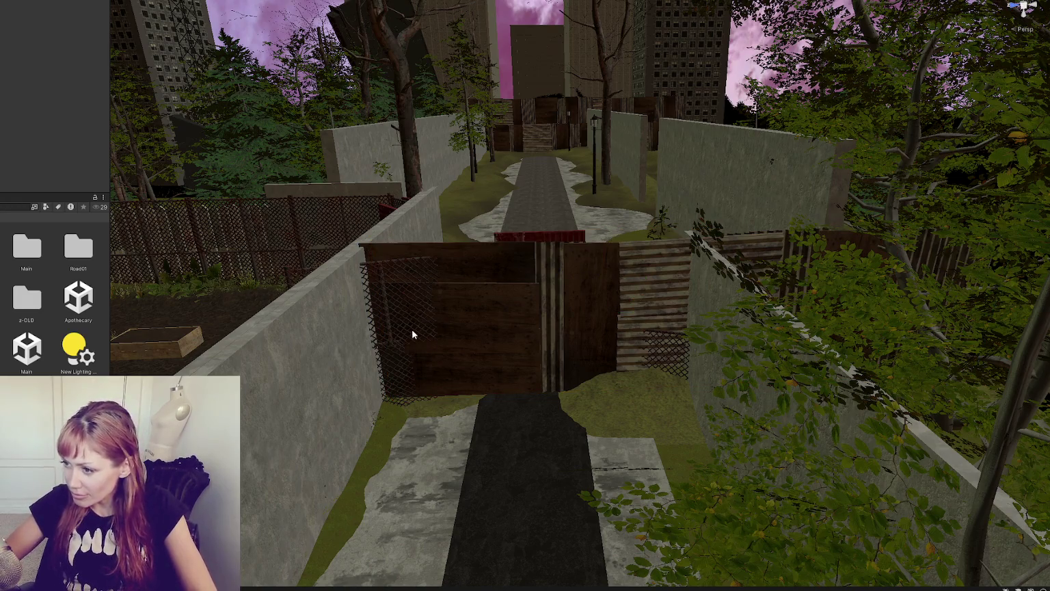
pyautogui.click(393, 319)
pyautogui.keyDown('shift'); pyautogui.click(395, 363); pyautogui.keyUp('shift')
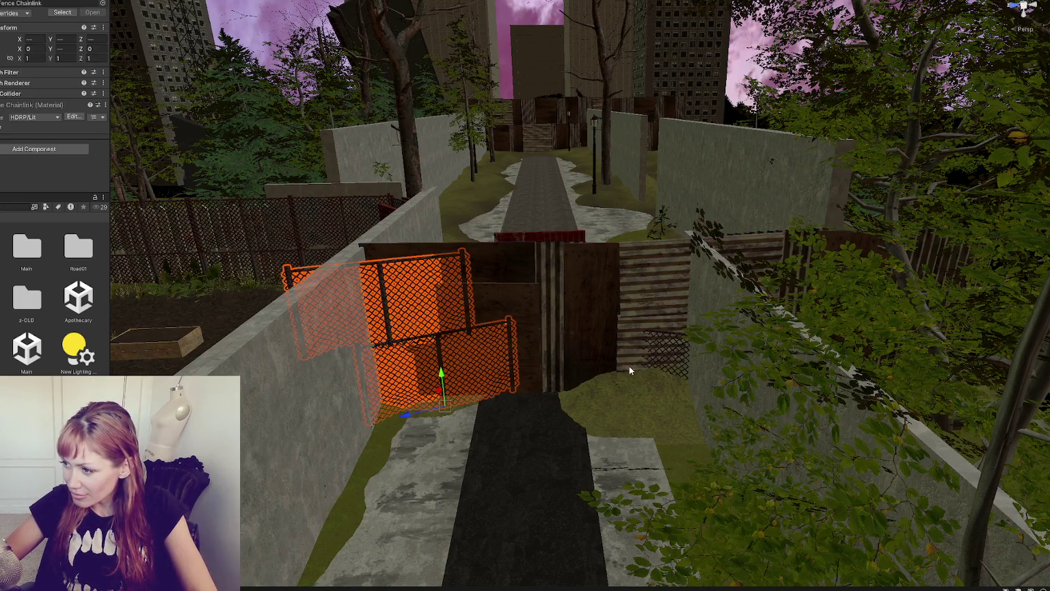
pyautogui.keyDown('shift'); pyautogui.click(668, 336); pyautogui.keyUp('shift')
pyautogui.press('Delete')
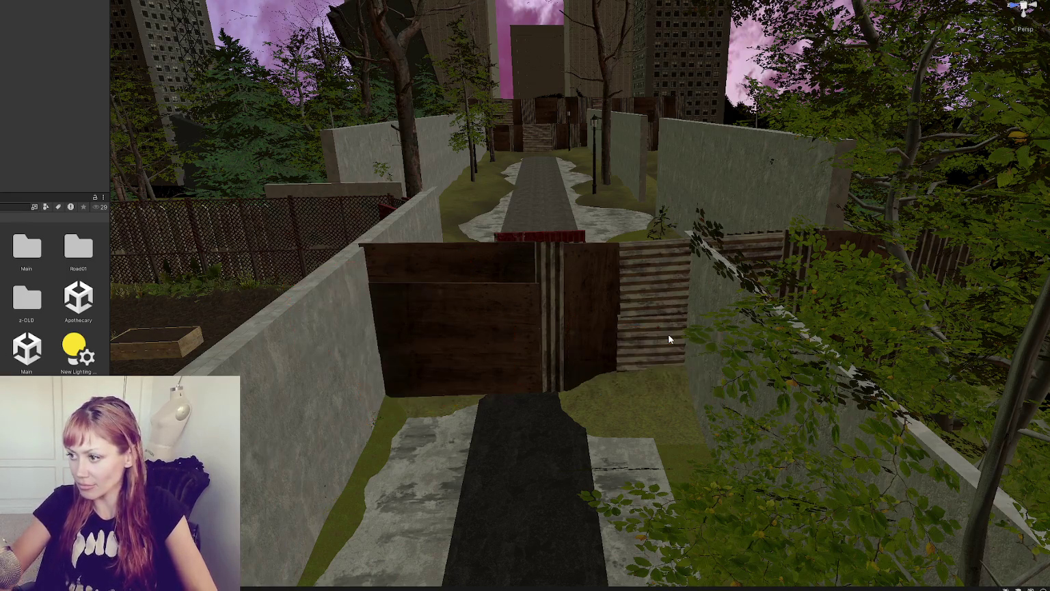
pyautogui.click(547, 317)
# Step: Undo a trial move of the red door, then slide the wooden boarding back along its length
pyautogui.press('f')
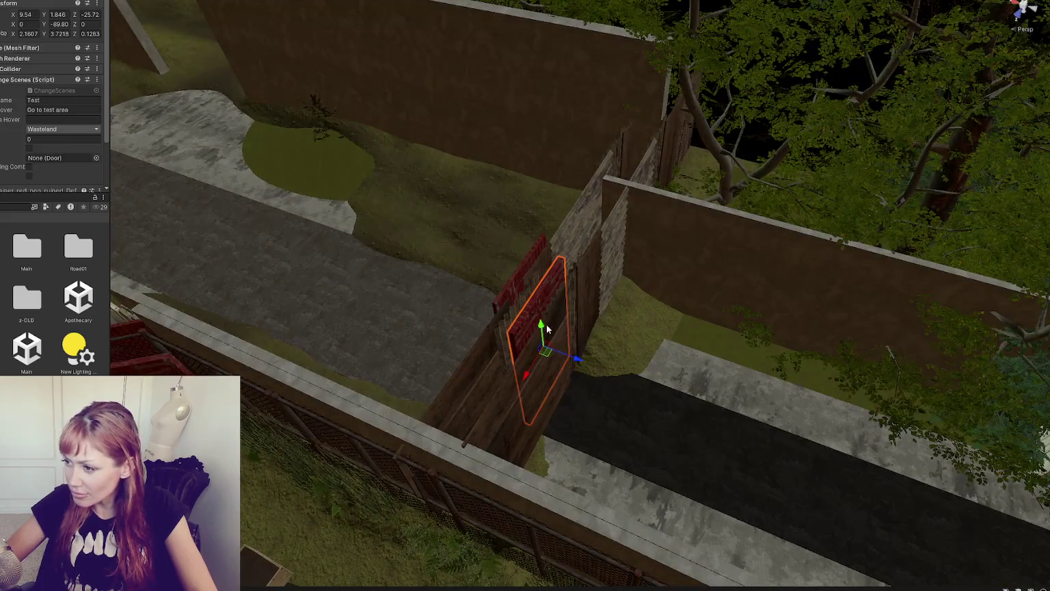
pyautogui.moveTo(575, 356); pyautogui.dragTo(596, 356)
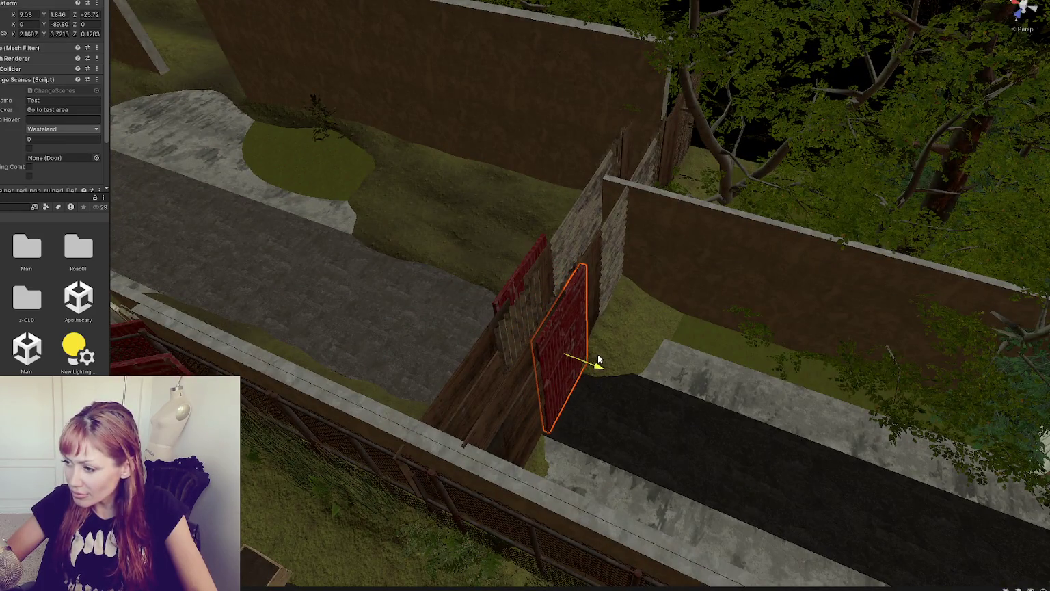
pyautogui.hotkey('ctrl', 'z')
pyautogui.click(593, 281)
pyautogui.moveTo(555, 261); pyautogui.dragTo(539, 247)
# Step: Inspect the Home and test area doors from several angles
pyautogui.click(554, 304)
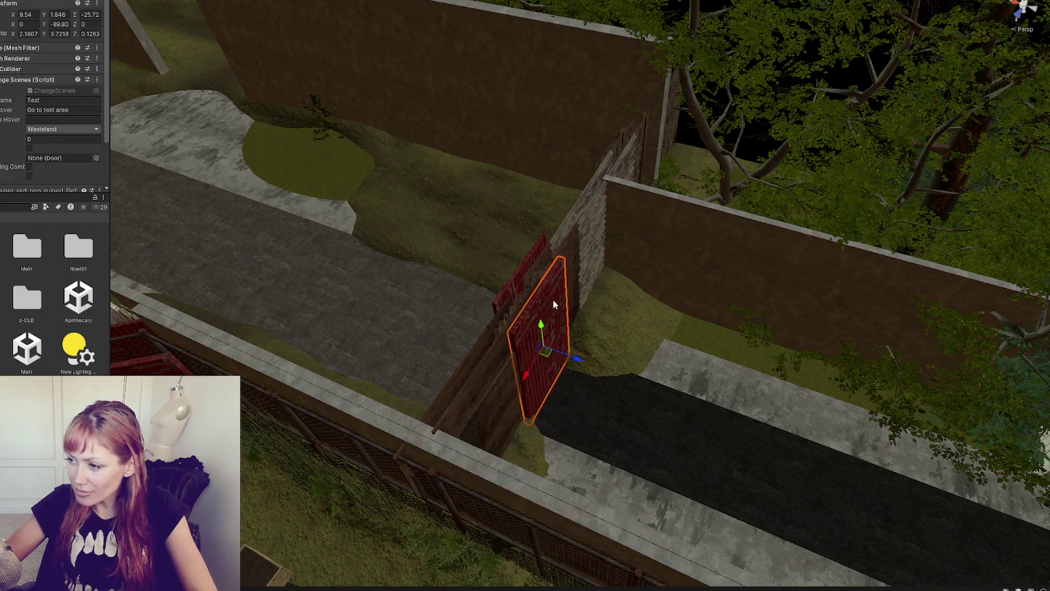
pyautogui.click(507, 285)
pyautogui.moveTo(499, 305)
pyautogui.mouseDown()
pyautogui.moveTo(704, 294)
pyautogui.moveTo(821, 234)
pyautogui.moveTo(644, 355)
pyautogui.mouseUp()
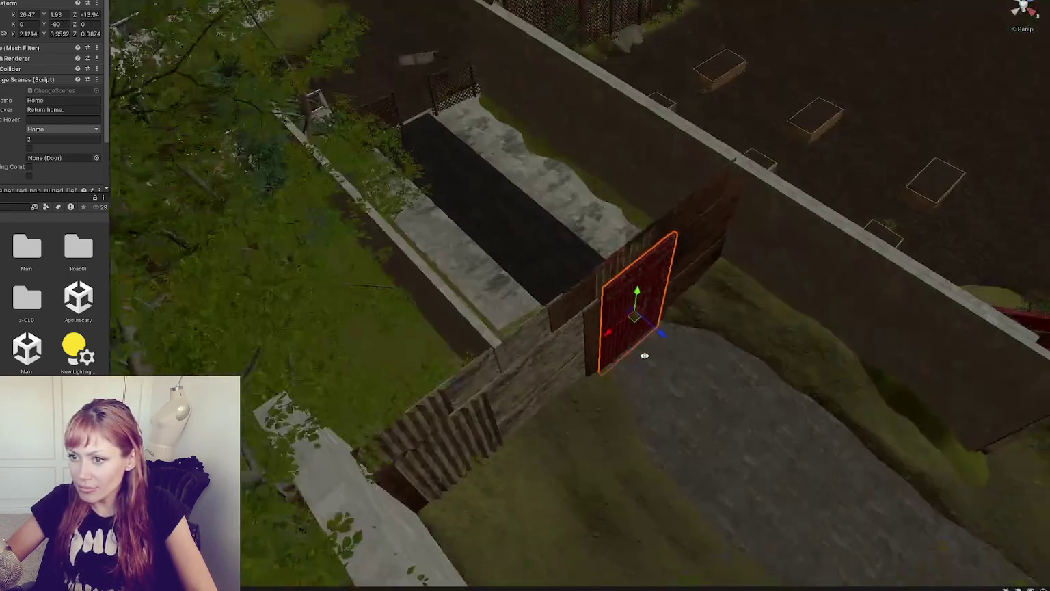
pyautogui.moveTo(601, 274)
pyautogui.mouseDown()
pyautogui.moveTo(761, 272)
pyautogui.moveTo(572, 238)
pyautogui.moveTo(630, 254)
pyautogui.mouseUp()
pyautogui.click(591, 250)
pyautogui.scroll(-2, 62, 123)
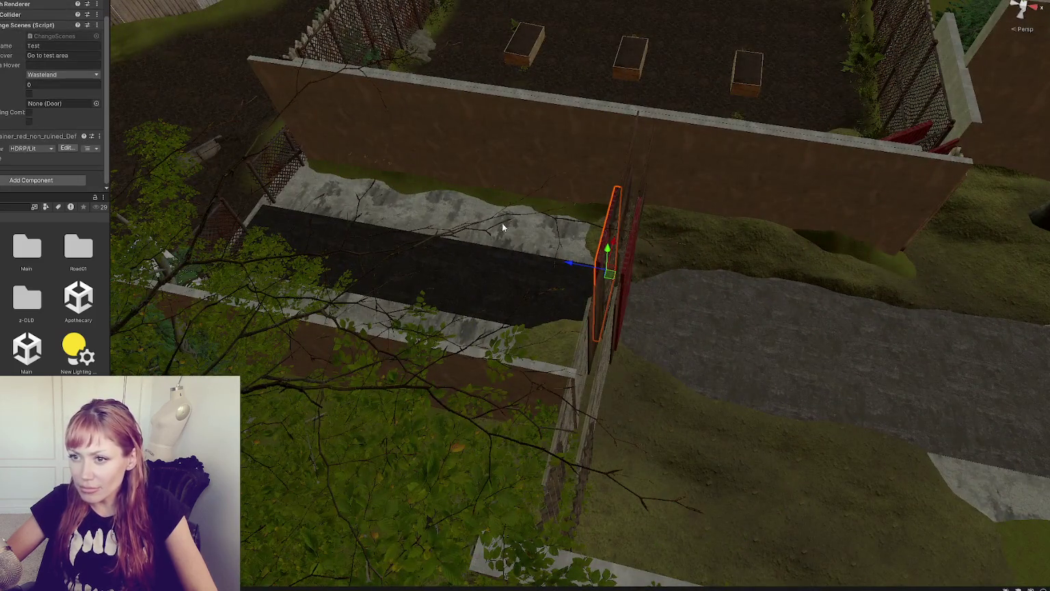
pyautogui.moveTo(502, 223); pyautogui.dragTo(563, 241)
pyautogui.click(629, 315)
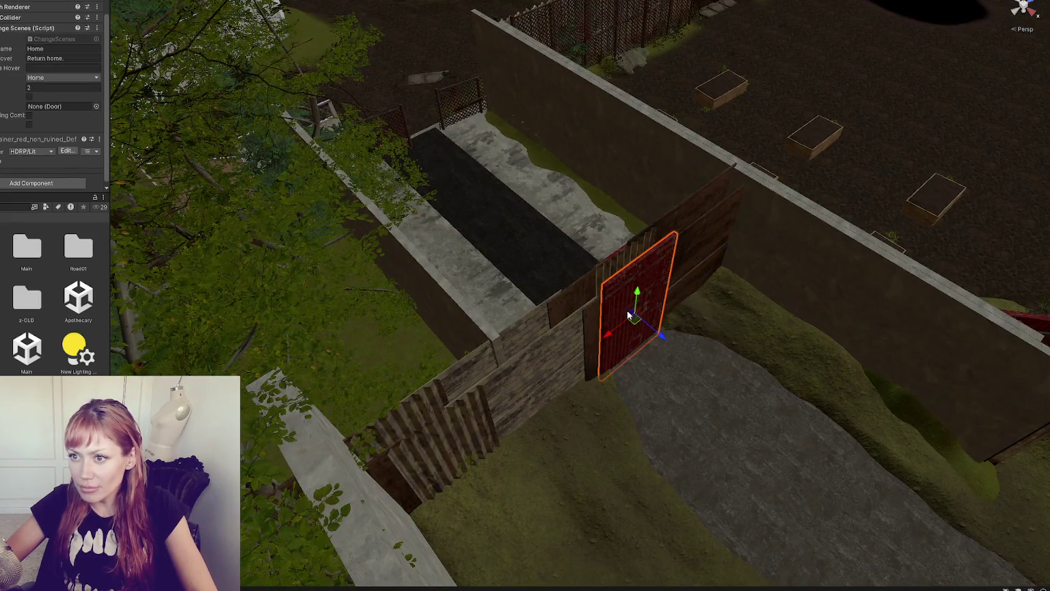
pyautogui.moveTo(613, 307)
pyautogui.mouseDown()
pyautogui.moveTo(530, 207)
pyautogui.moveTo(566, 241)
pyautogui.mouseUp()
pyautogui.moveTo(445, 272)
pyautogui.mouseDown()
pyautogui.moveTo(410, 226)
pyautogui.moveTo(67, 100)
pyautogui.mouseUp()
pyautogui.scroll(2, 67, 99)
pyautogui.moveTo(362, 220); pyautogui.dragTo(523, 295)
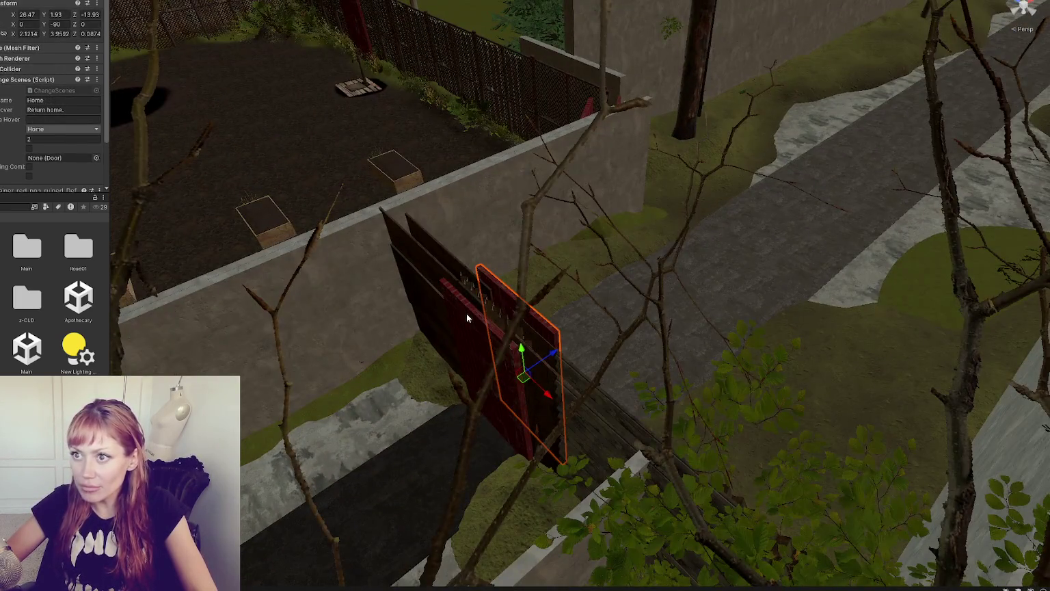
# Step: Compare the two overlapping doors and their collider settings, then deselect
pyautogui.click(466, 314)
pyautogui.click(490, 279)
pyautogui.click(468, 309)
pyautogui.click(492, 283)
pyautogui.click(456, 311)
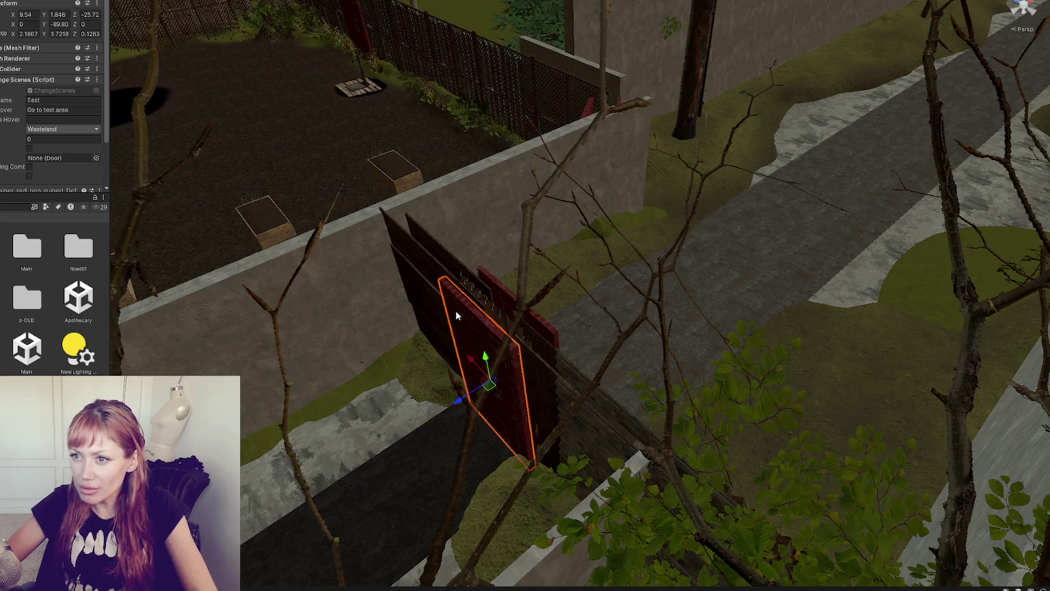
pyautogui.click(494, 283)
pyautogui.click(51, 73)
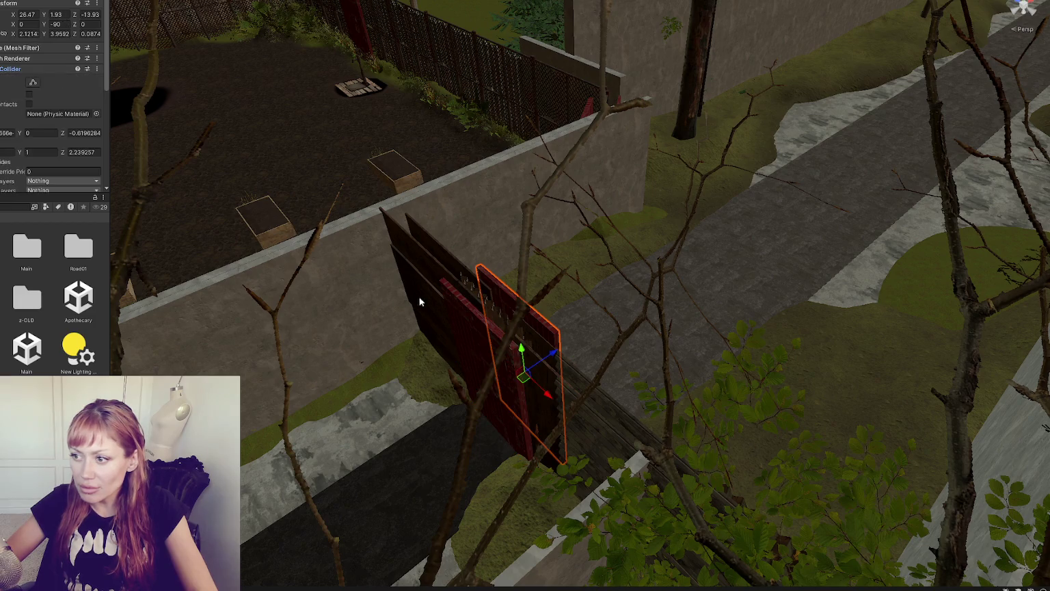
pyautogui.click(42, 70)
pyautogui.moveTo(419, 272); pyautogui.dragTo(446, 282)
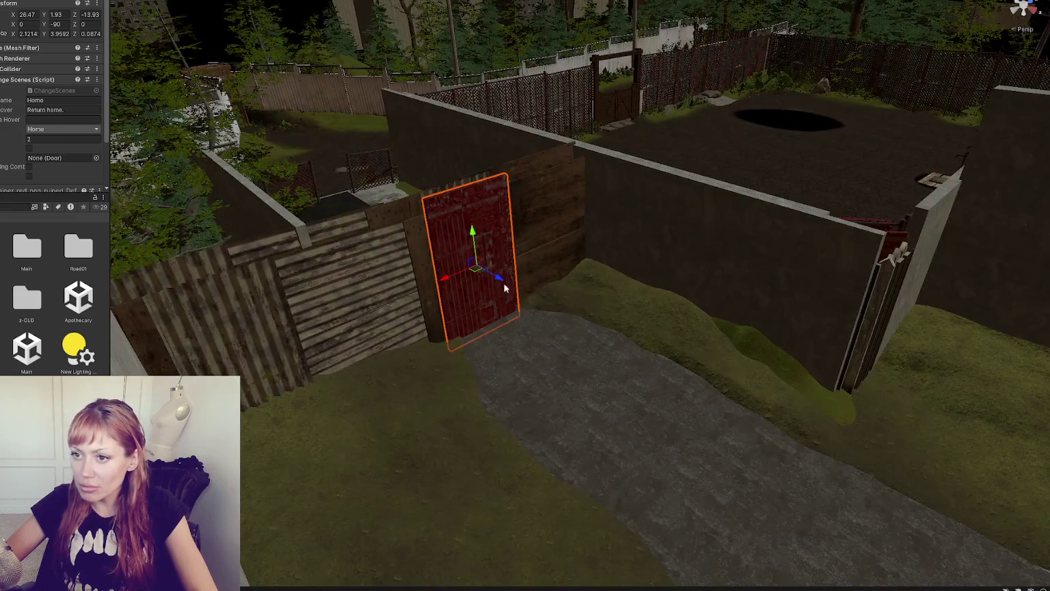
pyautogui.scroll(-3, 585, 239)
pyautogui.click(163, 261)
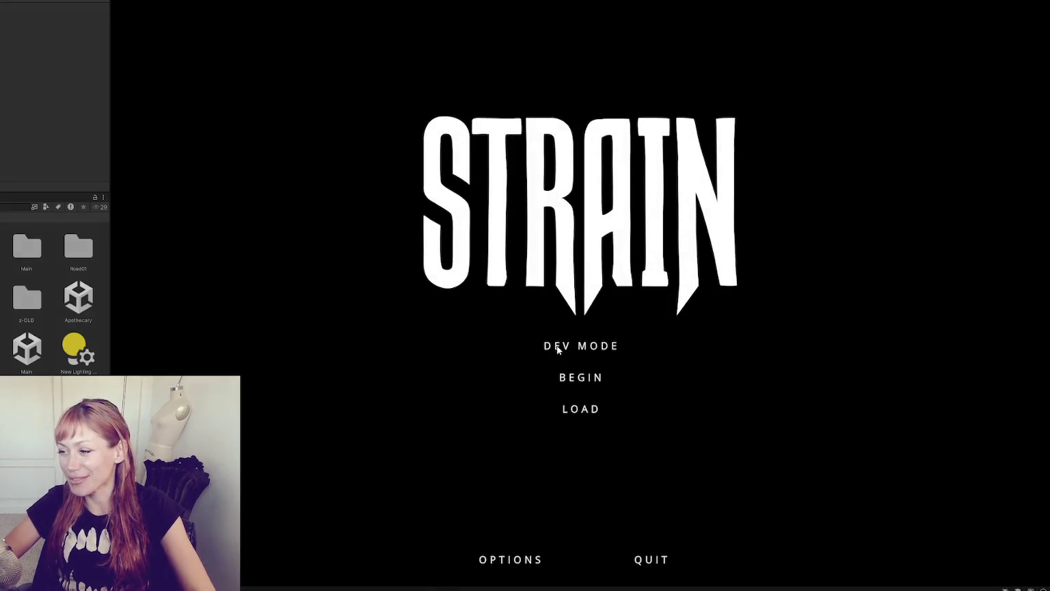
# Step: Start the game in DEV MODE and walk forward toward the planter boxes
pyautogui.click(589, 347)
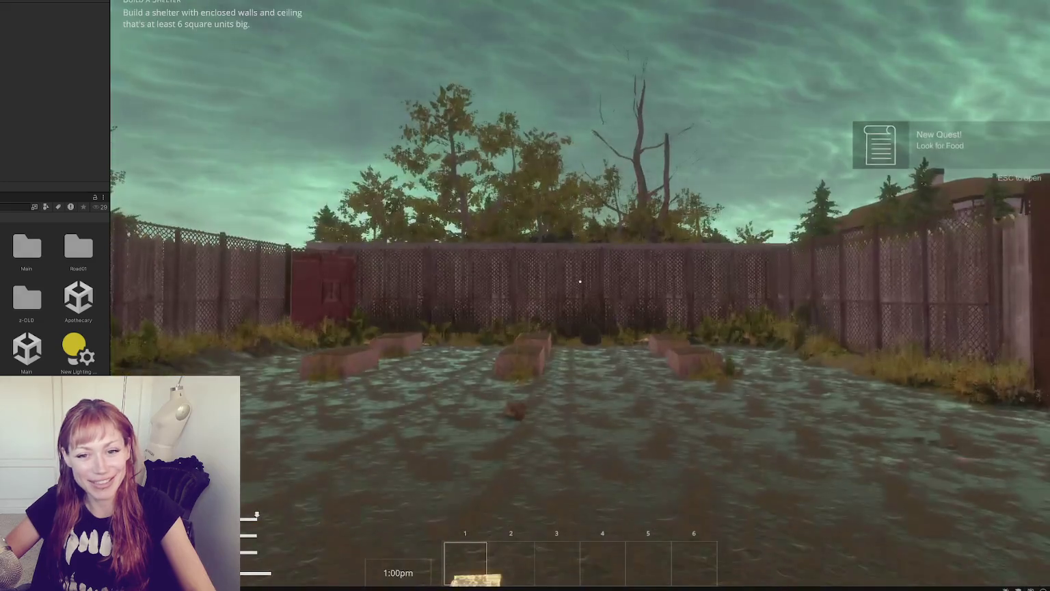
pyautogui.press('w')
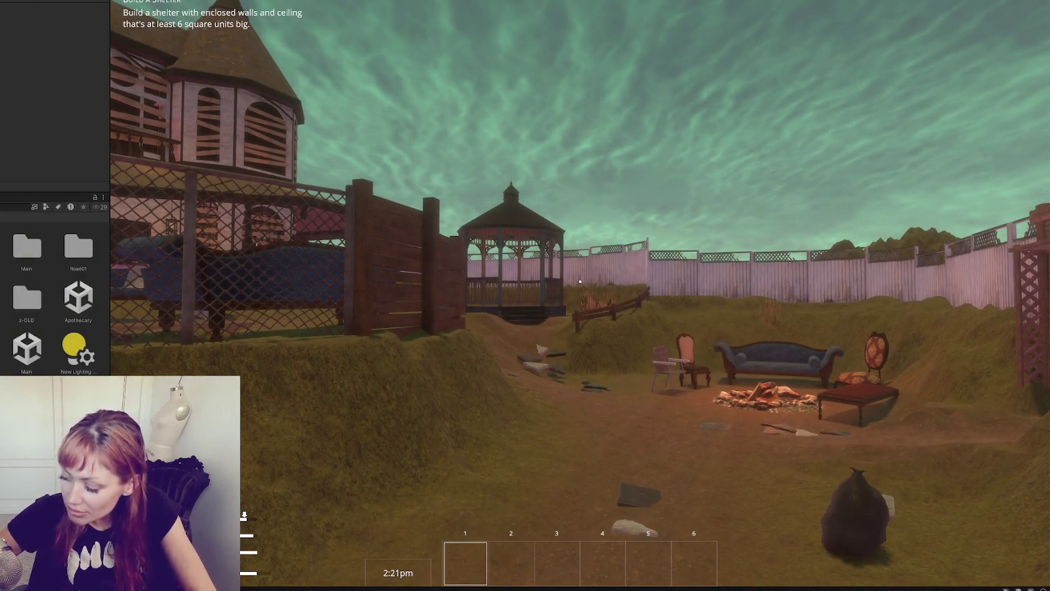
# Step: Walk past the pink fence and gazebo to the house, handle a stone, then exit play mode
pyautogui.press('w')
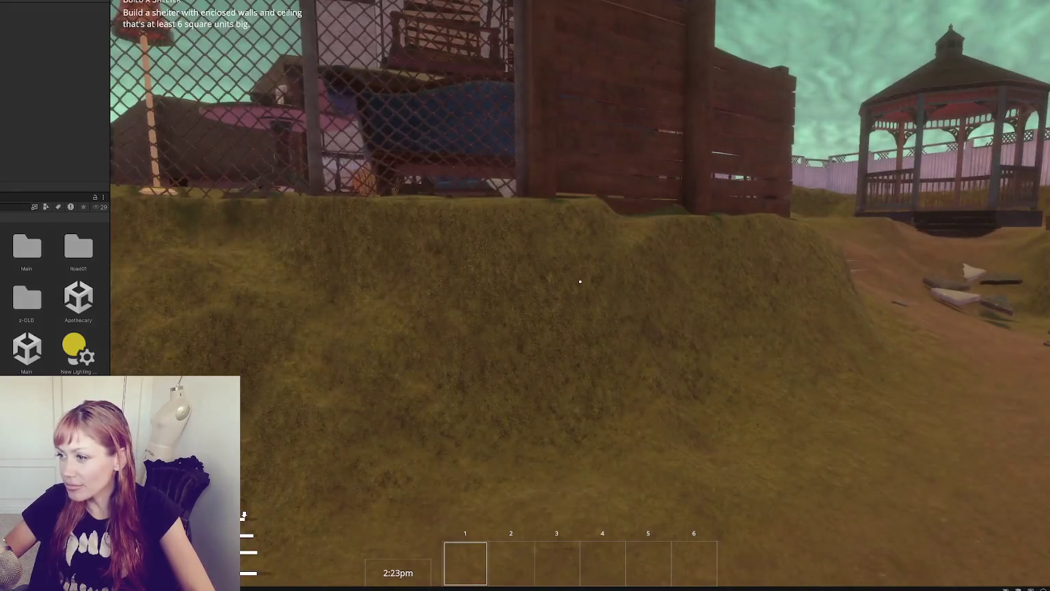
pyautogui.press('w')
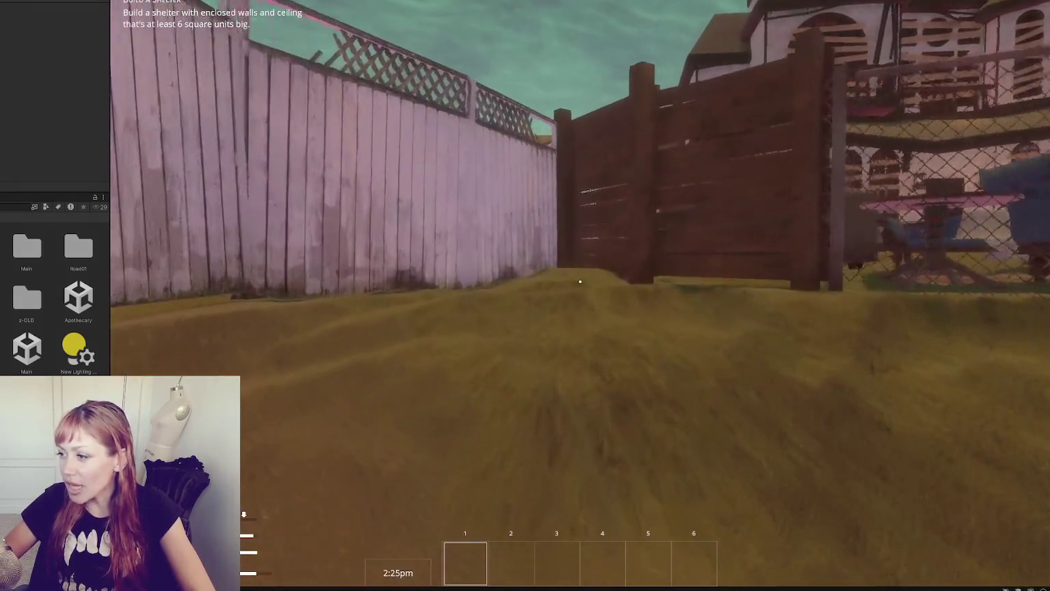
pyautogui.press('w')
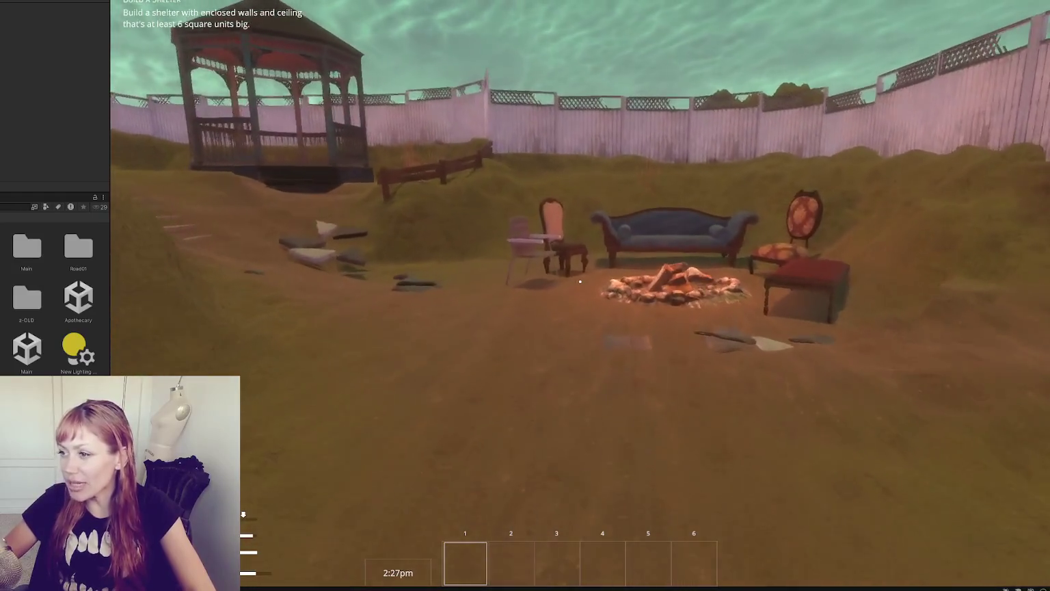
pyautogui.press('w')
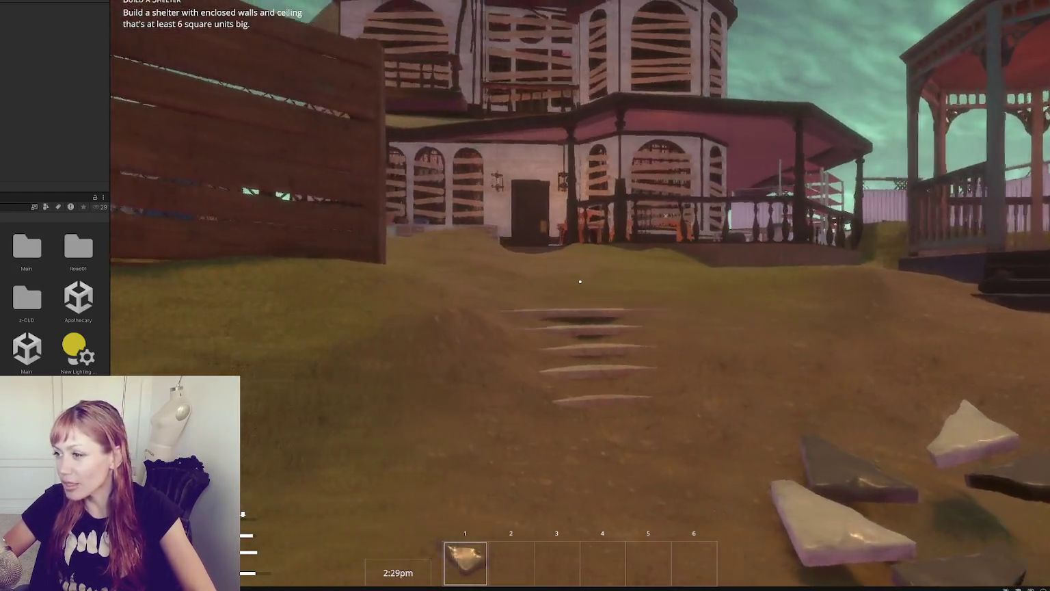
pyautogui.press('s')
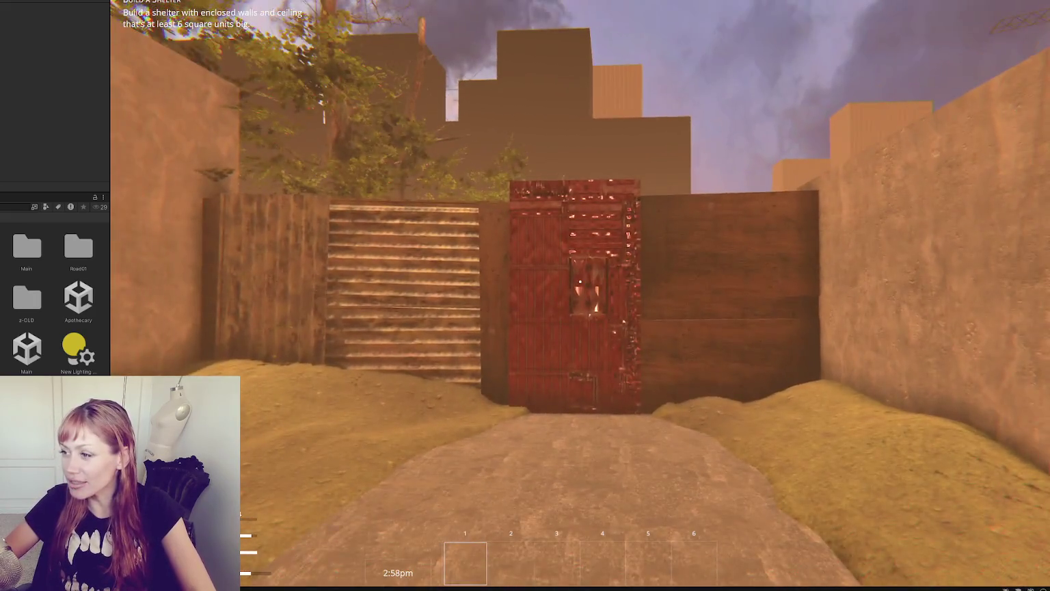
pyautogui.moveTo(525, 296)
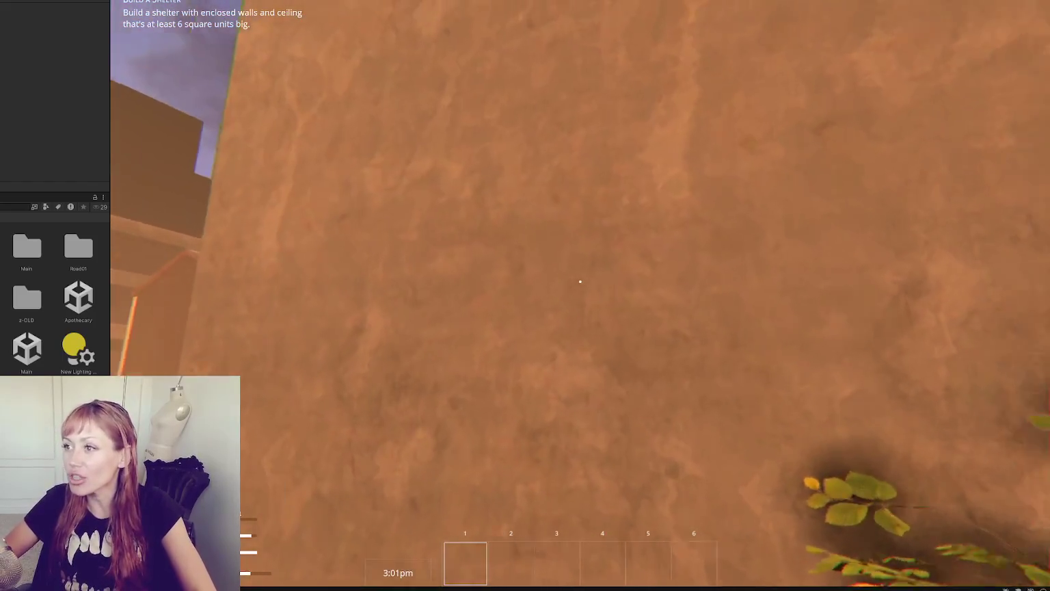
pyautogui.hotkey('ctrl', 'p')
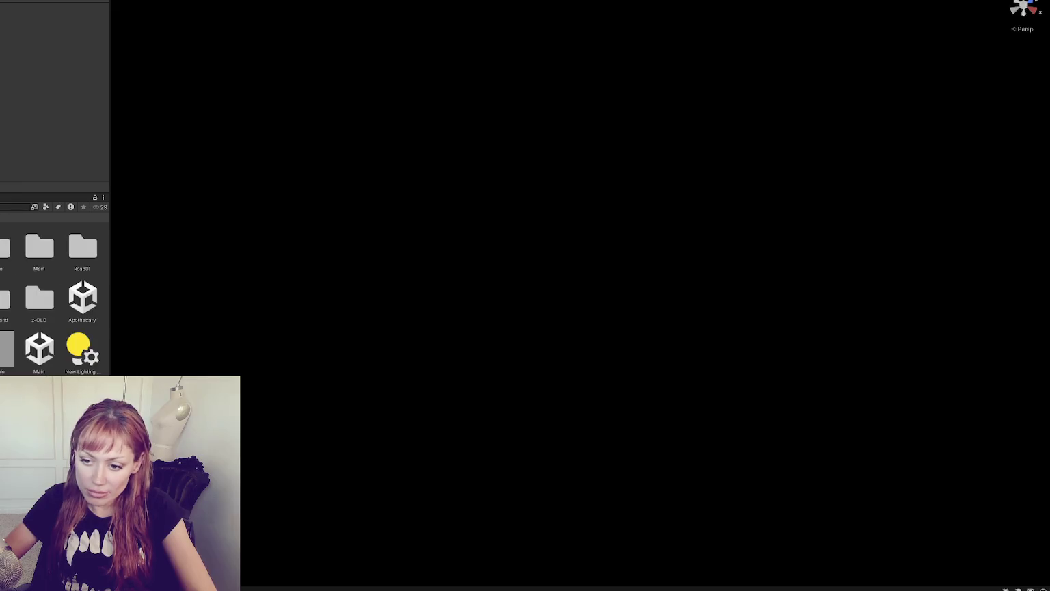
# Step: Widen the Project panel and open the alley scene additively
pyautogui.moveTo(109, 359); pyautogui.dragTo(163, 361)
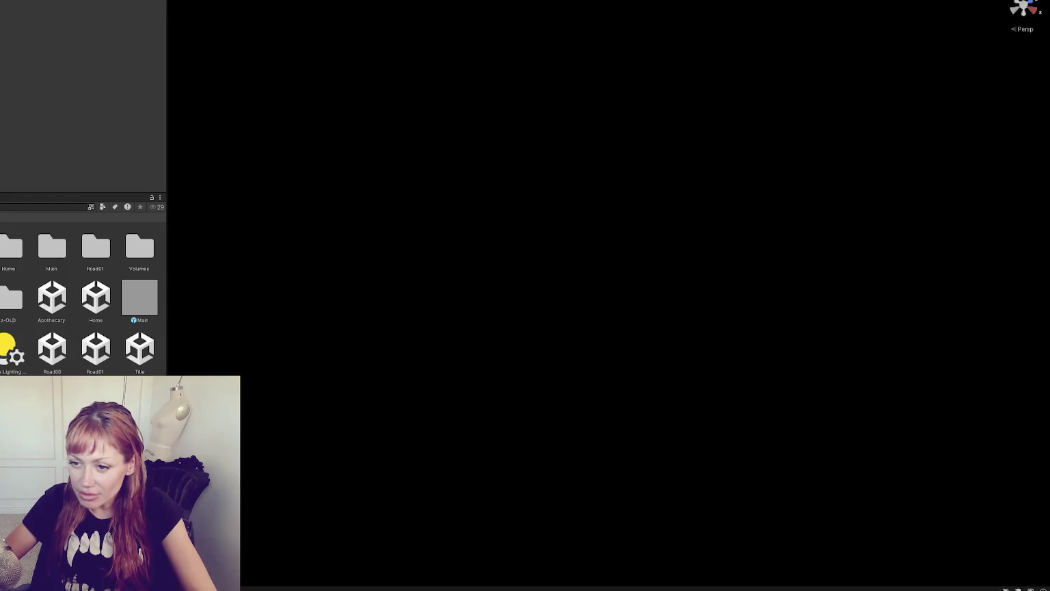
pyautogui.rightClick(2, 115)
pyautogui.click(13, 187)
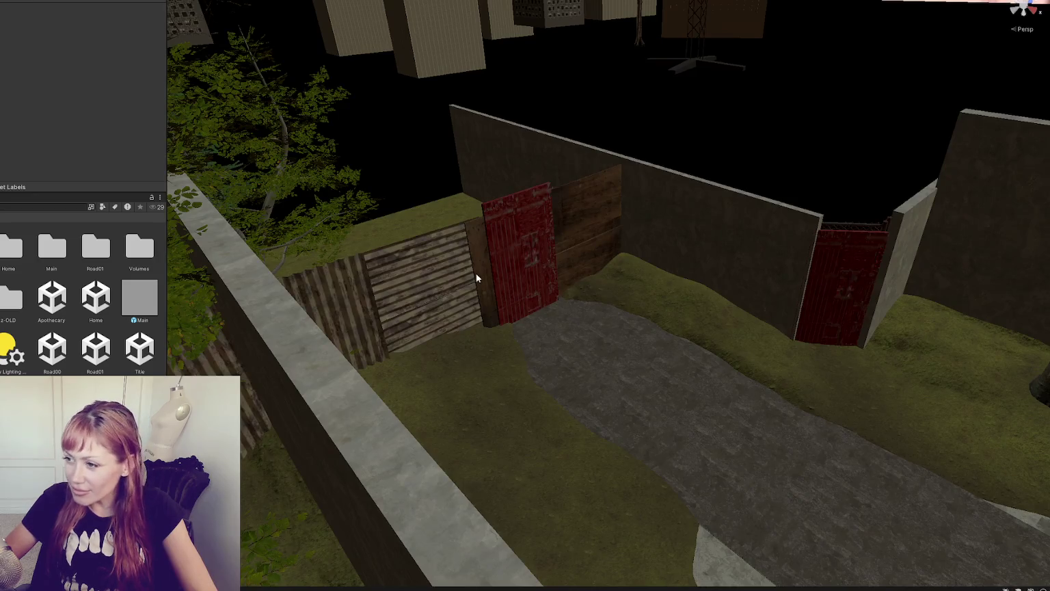
# Step: Fly down the path, orbit around the selected Boarding, then load another scene additively
pyautogui.press('w')
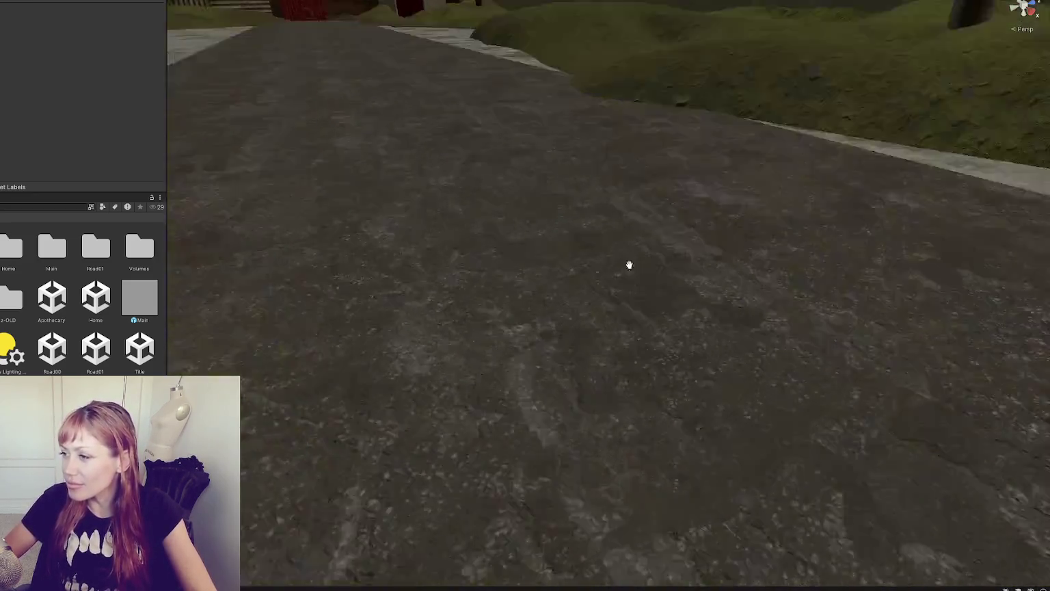
pyautogui.moveTo(630, 264)
pyautogui.mouseDown()
pyautogui.moveTo(800, 363)
pyautogui.moveTo(406, 325)
pyautogui.moveTo(636, 336)
pyautogui.moveTo(699, 300)
pyautogui.moveTo(633, 318)
pyautogui.moveTo(625, 407)
pyautogui.mouseUp()
pyautogui.press('w')
pyautogui.click(626, 407)
pyautogui.moveTo(669, 358)
pyautogui.mouseDown()
pyautogui.moveTo(305, 352)
pyautogui.moveTo(602, 320)
pyautogui.moveTo(683, 343)
pyautogui.moveTo(578, 154)
pyautogui.moveTo(818, 368)
pyautogui.moveTo(891, 325)
pyautogui.moveTo(806, 272)
pyautogui.moveTo(876, 323)
pyautogui.moveTo(404, 368)
pyautogui.moveTo(798, 321)
pyautogui.moveTo(789, 312)
pyautogui.moveTo(836, 241)
pyautogui.moveTo(547, 246)
pyautogui.moveTo(603, 245)
pyautogui.moveTo(599, 253)
pyautogui.mouseUp()
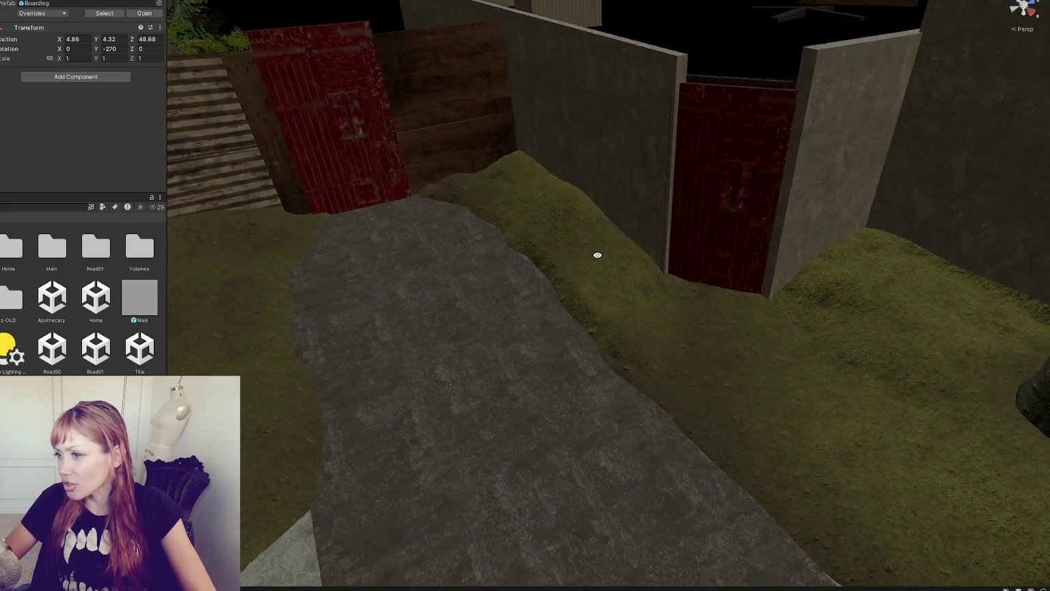
pyautogui.moveTo(331, 146)
pyautogui.mouseDown()
pyautogui.moveTo(821, 176)
pyautogui.moveTo(525, 307)
pyautogui.moveTo(568, 306)
pyautogui.moveTo(489, 312)
pyautogui.mouseUp()
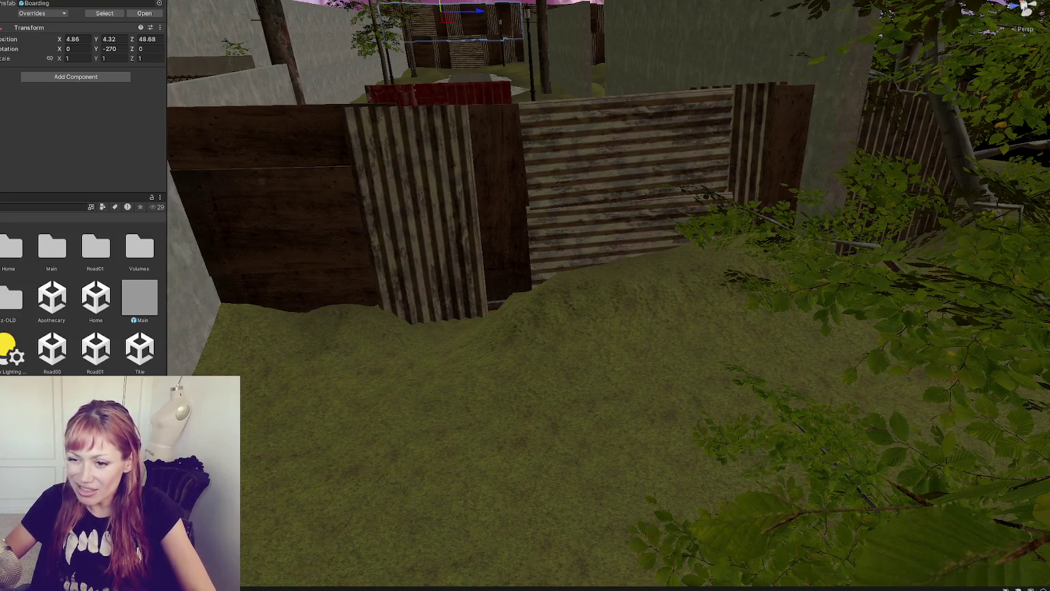
pyautogui.rightClick(39, 327)
pyautogui.click(23, 182)
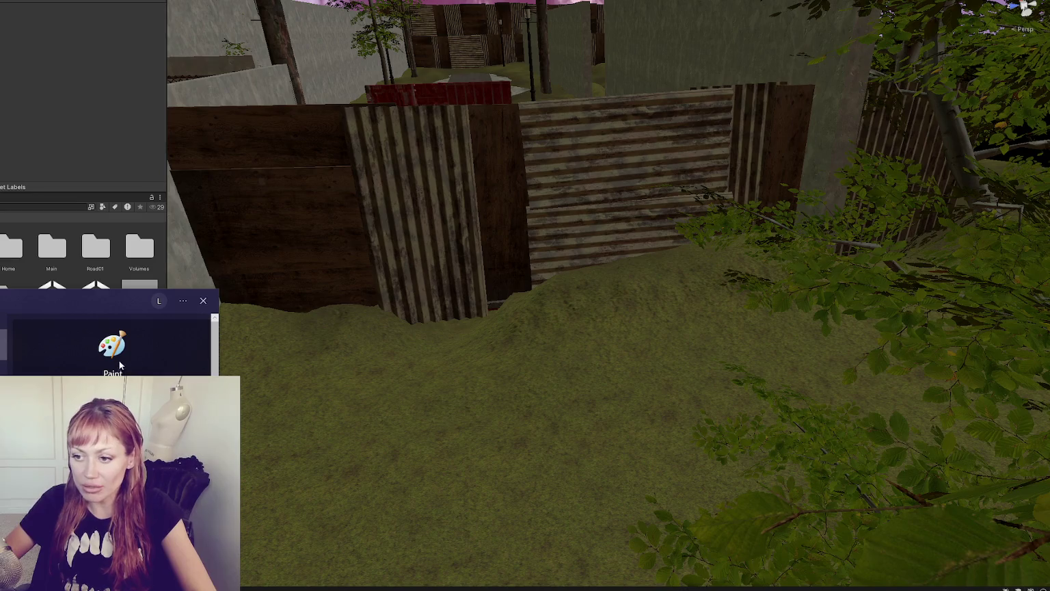
# Step: Open Paint and sketch a long double-headed arrow line with its labels
pyautogui.click(117, 212)
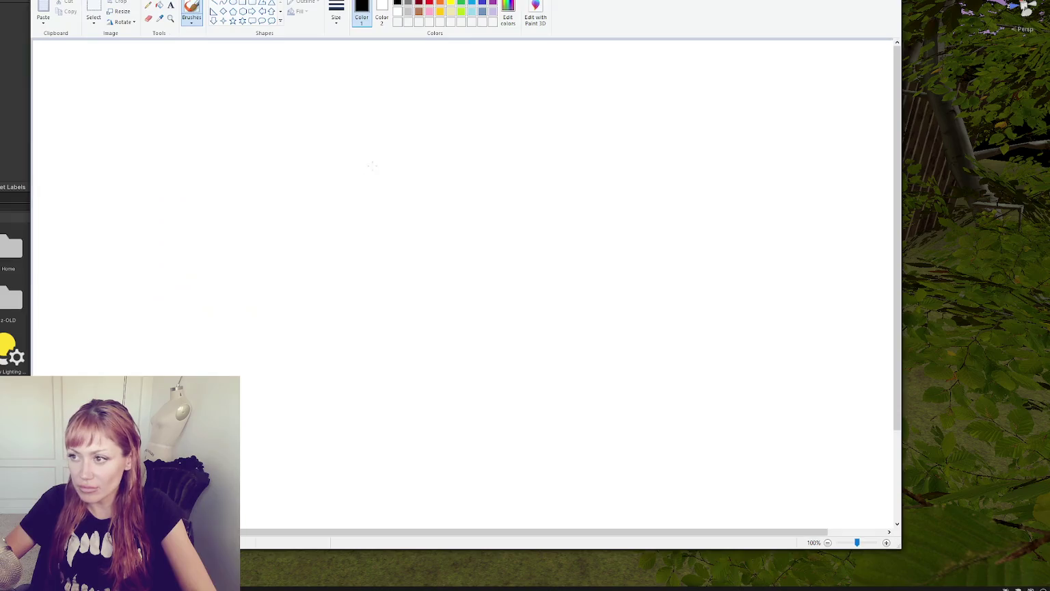
pyautogui.moveTo(396, 236); pyautogui.dragTo(408, 234)
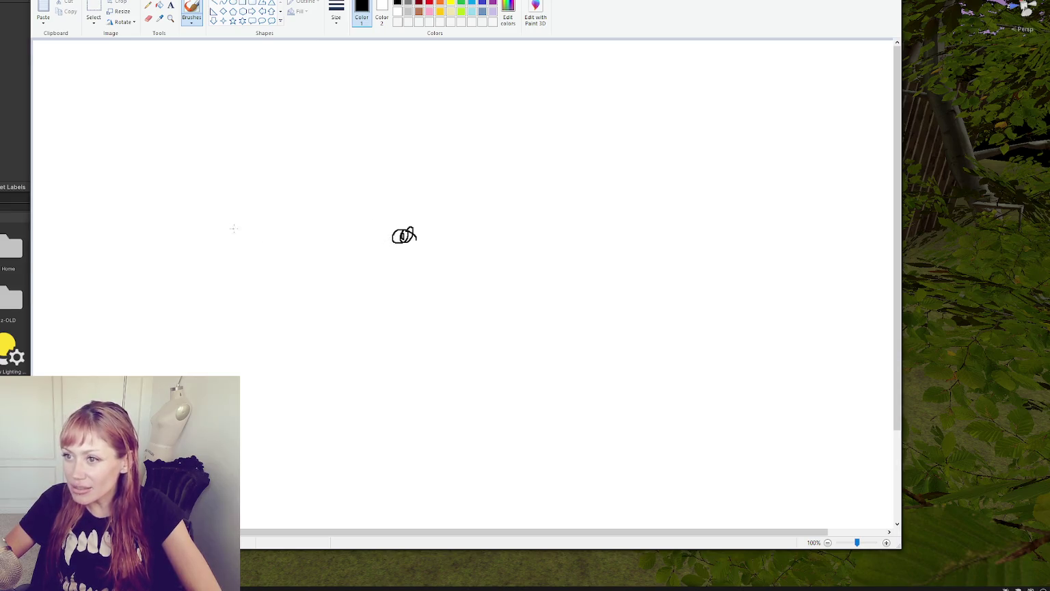
pyautogui.moveTo(169, 232); pyautogui.dragTo(405, 239)
pyautogui.hotkey('ctrl', 'z')
pyautogui.moveTo(165, 239)
pyautogui.mouseDown()
pyautogui.moveTo(396, 241)
pyautogui.moveTo(375, 250)
pyautogui.mouseUp()
pyautogui.moveTo(194, 229)
pyautogui.mouseDown()
pyautogui.moveTo(160, 240)
pyautogui.moveTo(193, 248)
pyautogui.moveTo(236, 217)
pyautogui.moveTo(250, 226)
pyautogui.moveTo(256, 257)
pyautogui.mouseUp()
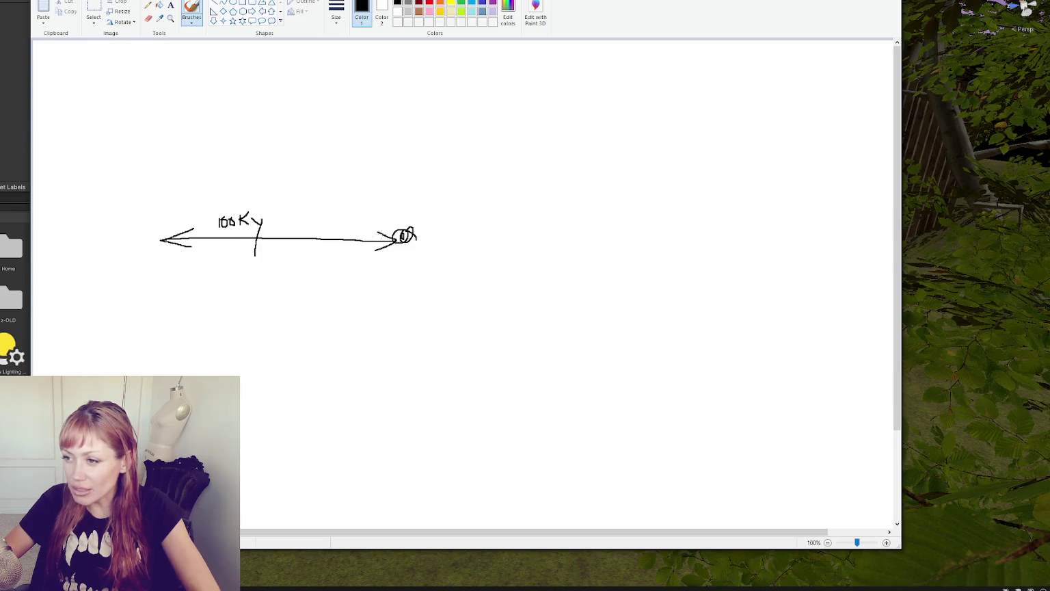
pyautogui.moveTo(289, 204)
pyautogui.mouseDown()
pyautogui.moveTo(277, 228)
pyautogui.moveTo(305, 225)
pyautogui.mouseUp()
pyautogui.hotkey('ctrl', 'z')
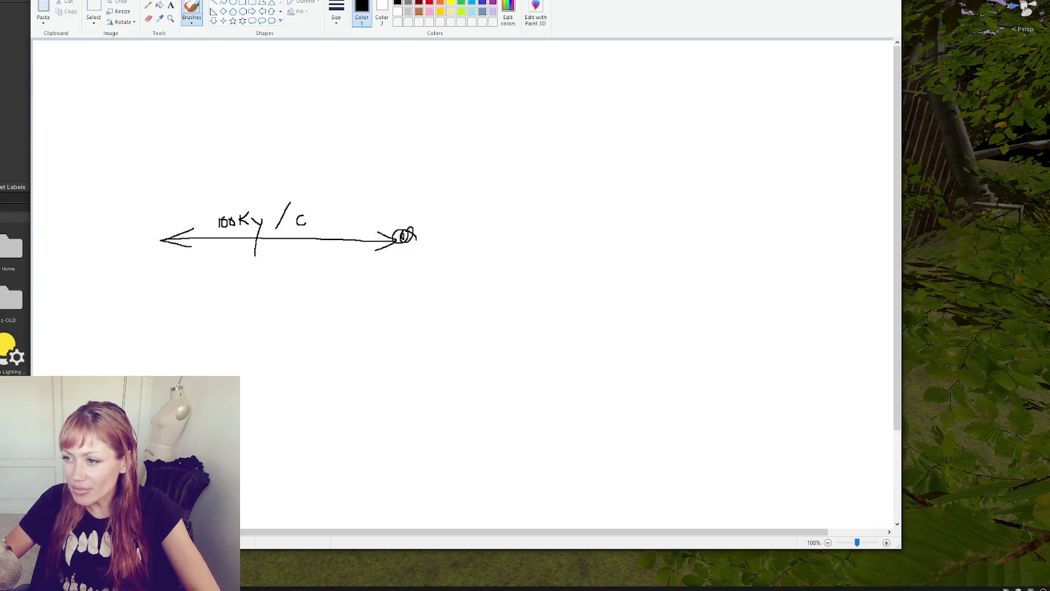
# Step: Retrace the arrow shaft several times so it reads bold, and enlarge the mark after the slash
pyautogui.moveTo(408, 240); pyautogui.dragTo(162, 239)
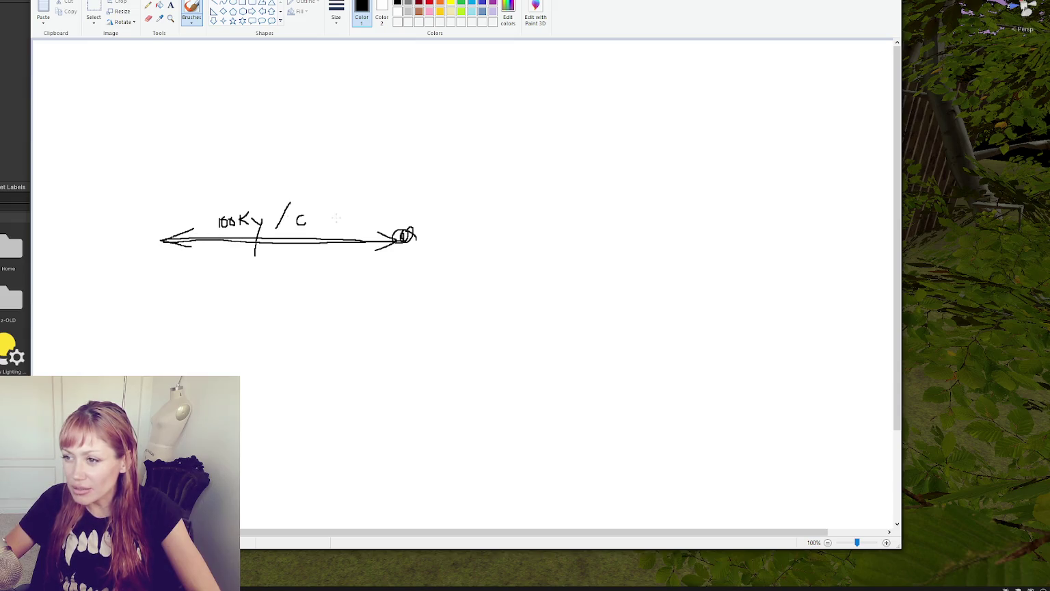
pyautogui.moveTo(405, 236); pyautogui.dragTo(136, 237)
pyautogui.moveTo(232, 237)
pyautogui.mouseDown()
pyautogui.moveTo(358, 237)
pyautogui.moveTo(144, 236)
pyautogui.moveTo(410, 236)
pyautogui.mouseUp()
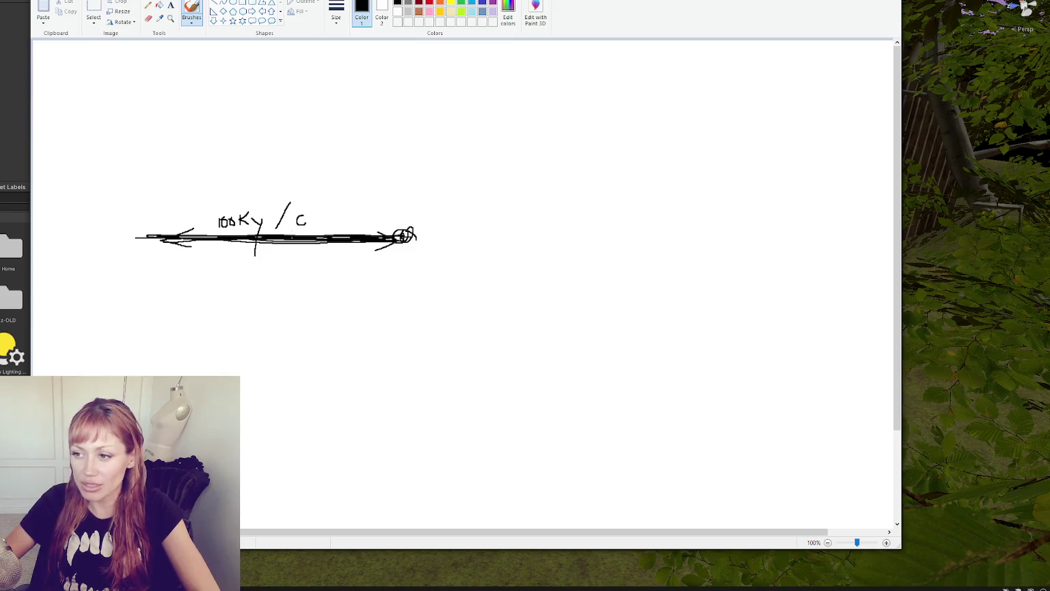
pyautogui.moveTo(309, 215)
pyautogui.mouseDown()
pyautogui.moveTo(295, 221)
pyautogui.moveTo(306, 212)
pyautogui.mouseUp()
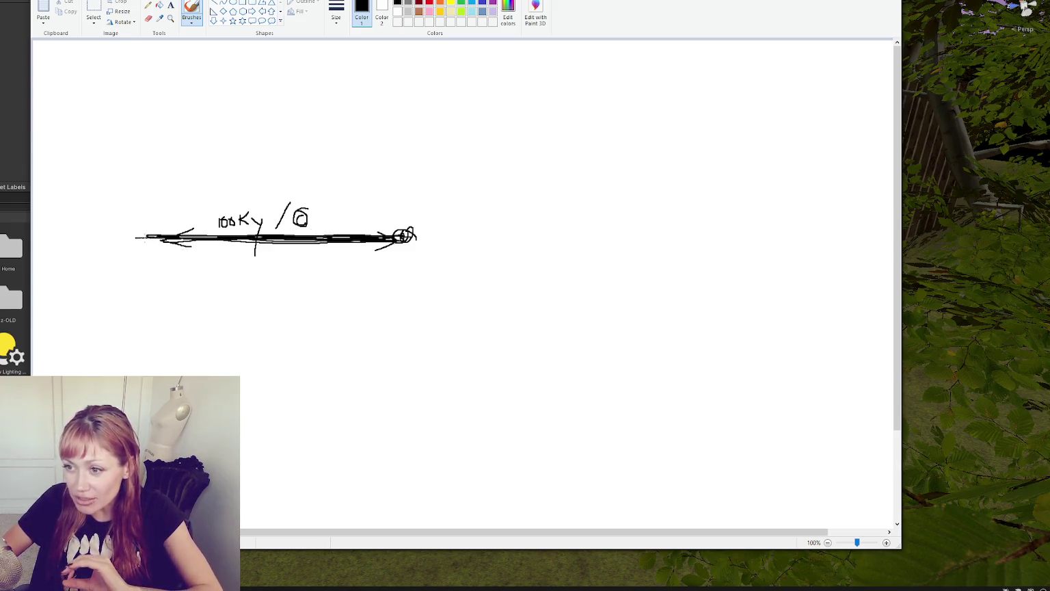
# Step: Scribble over the arrow sketch in Paint with loops and a large ellipse
pyautogui.moveTo(222, 243)
pyautogui.mouseDown()
pyautogui.moveTo(165, 237)
pyautogui.moveTo(418, 239)
pyautogui.mouseUp()
pyautogui.moveTo(261, 203); pyautogui.dragTo(268, 205)
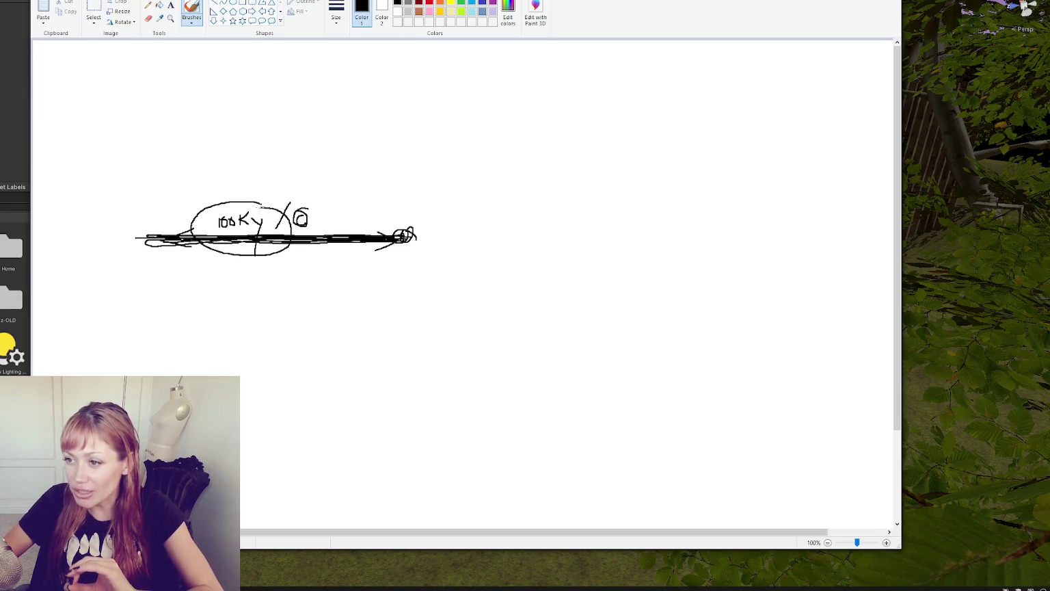
pyautogui.hotkey('ctrl', 'z')
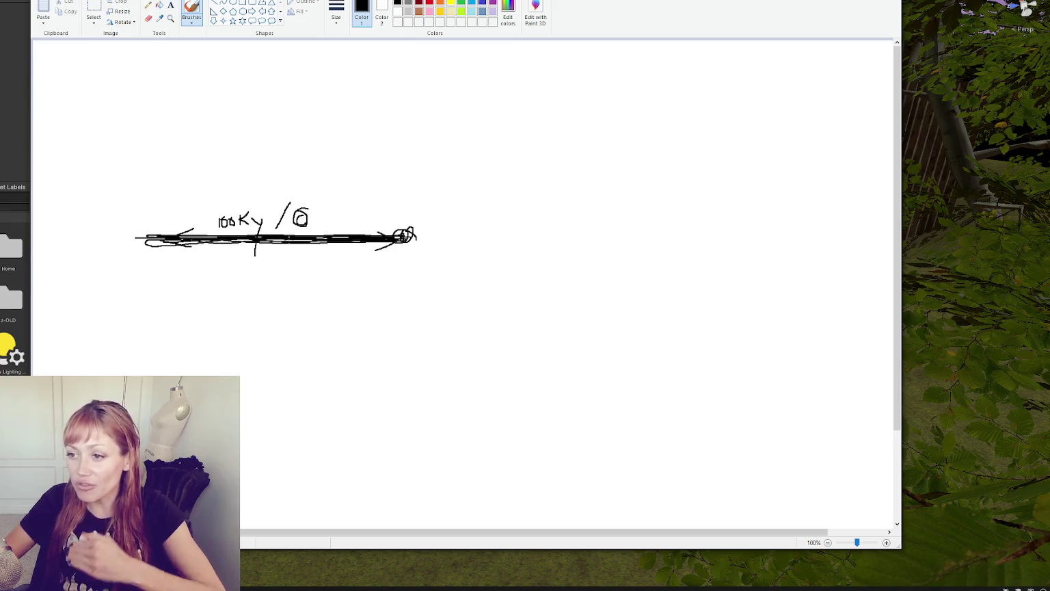
pyautogui.moveTo(134, 238)
pyautogui.mouseDown()
pyautogui.moveTo(281, 65)
pyautogui.moveTo(645, 208)
pyautogui.moveTo(365, 449)
pyautogui.moveTo(138, 264)
pyautogui.moveTo(151, 195)
pyautogui.mouseUp()
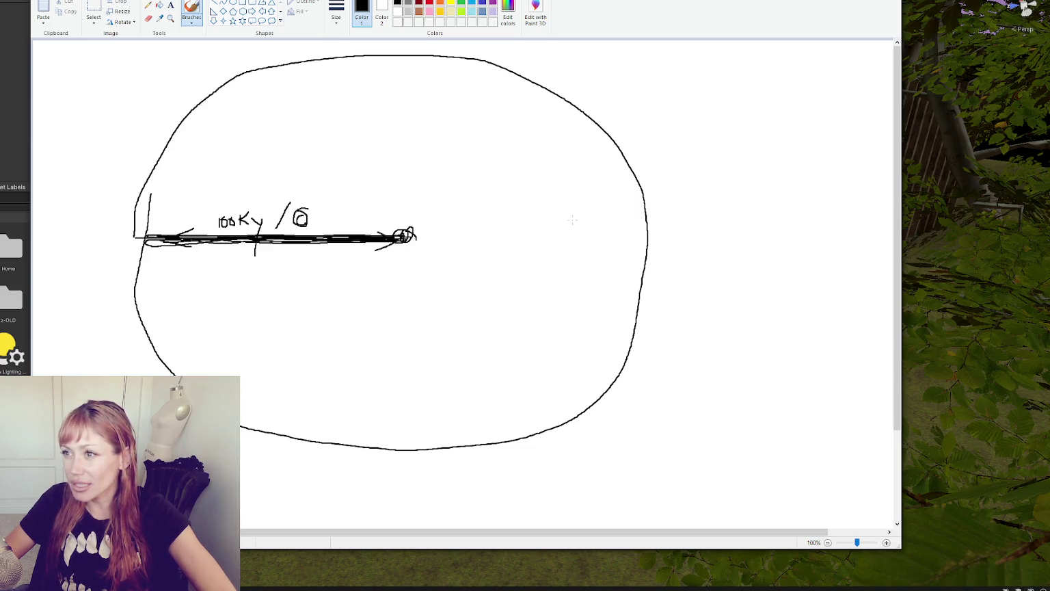
# Step: Discard the sketch for a blank canvas without saving, then return to Unity
pyautogui.hotkey('ctrl', 'n')
pyautogui.click(501, 266)
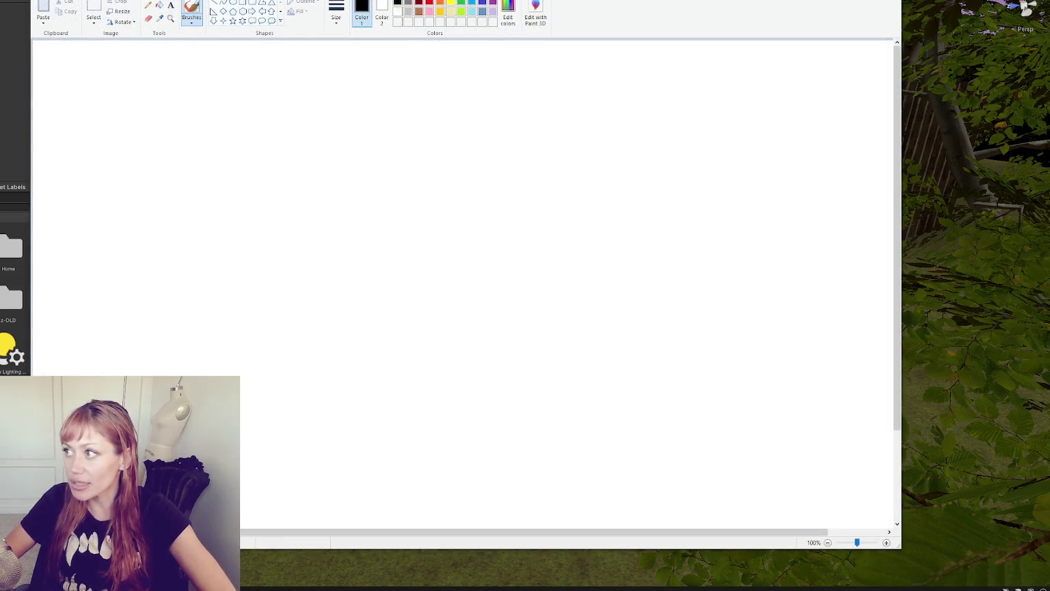
pyautogui.hotkey('alt', 'Tab')
pyautogui.scroll(-5, 450, 201)
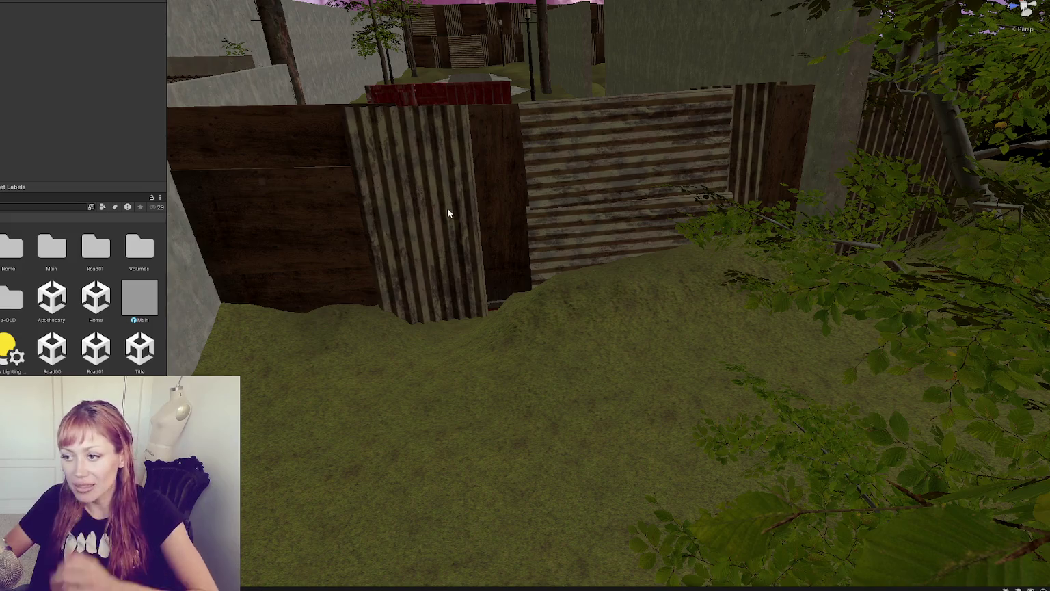
# Step: Select the left red door and rotate it to 90° on the Y axis
pyautogui.moveTo(556, 178)
pyautogui.keyDown('alt'); pyautogui.mouseDown()
pyautogui.moveTo(956, 235)
pyautogui.moveTo(880, 239)
pyautogui.mouseUp(); pyautogui.keyUp('alt')
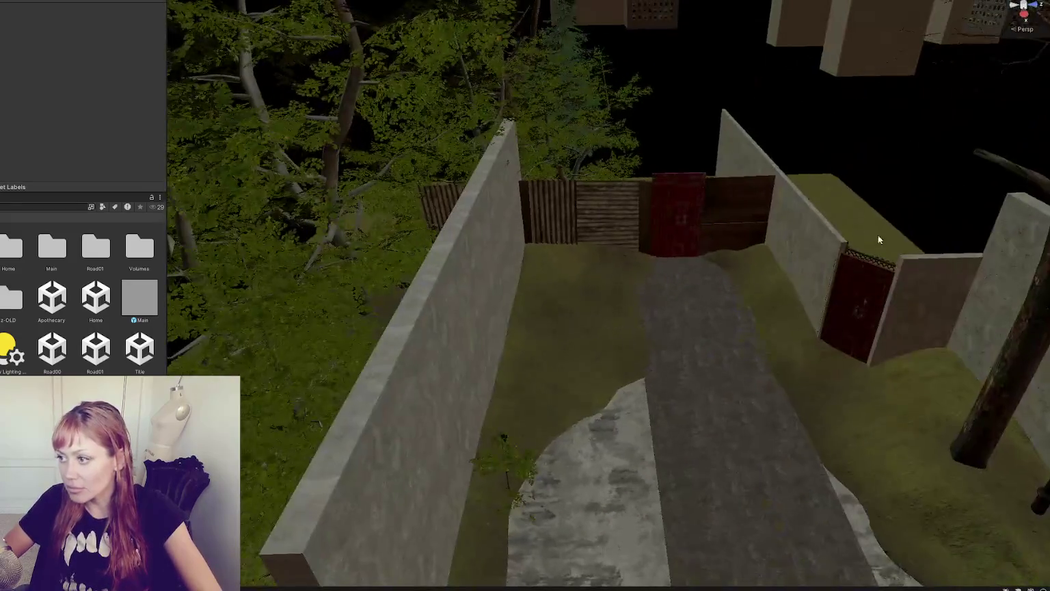
pyautogui.click(737, 212)
pyautogui.click(691, 270)
pyautogui.moveTo(692, 269)
pyautogui.keyDown('alt'); pyautogui.mouseDown()
pyautogui.moveTo(570, 223)
pyautogui.moveTo(254, 197)
pyautogui.mouseUp(); pyautogui.keyUp('alt')
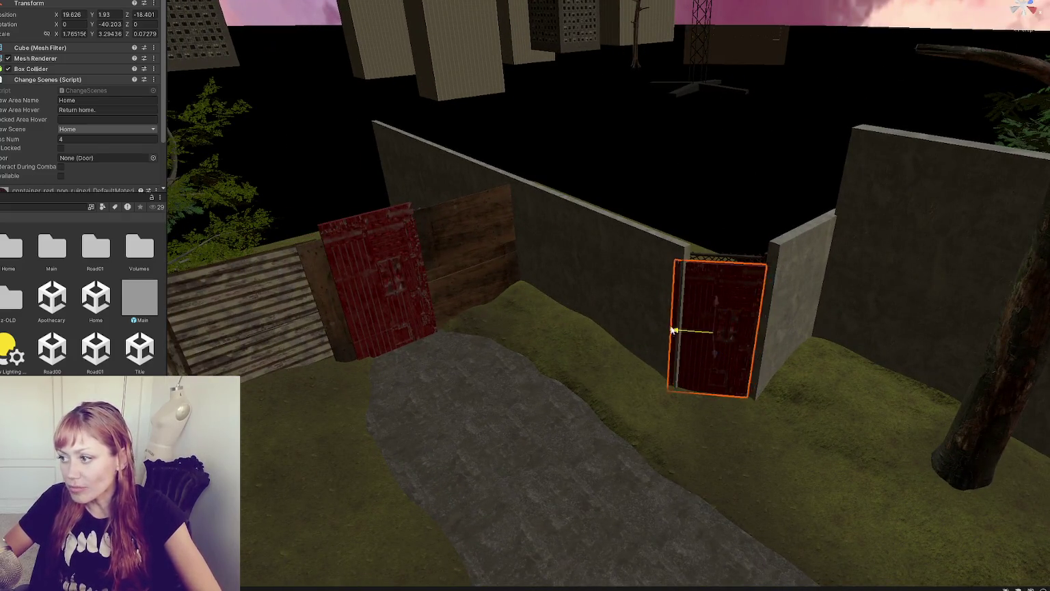
pyautogui.click(410, 287)
pyautogui.click(441, 224)
pyautogui.click(372, 325)
pyautogui.press('e')
pyautogui.moveTo(441, 316); pyautogui.dragTo(452, 322)
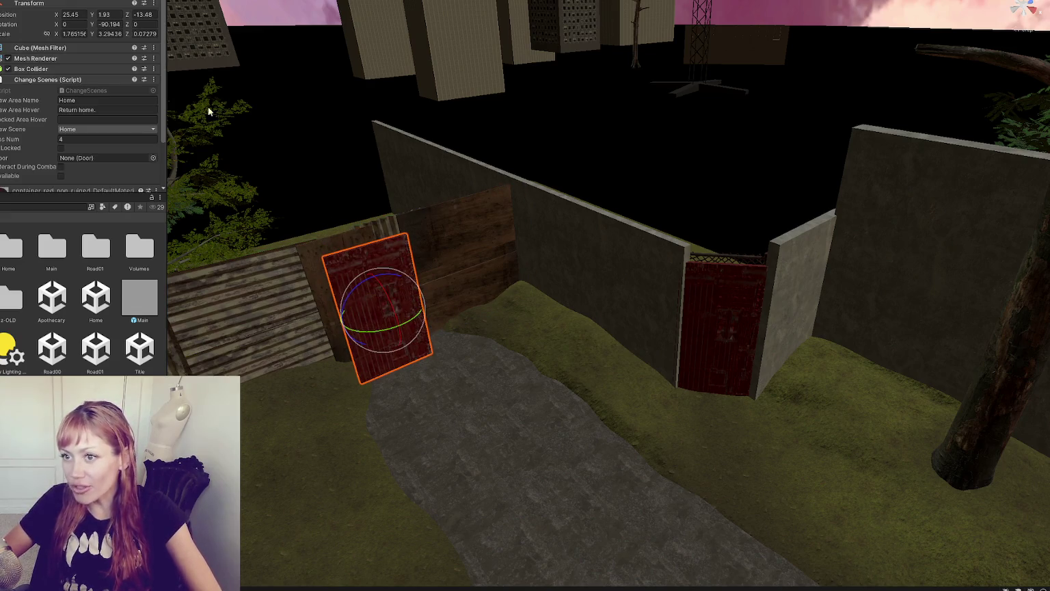
pyautogui.click(108, 24)
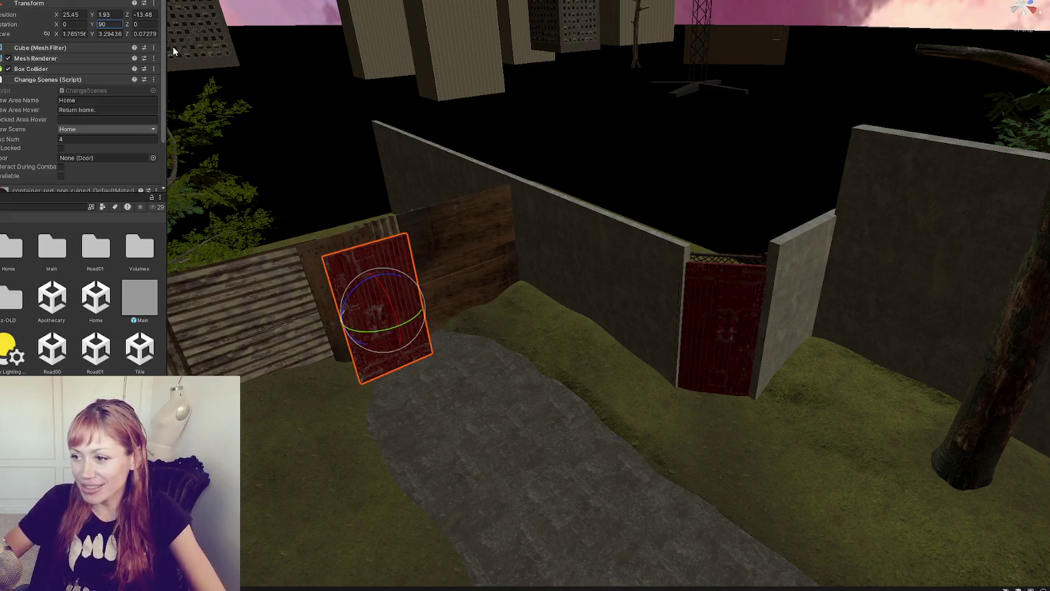
# Step: Move the door into the fence gap at 26.45, 1.72, -13.97 and set Scenes Num to 2
pyautogui.click(371, 257)
pyautogui.click(410, 338)
pyautogui.press('w')
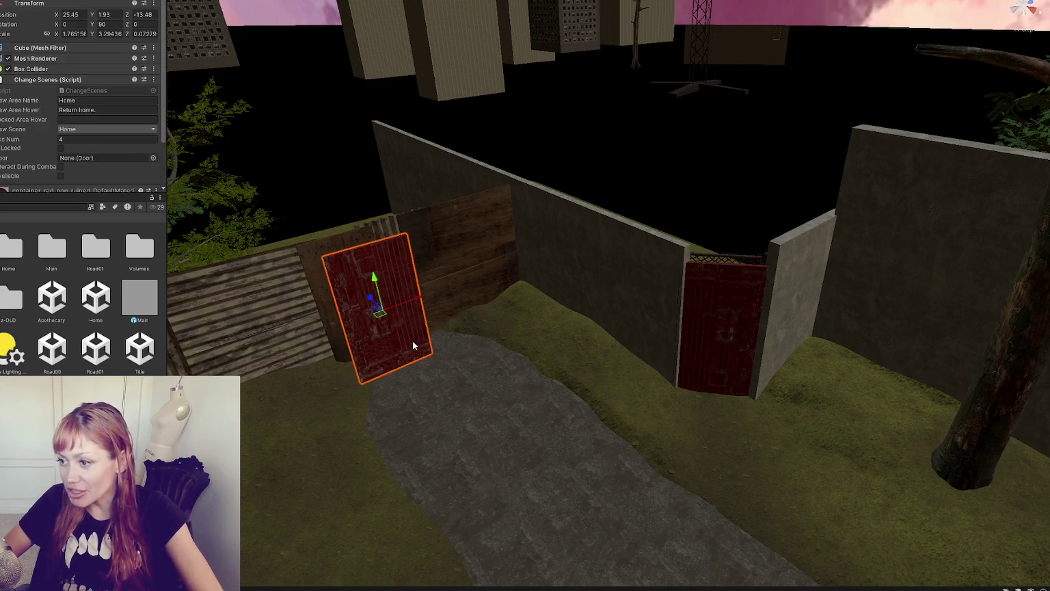
pyautogui.moveTo(371, 306)
pyautogui.mouseDown()
pyautogui.moveTo(349, 279)
pyautogui.moveTo(359, 270)
pyautogui.moveTo(420, 287)
pyautogui.moveTo(408, 286)
pyautogui.mouseUp()
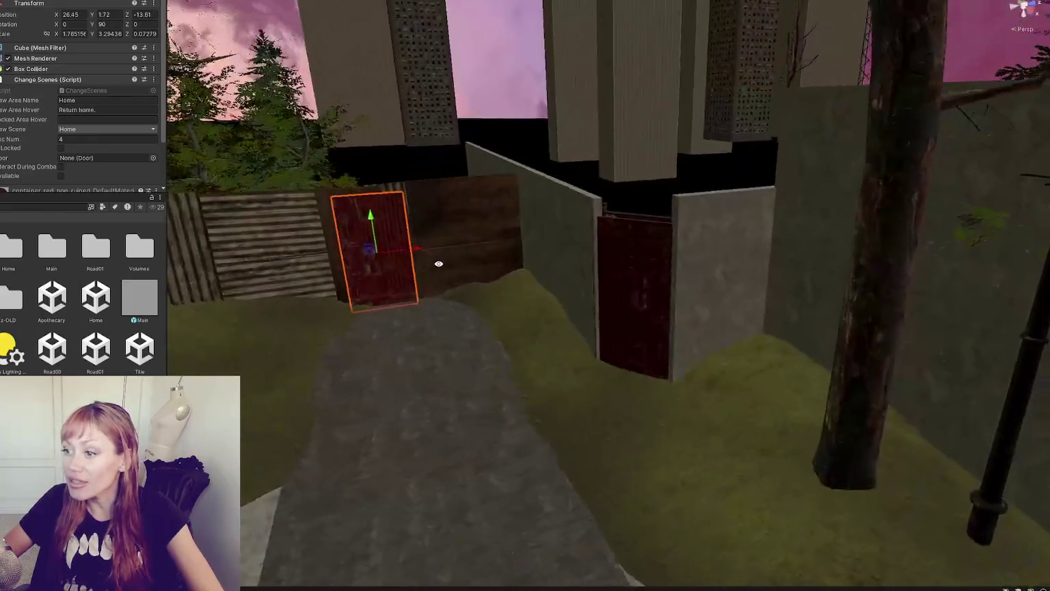
pyautogui.moveTo(435, 251); pyautogui.dragTo(430, 247)
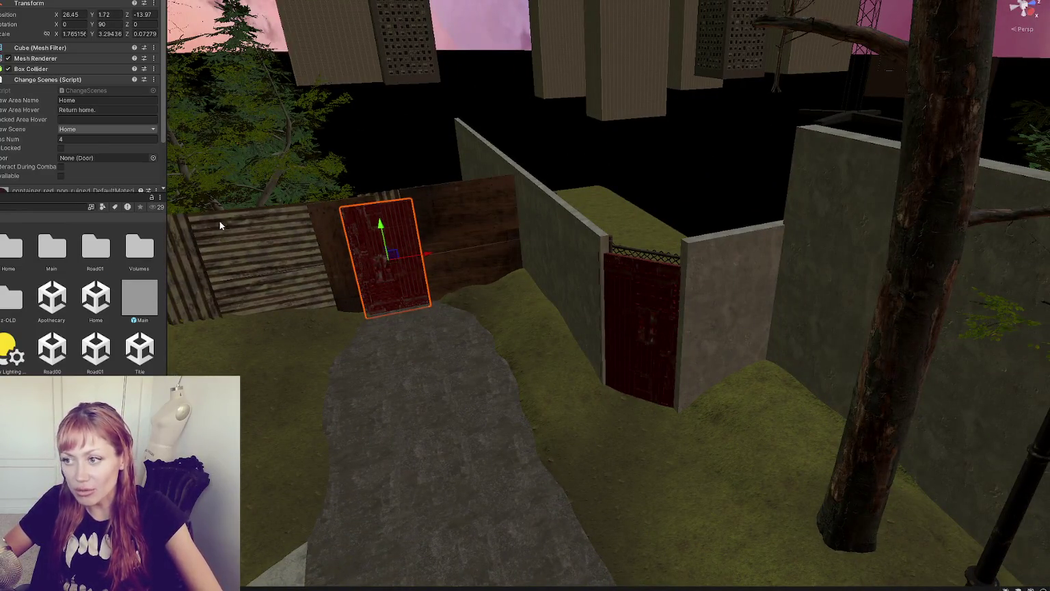
pyautogui.doubleClick(93, 136)
pyautogui.write('2')
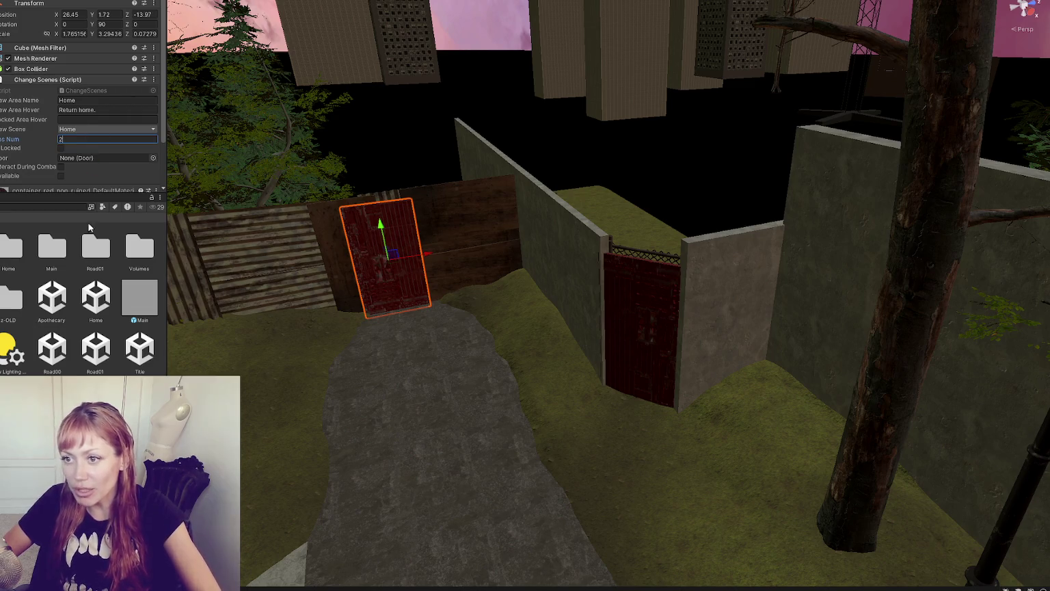
pyautogui.click(96, 348)
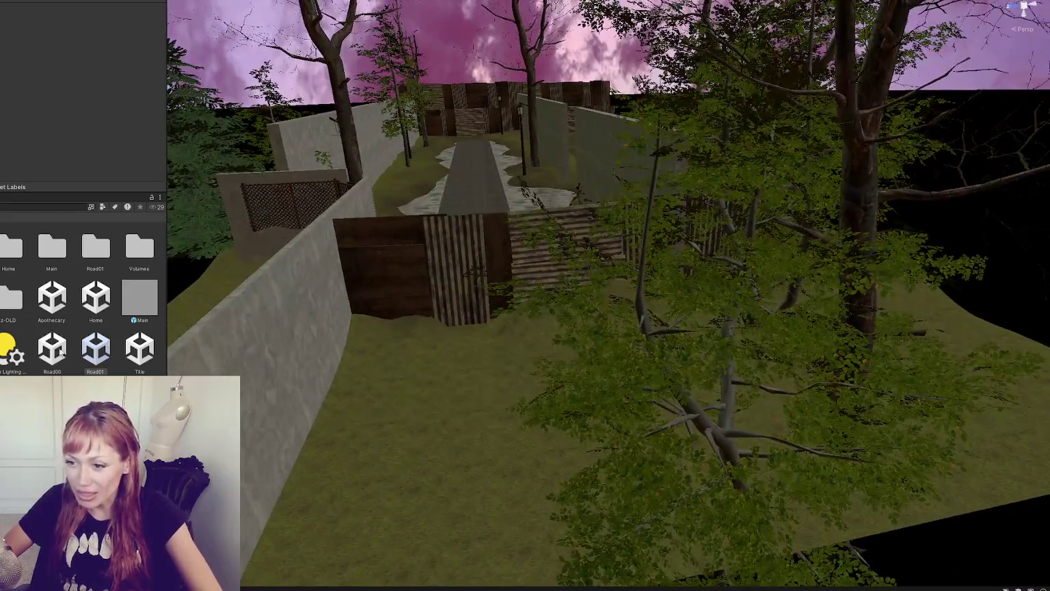
# Step: Load the Home scene additively alongside the current scene
pyautogui.click(21, 348)
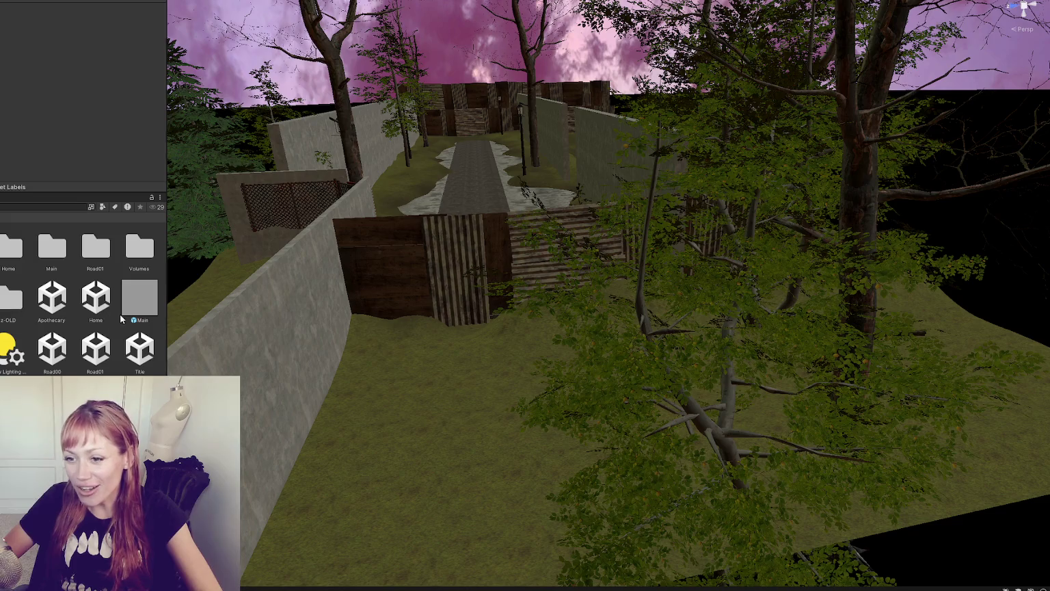
pyautogui.rightClick(96, 300)
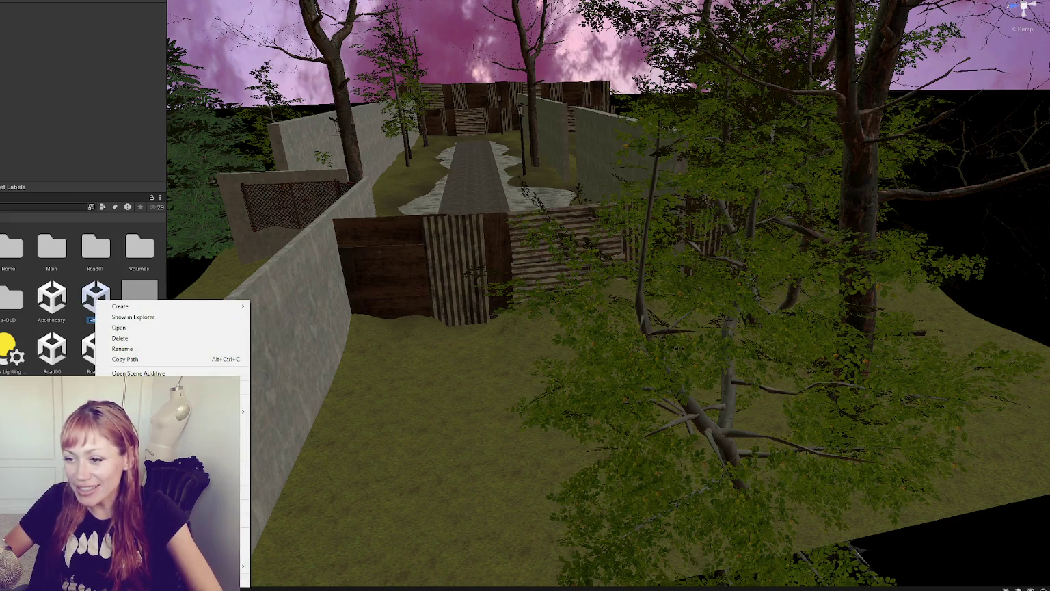
pyautogui.click(154, 373)
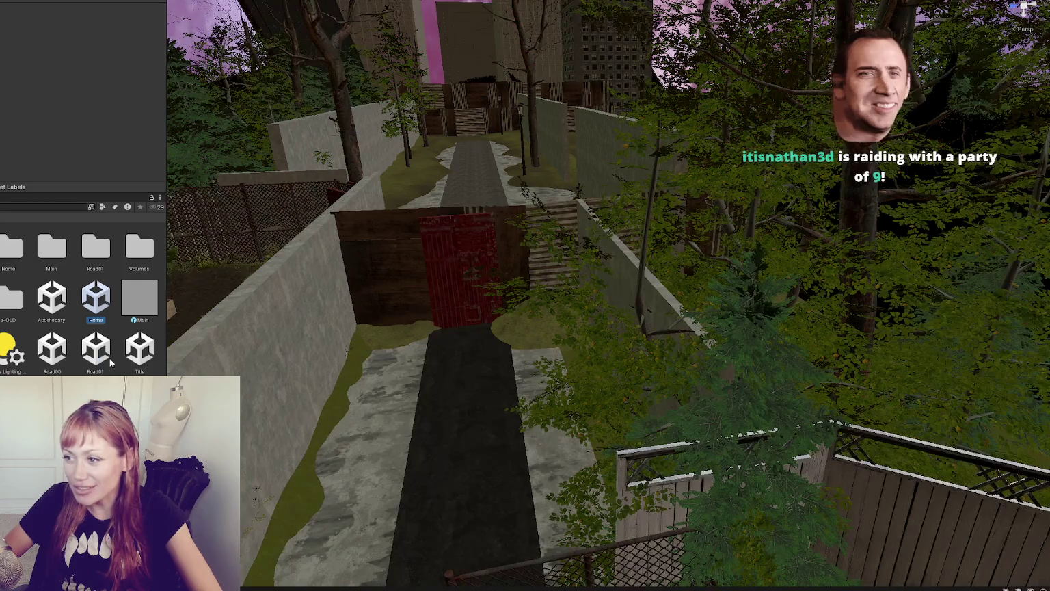
pyautogui.scroll(3, 453, 282)
# Step: Slide the Wasteland test-area red door slightly along the boarding to X 9.53, Y 1.846, Z -25.72
pyautogui.click(454, 287)
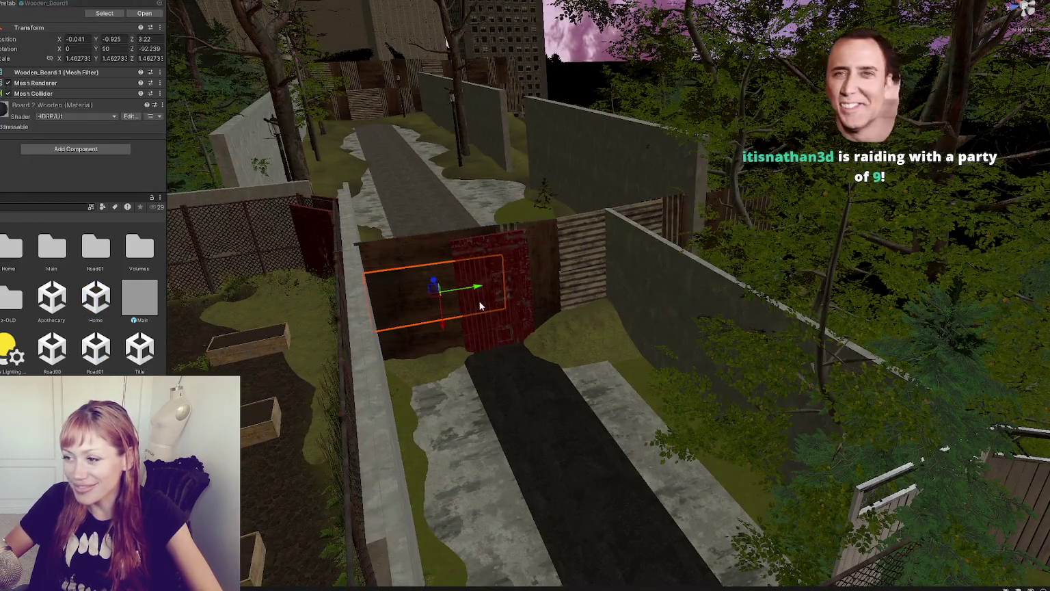
pyautogui.click(489, 332)
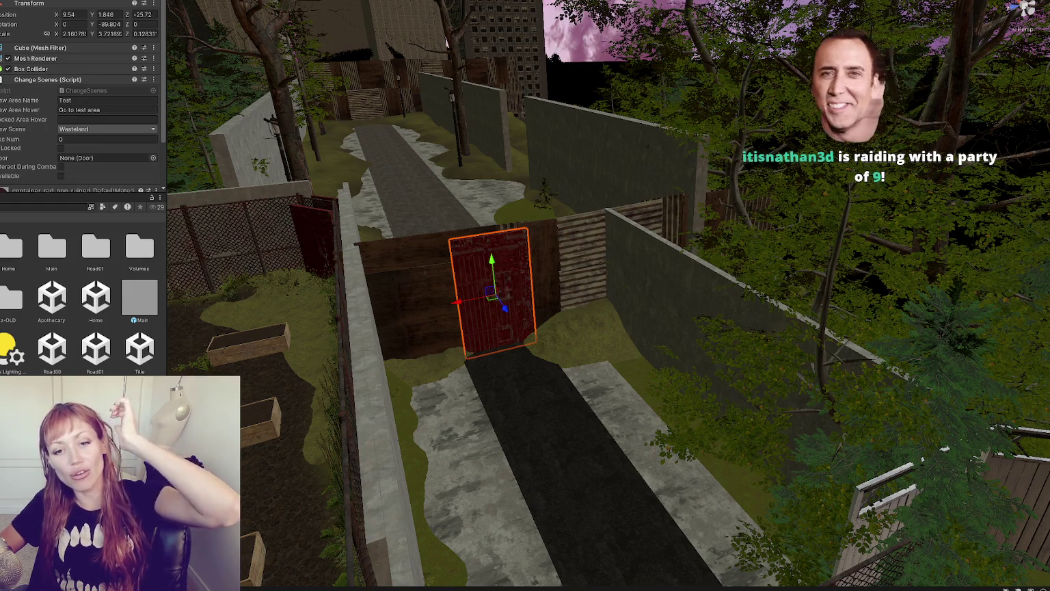
pyautogui.moveTo(510, 308); pyautogui.dragTo(500, 300)
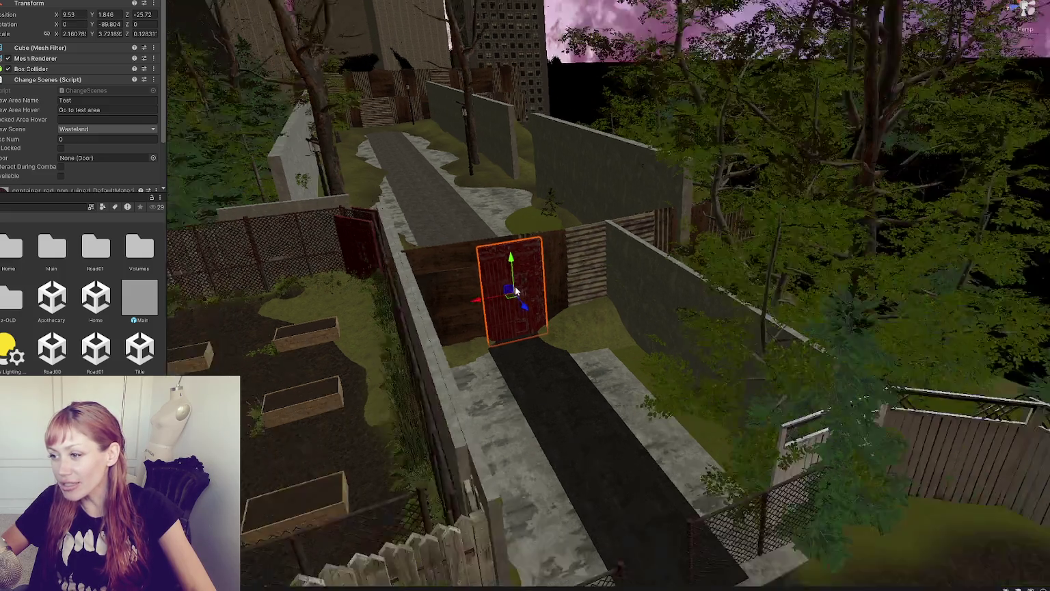
pyautogui.click(591, 350)
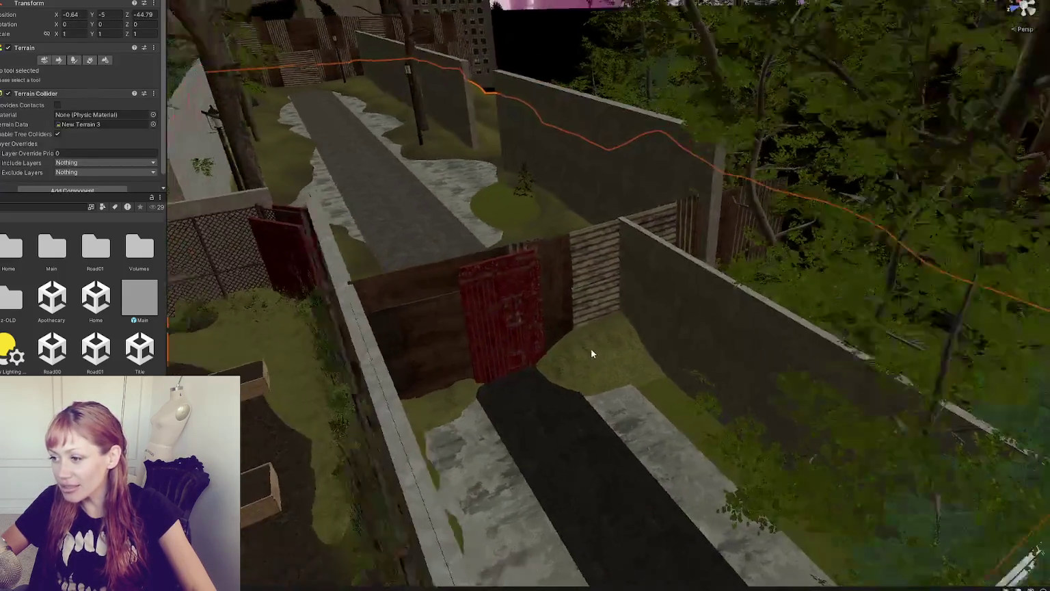
# Step: Flatten the grass mound beside the path, from the fence to the door base, using Set Height
pyautogui.scroll(3, 591, 348)
pyautogui.click(58, 60)
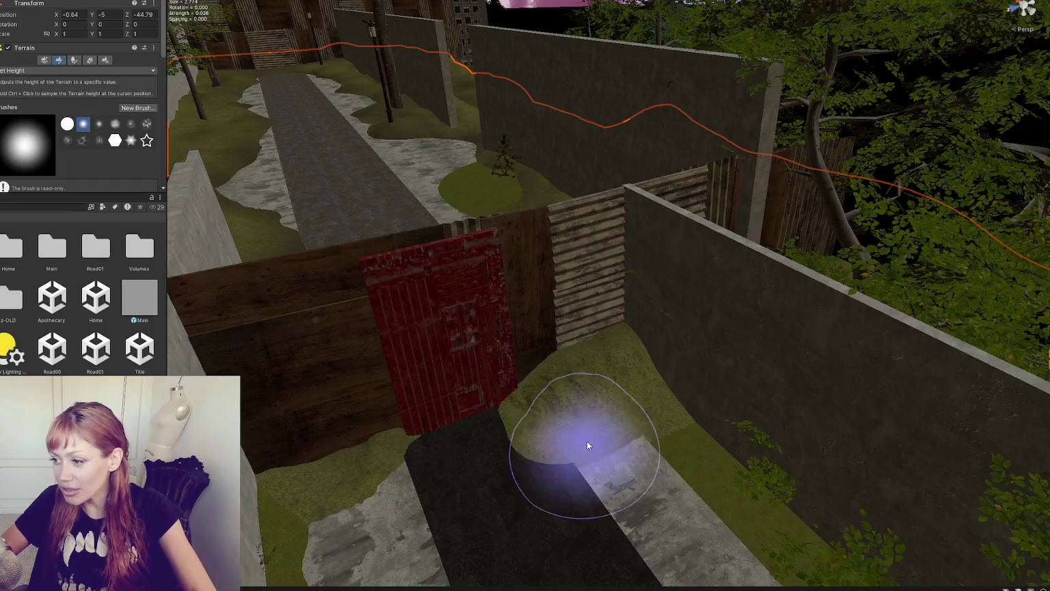
pyautogui.moveTo(587, 444)
pyautogui.mouseDown()
pyautogui.moveTo(573, 460)
pyautogui.moveTo(414, 506)
pyautogui.moveTo(535, 437)
pyautogui.moveTo(645, 491)
pyautogui.mouseUp()
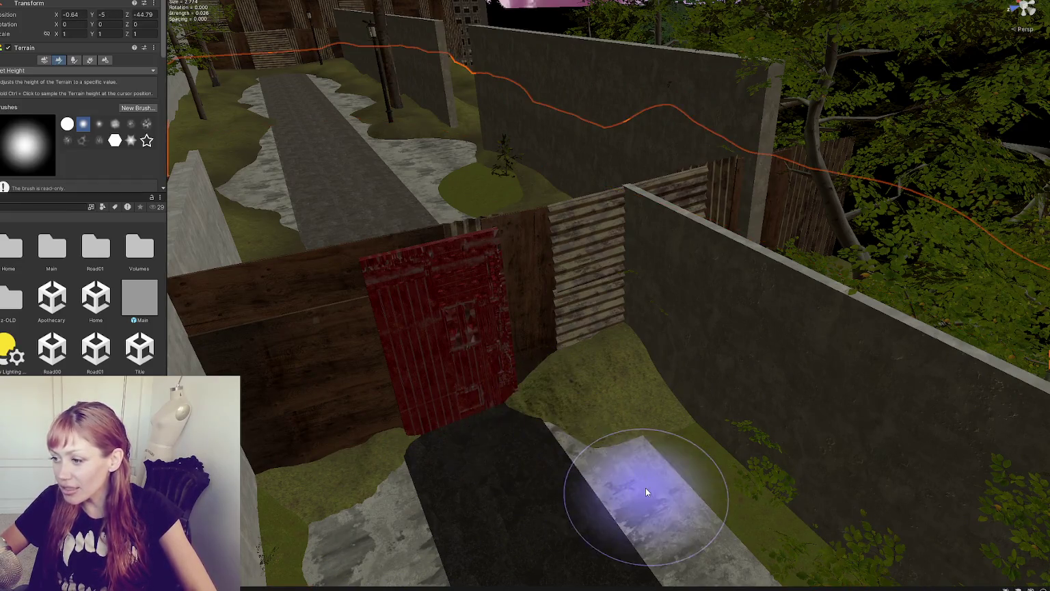
pyautogui.moveTo(619, 350)
pyautogui.mouseDown()
pyautogui.moveTo(609, 339)
pyautogui.moveTo(504, 416)
pyautogui.moveTo(559, 441)
pyautogui.moveTo(499, 412)
pyautogui.moveTo(596, 453)
pyautogui.moveTo(551, 420)
pyautogui.moveTo(595, 395)
pyautogui.mouseUp()
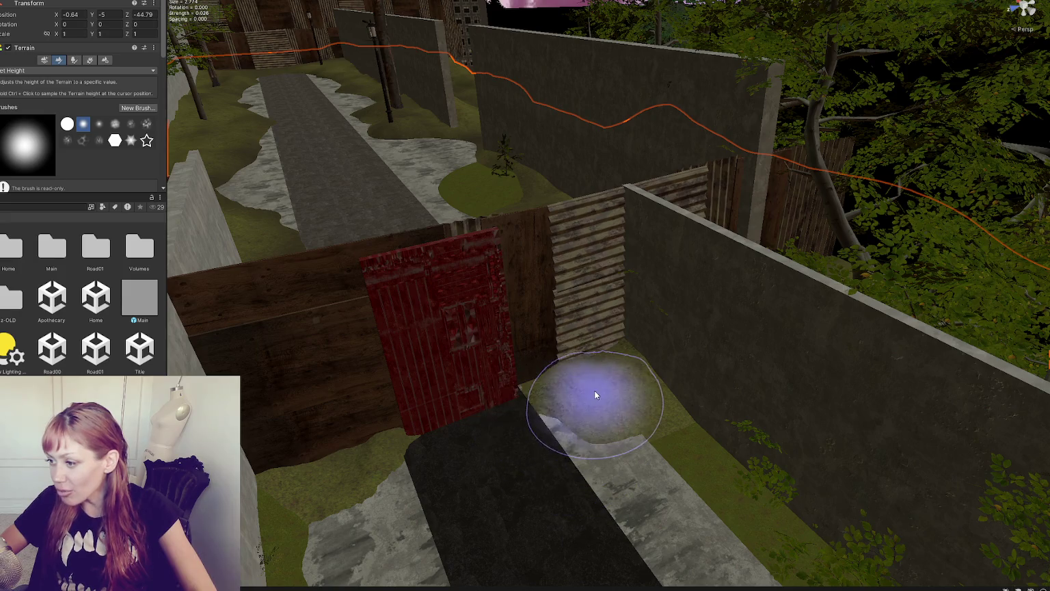
pyautogui.press('f')
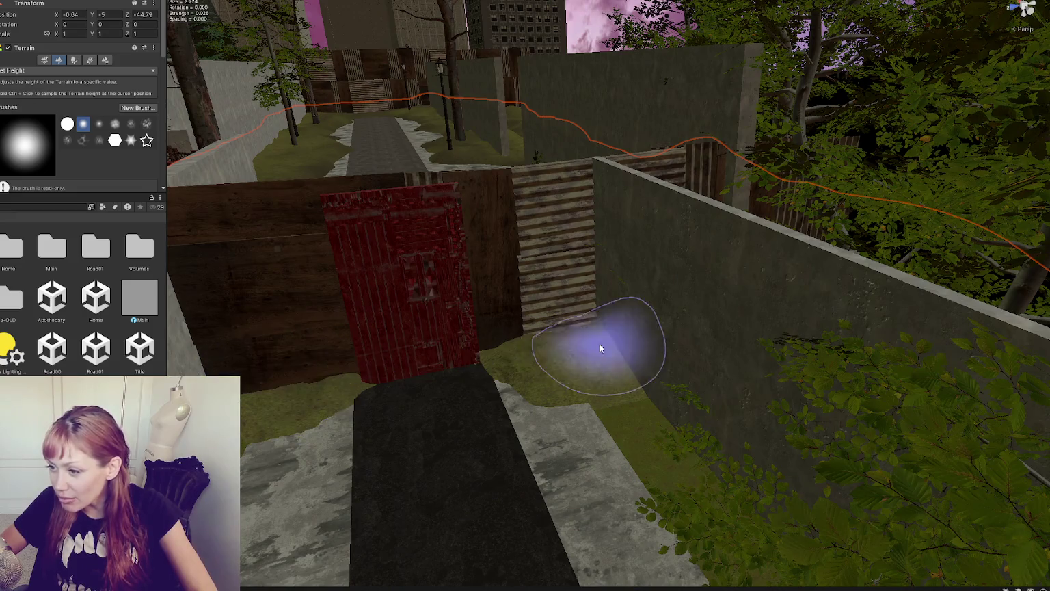
pyautogui.hotkey('ctrl', 'z')
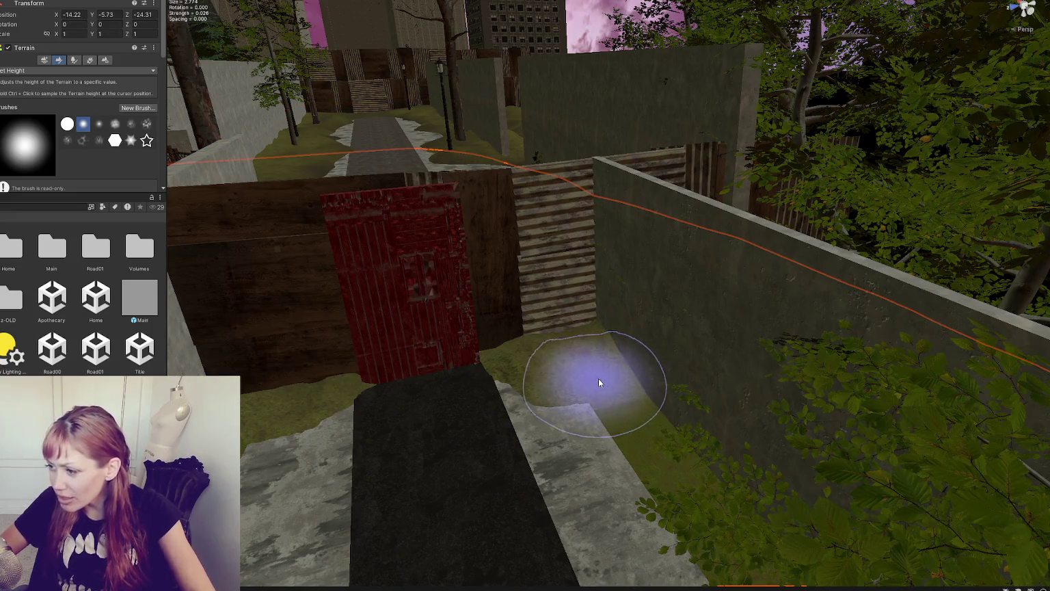
# Step: Leave the terrain height tool and frame the view on the red door
pyautogui.scroll(-5, 598, 378)
pyautogui.press('w')
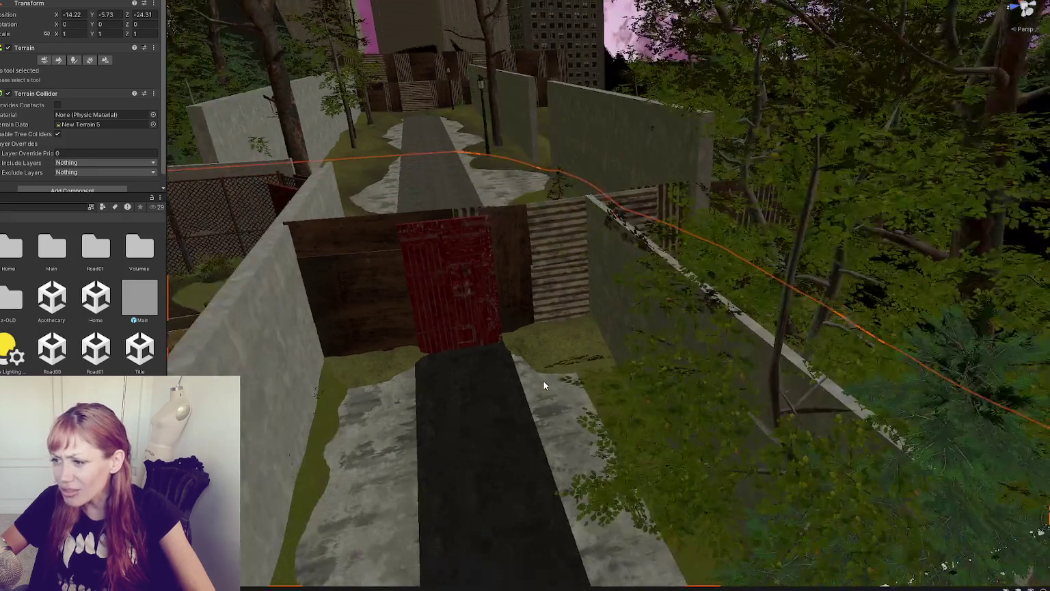
pyautogui.click(455, 295)
pyautogui.press('f')
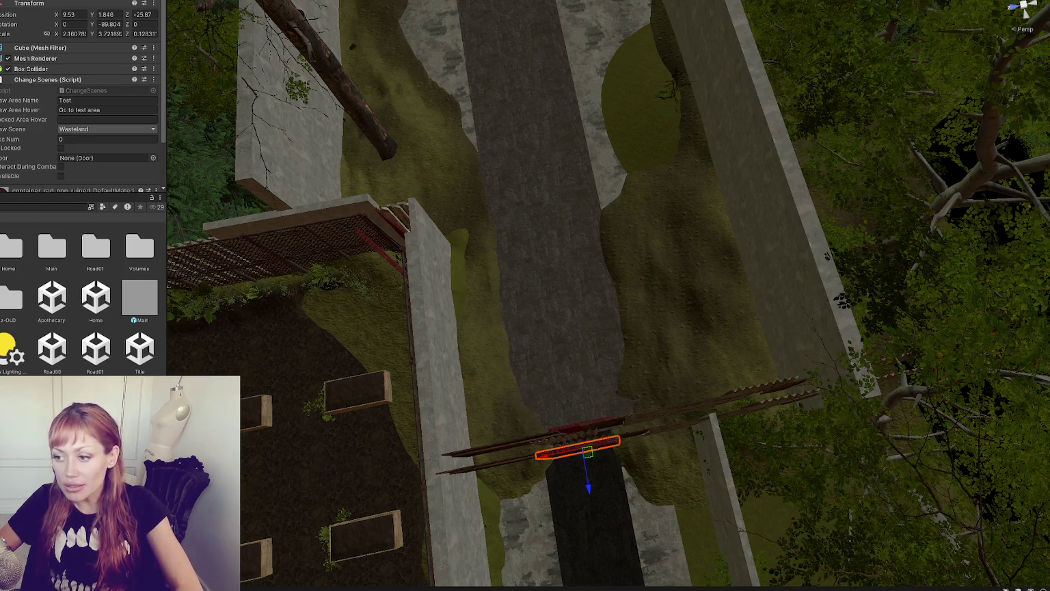
# Step: Orbit down over the walled alley, check the red door, then pick the Title scene
pyautogui.click(571, 374)
pyautogui.moveTo(574, 371)
pyautogui.mouseDown()
pyautogui.moveTo(481, 363)
pyautogui.moveTo(773, 363)
pyautogui.moveTo(791, 299)
pyautogui.moveTo(863, 236)
pyautogui.mouseUp()
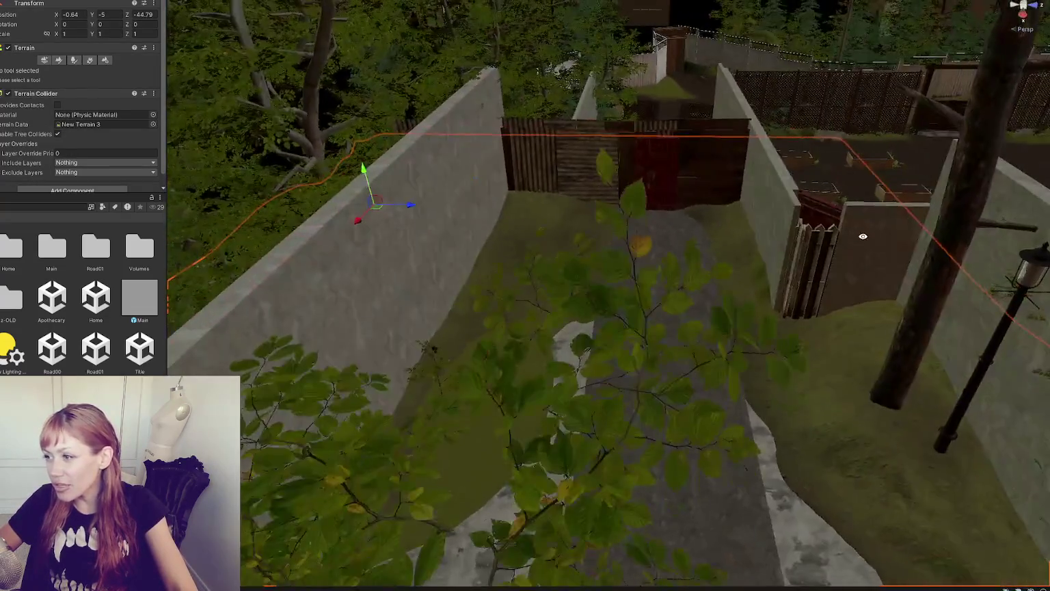
pyautogui.moveTo(694, 210)
pyautogui.mouseDown()
pyautogui.moveTo(232, 256)
pyautogui.moveTo(469, 324)
pyautogui.moveTo(620, 335)
pyautogui.mouseUp()
pyautogui.click(646, 324)
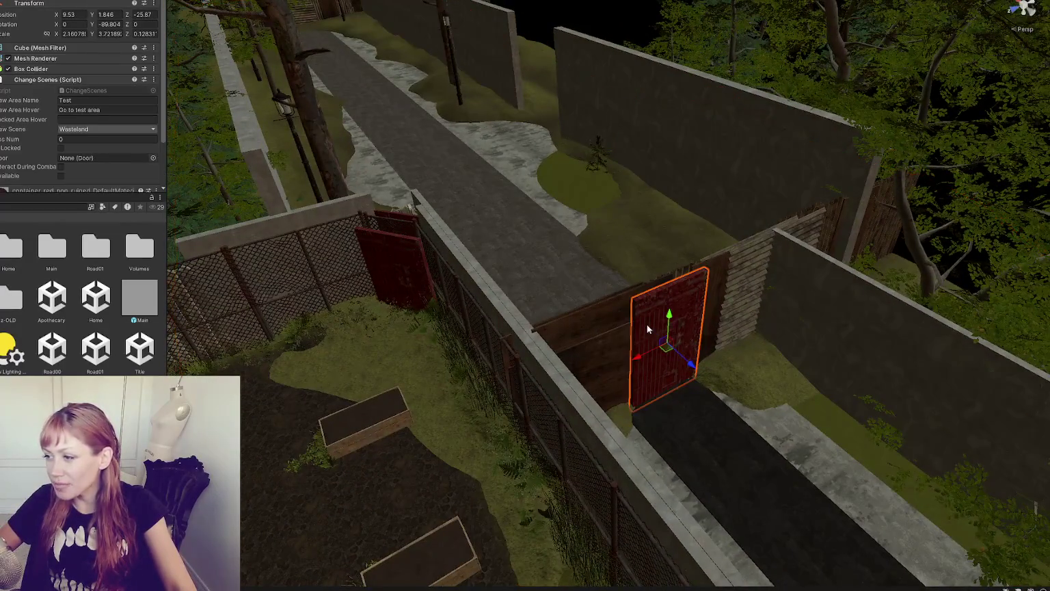
pyautogui.click(283, 323)
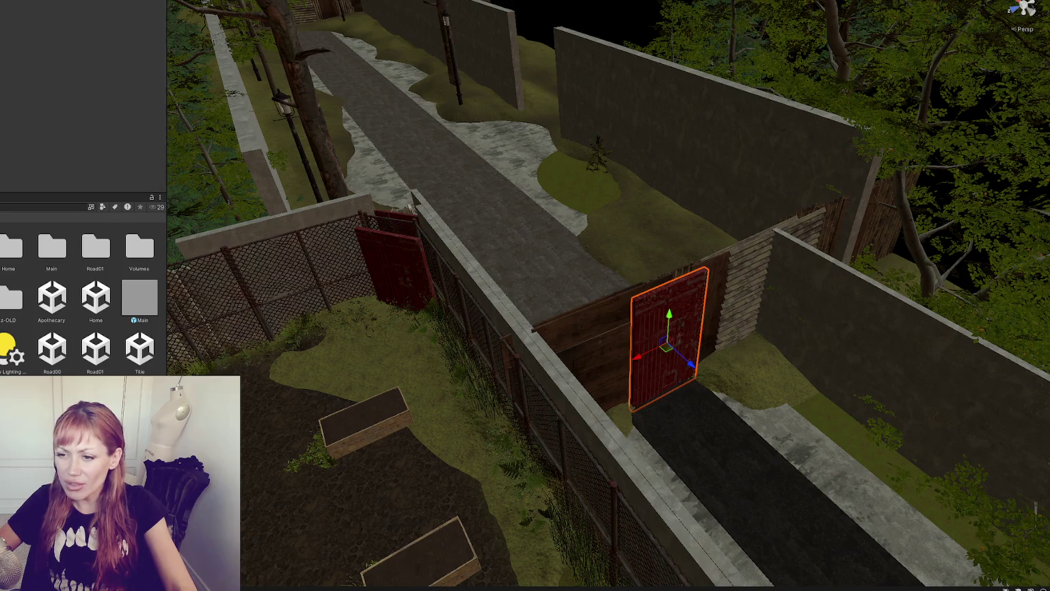
pyautogui.click(141, 352)
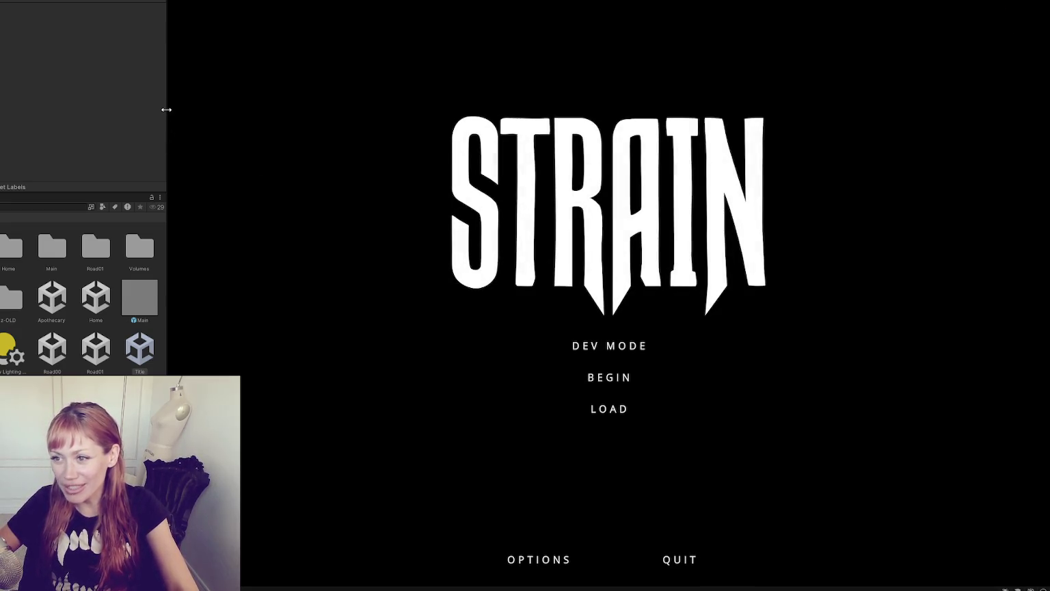
# Step: Start the game from the STRAIN title menu and walk through gate, yard and alley through the red door
pyautogui.moveTo(166, 110); pyautogui.dragTo(50, 110)
pyautogui.click(539, 350)
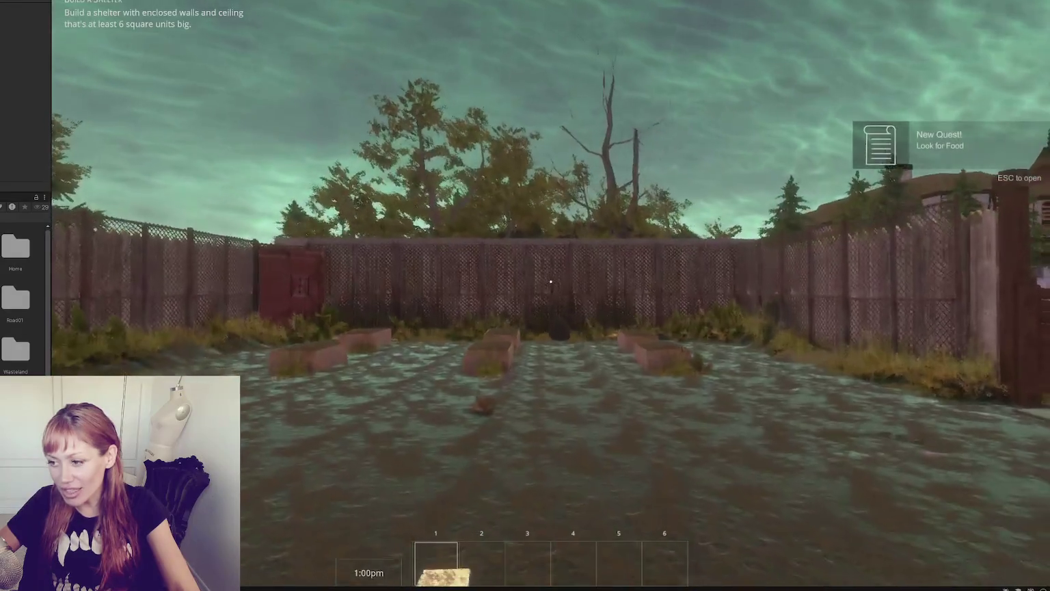
pyautogui.press('w')
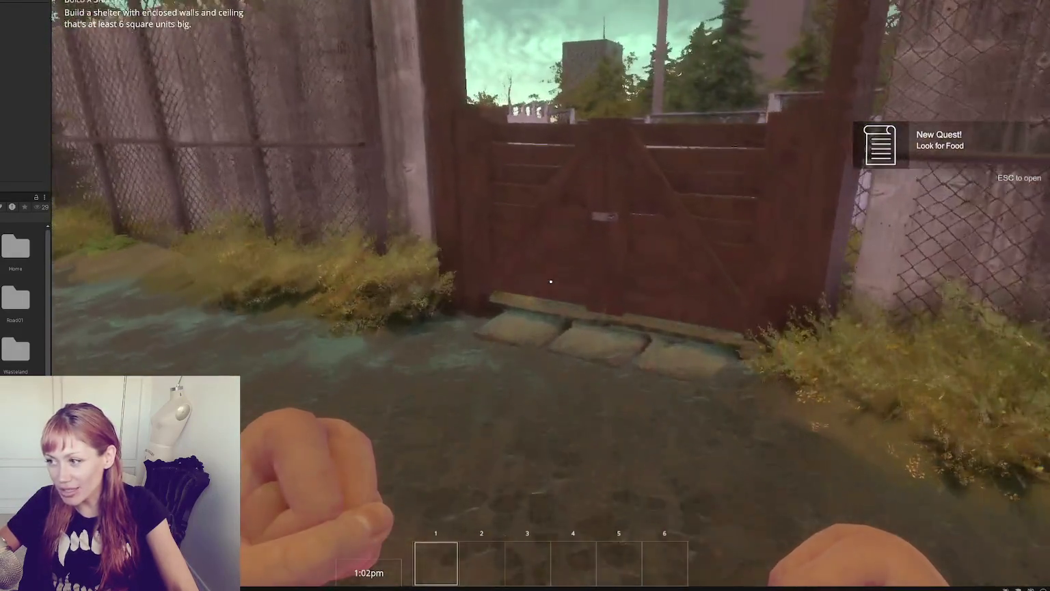
pyautogui.press('w')
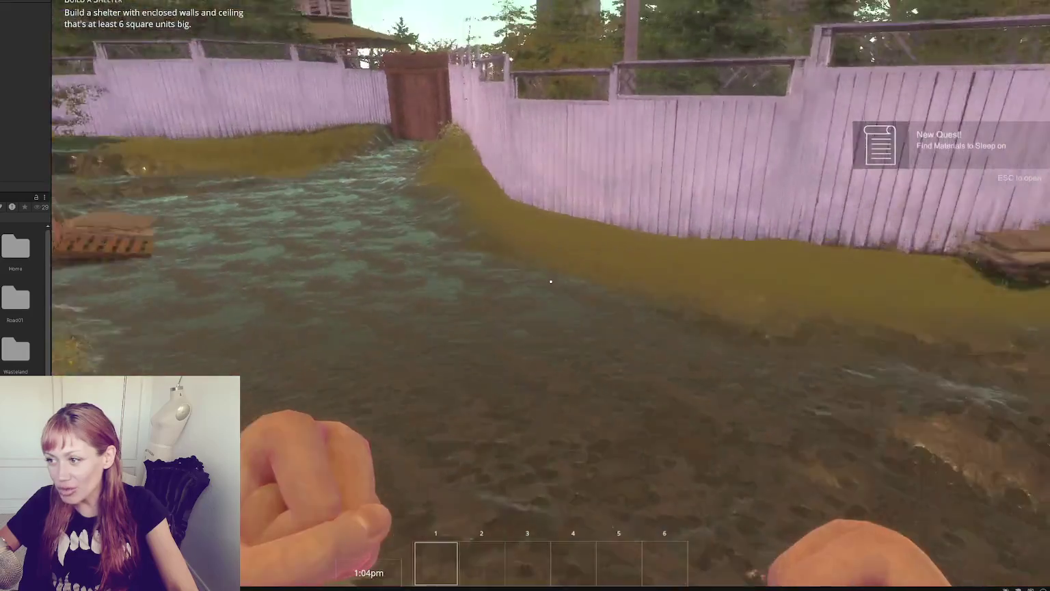
pyautogui.press('w')
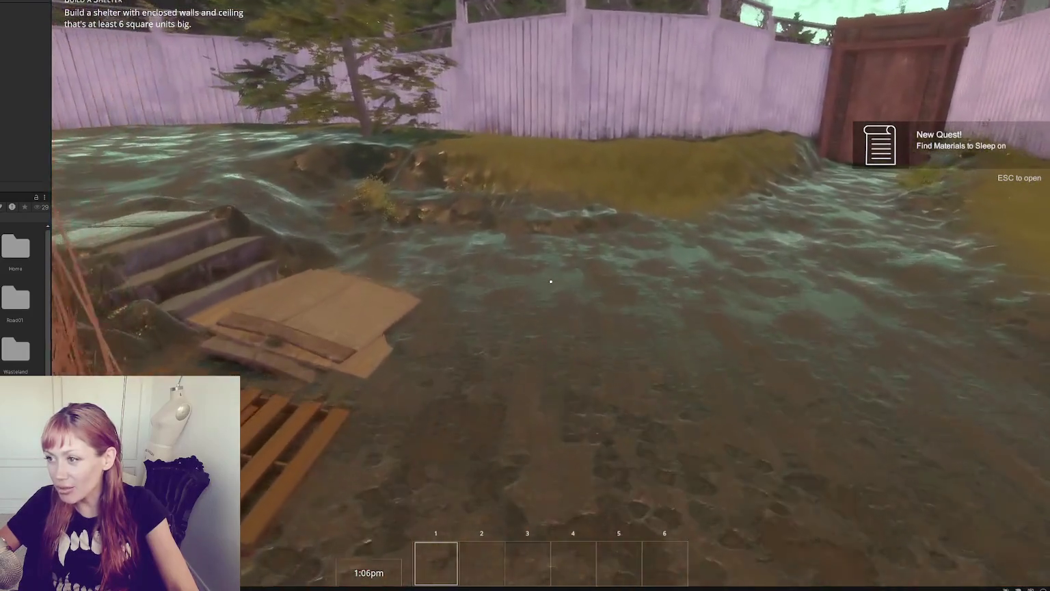
pyautogui.press('w')
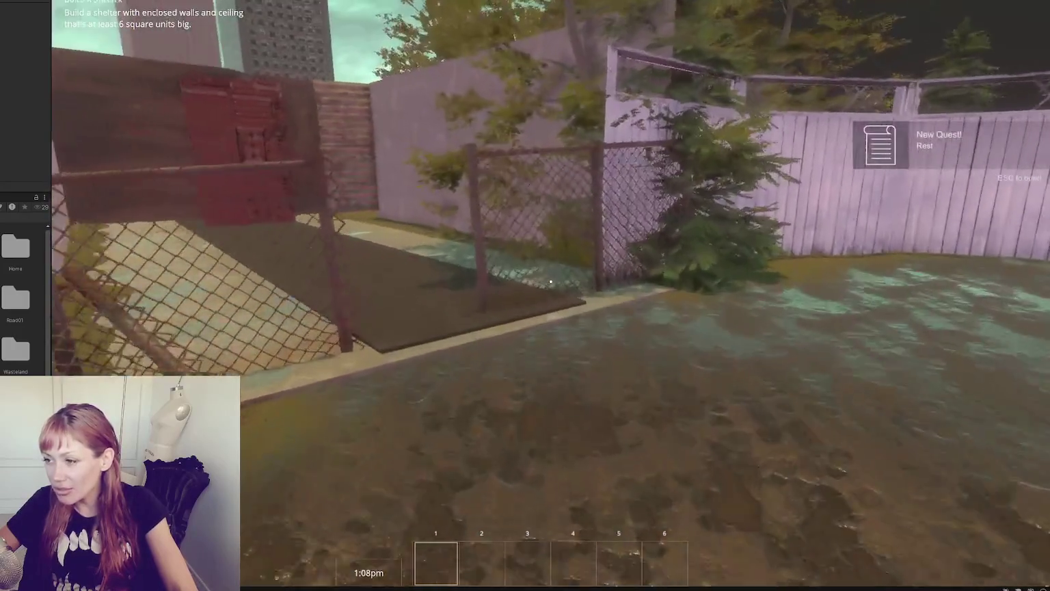
pyautogui.press('w')
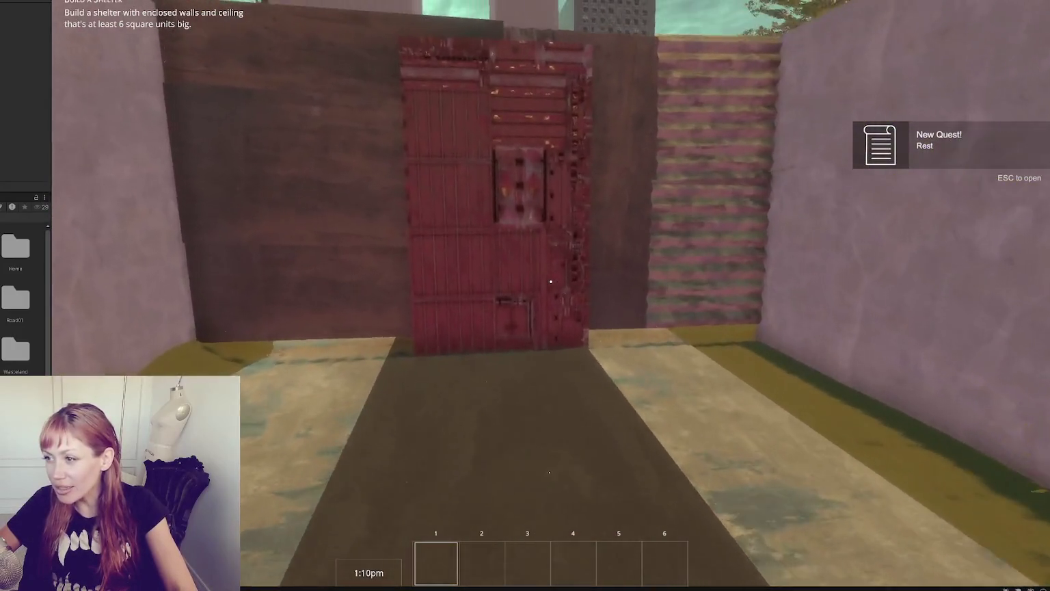
pyautogui.press('e')
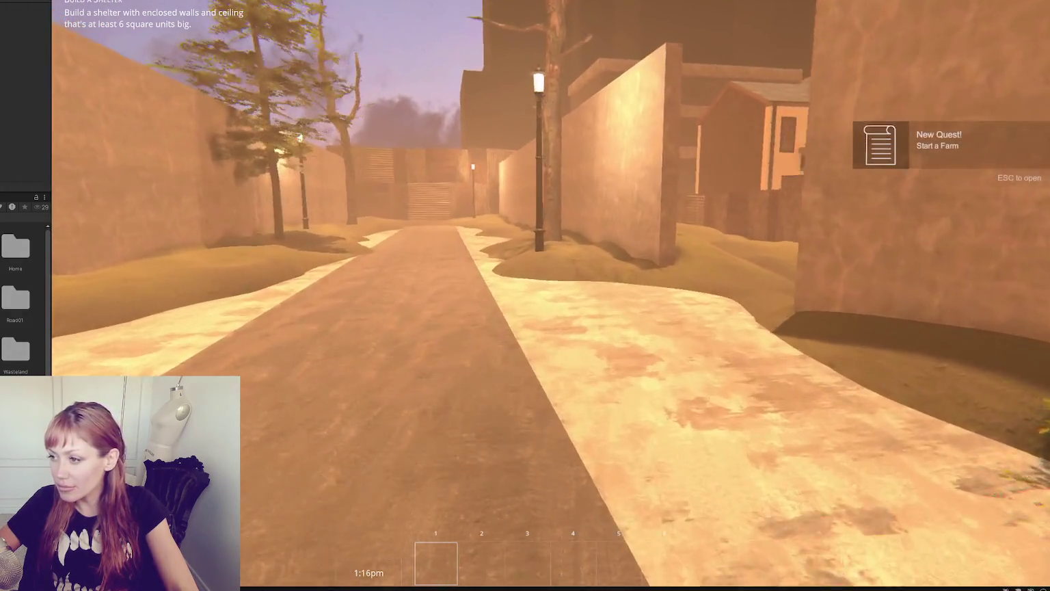
# Step: Walk across the test area up to the red-door gate, step back, and stop play mode
pyautogui.press('w')
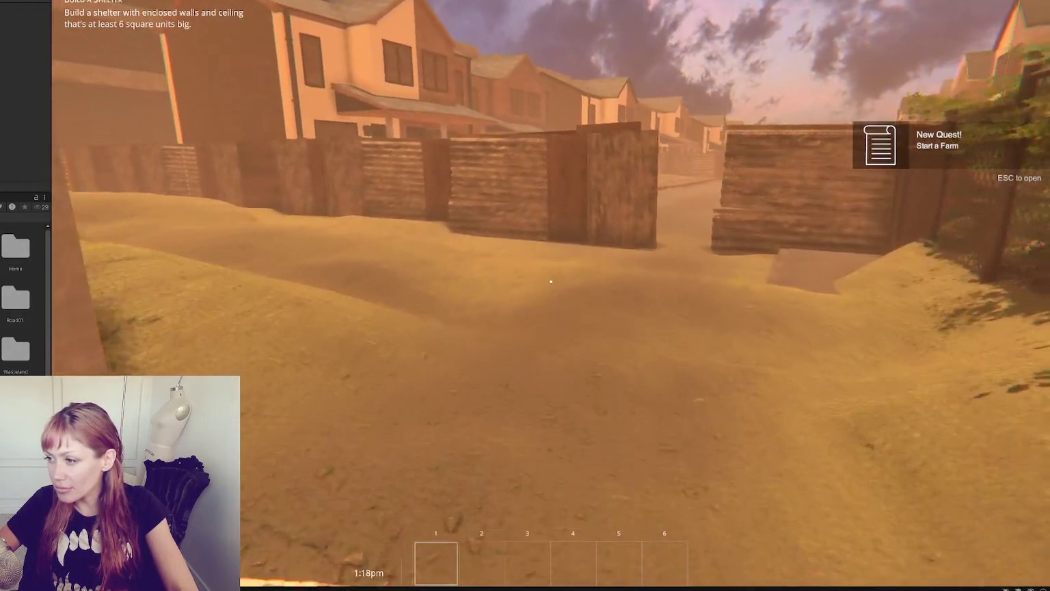
pyautogui.press('w')
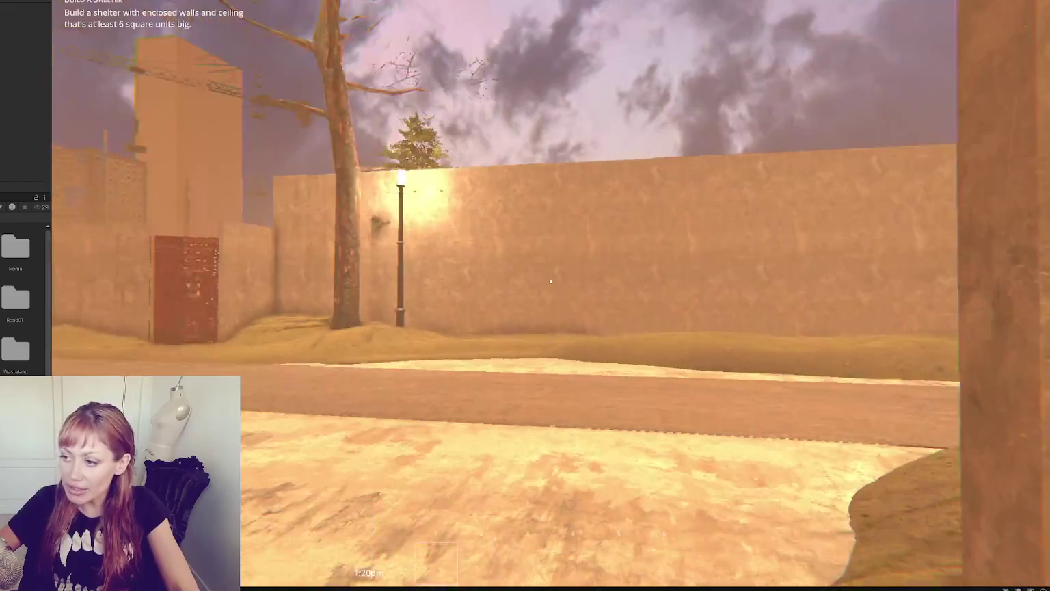
pyautogui.press('w')
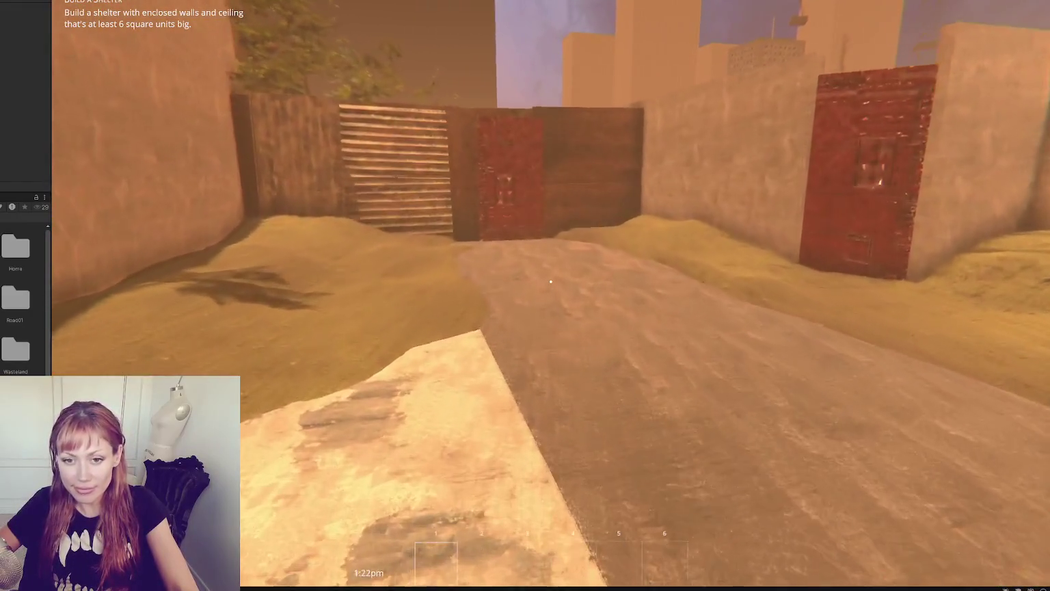
pyautogui.press('w')
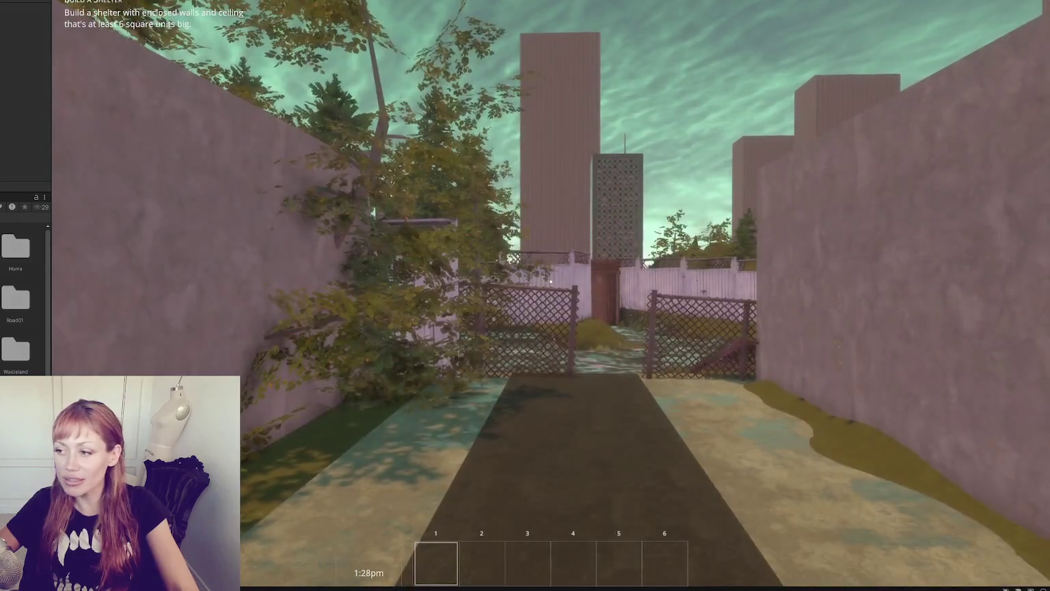
pyautogui.press('s')
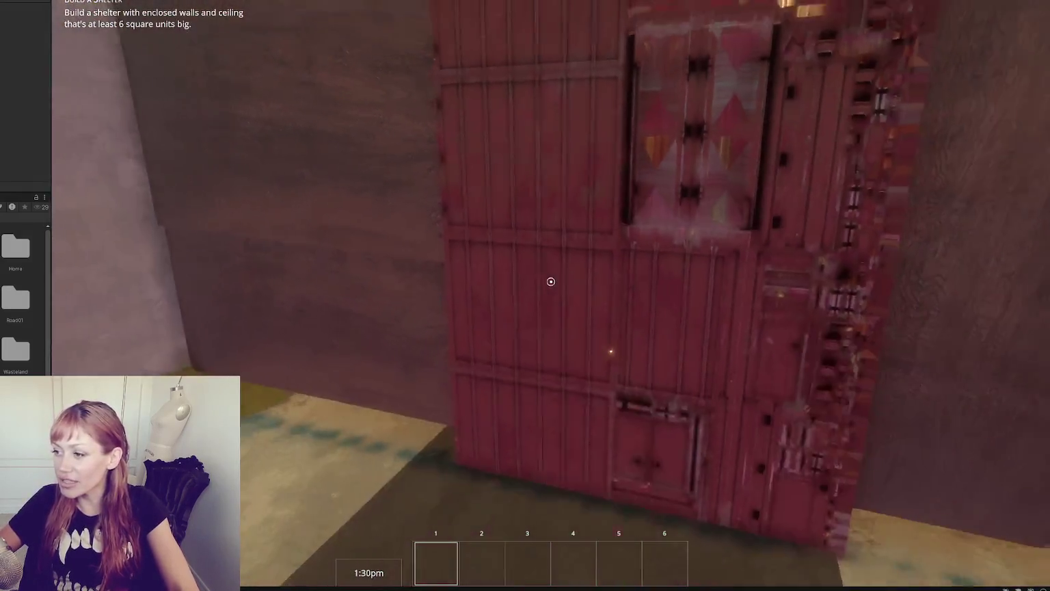
pyautogui.hotkey('ctrl', 'p')
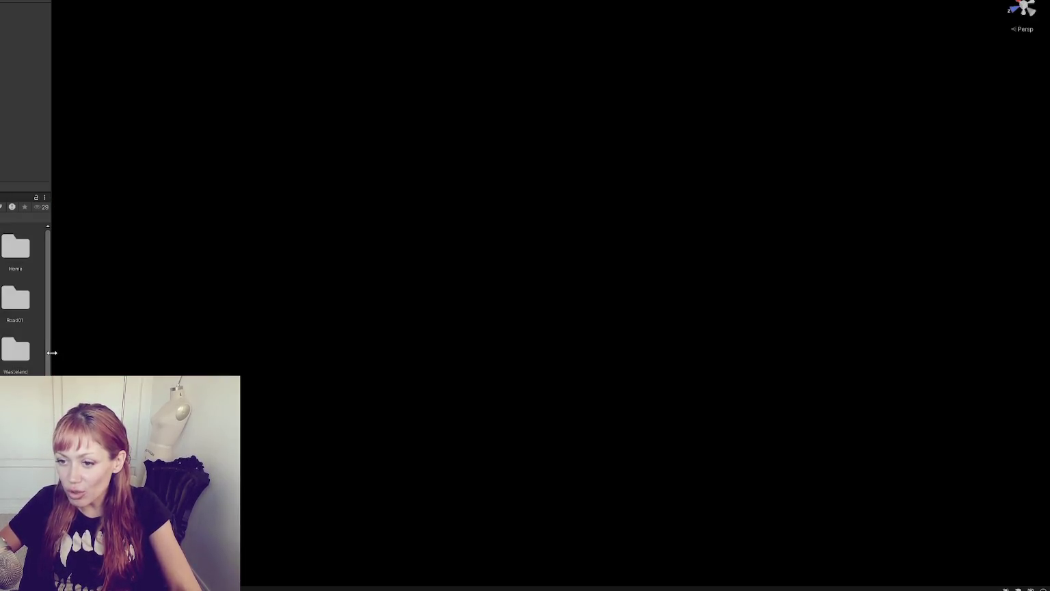
pyautogui.moveTo(52, 353); pyautogui.dragTo(89, 343)
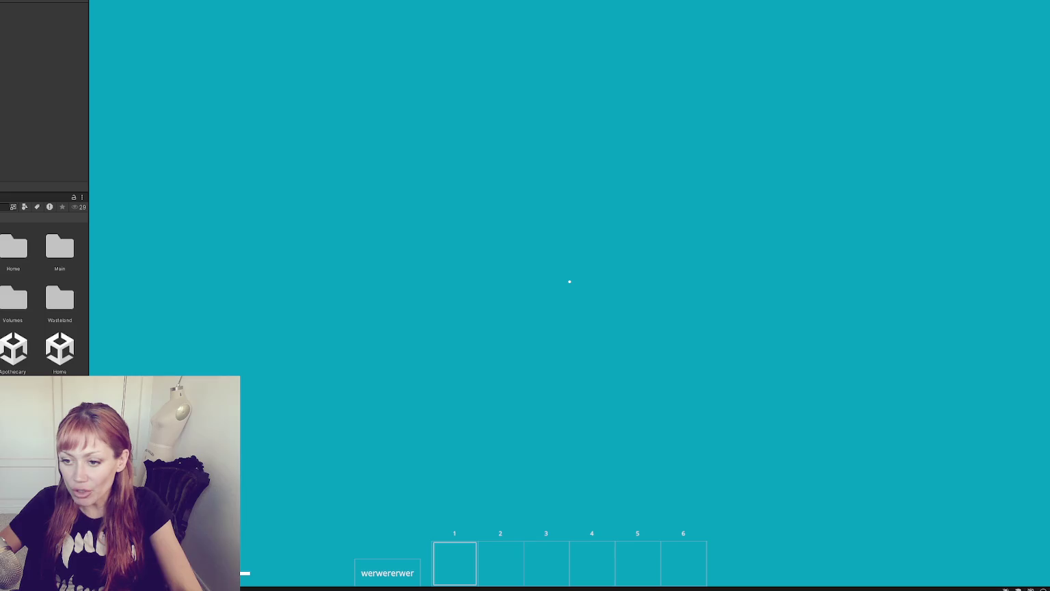
# Step: Load the Home scene additively, then drag the red-door wooden gate down to Y 2.85 and deselect it
pyautogui.rightClick(55, 350)
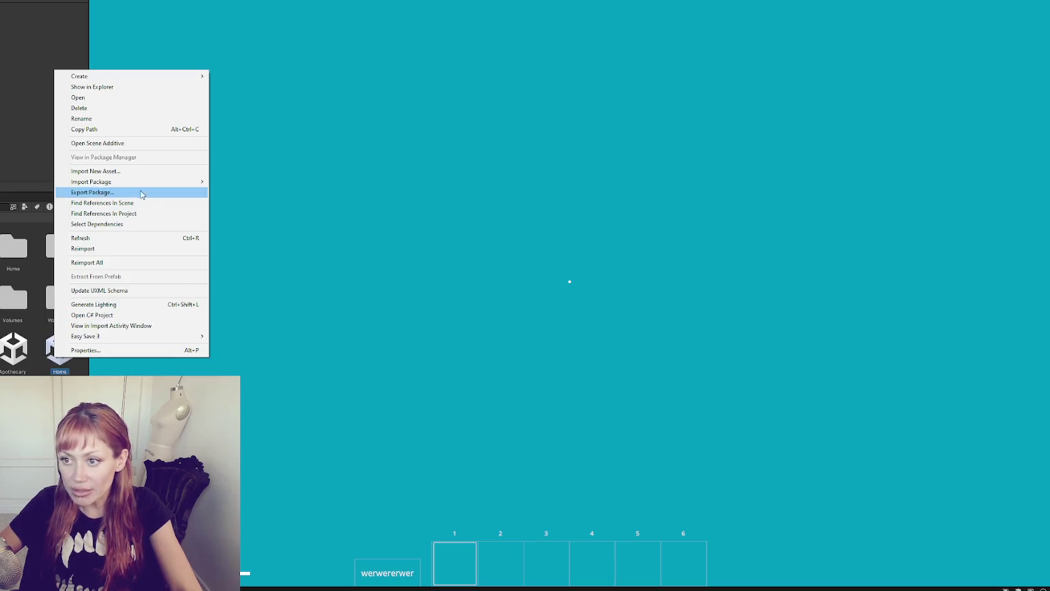
pyautogui.click(143, 143)
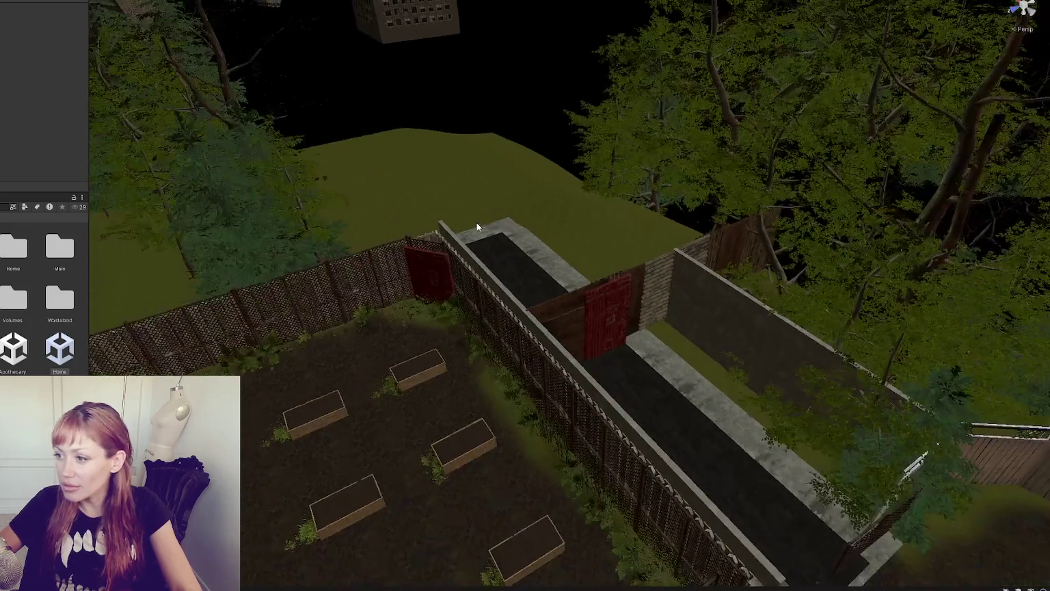
pyautogui.moveTo(477, 223)
pyautogui.mouseDown()
pyautogui.moveTo(426, 201)
pyautogui.moveTo(469, 252)
pyautogui.mouseUp()
pyautogui.click(470, 253)
pyautogui.press('f')
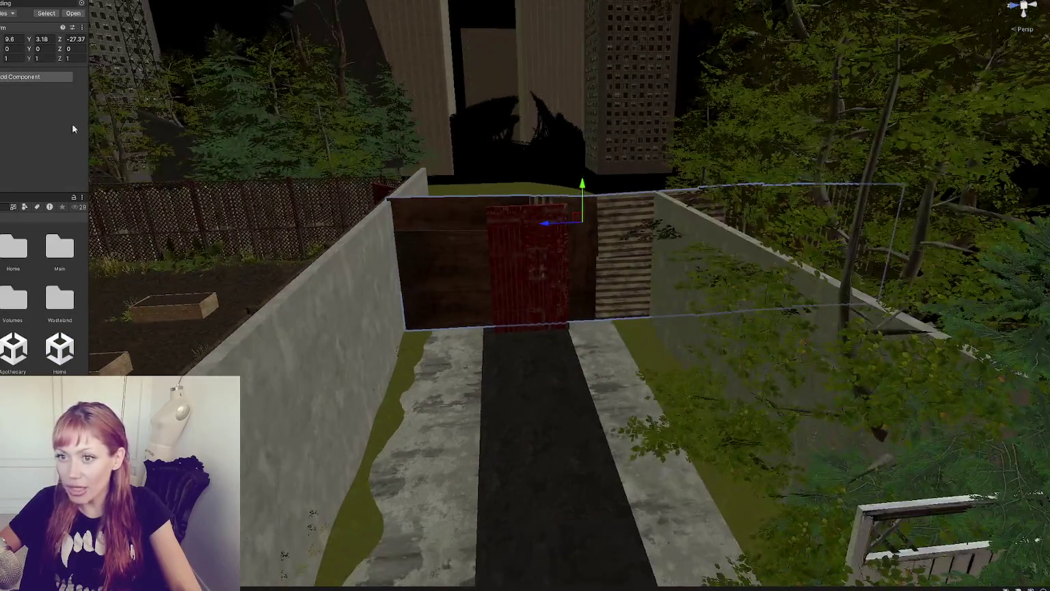
pyautogui.moveTo(584, 185); pyautogui.dragTo(581, 197)
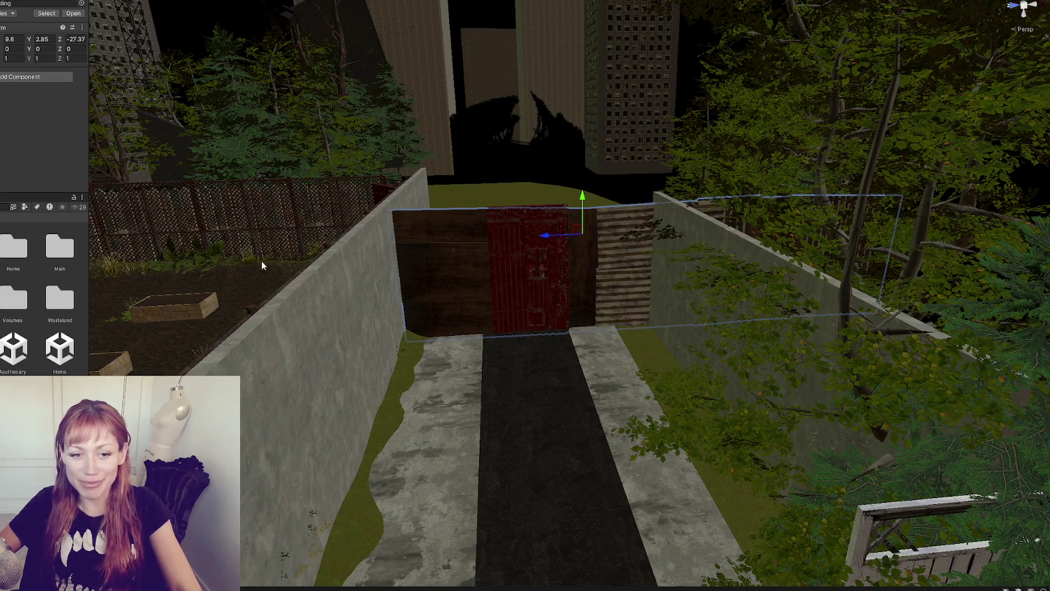
pyautogui.hotkey('ctrl', 'shift', 'd')
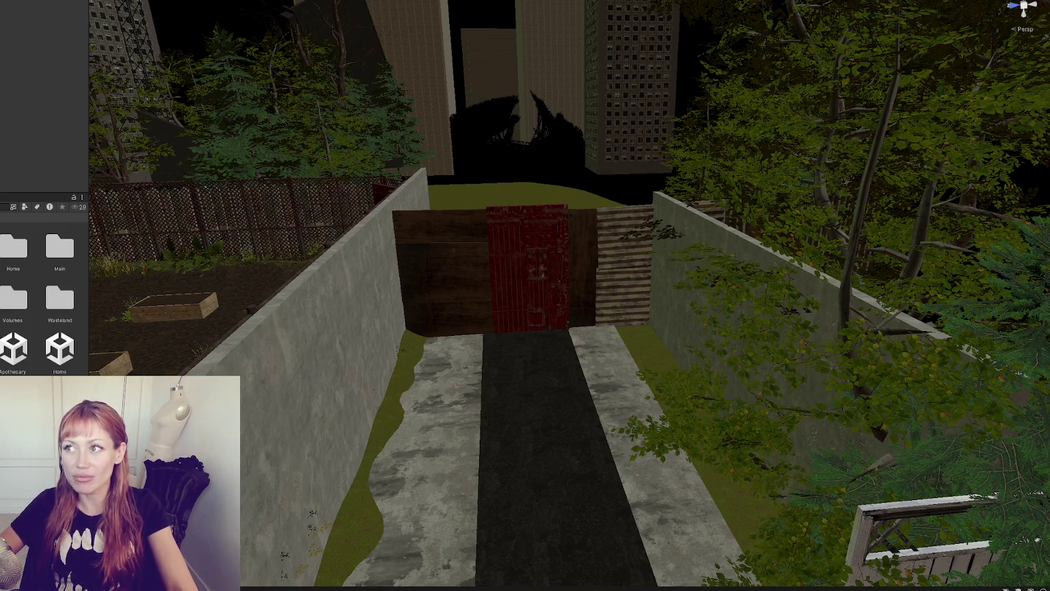
pyautogui.click(495, 283)
pyautogui.moveTo(494, 283)
pyautogui.mouseDown()
pyautogui.moveTo(703, 288)
pyautogui.moveTo(543, 278)
pyautogui.moveTo(564, 286)
pyautogui.moveTo(510, 237)
pyautogui.mouseUp()
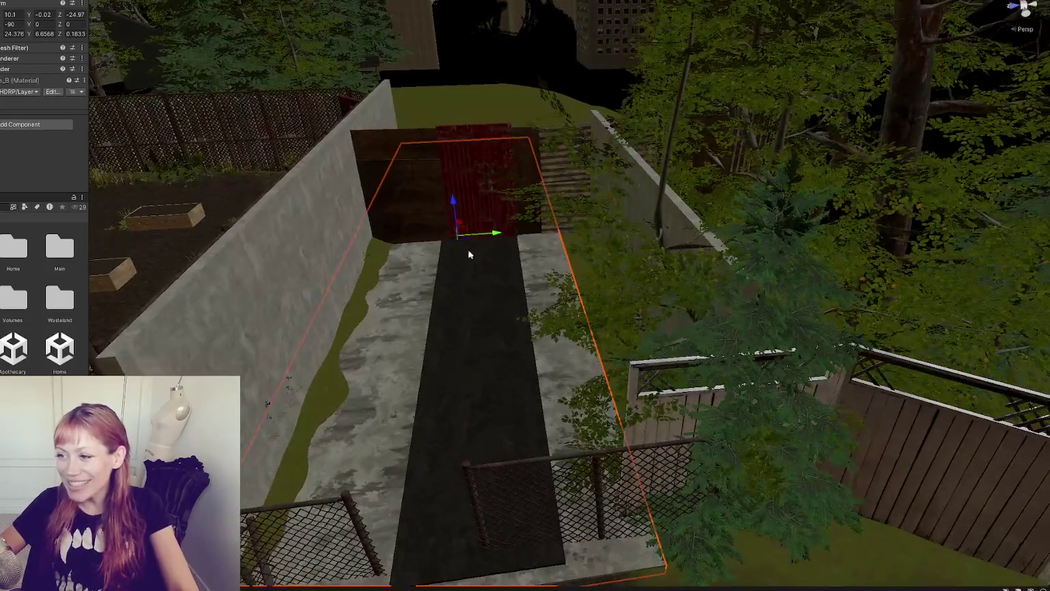
pyautogui.click(449, 264)
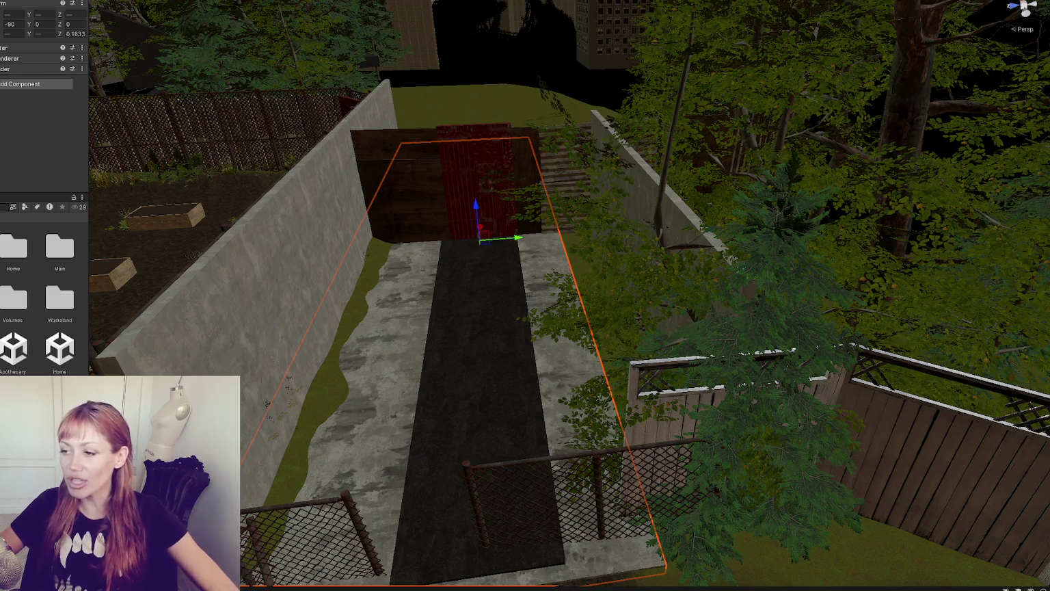
# Step: Paint the grass layer over the concrete strips left and right of the alley path
pyautogui.click(329, 377)
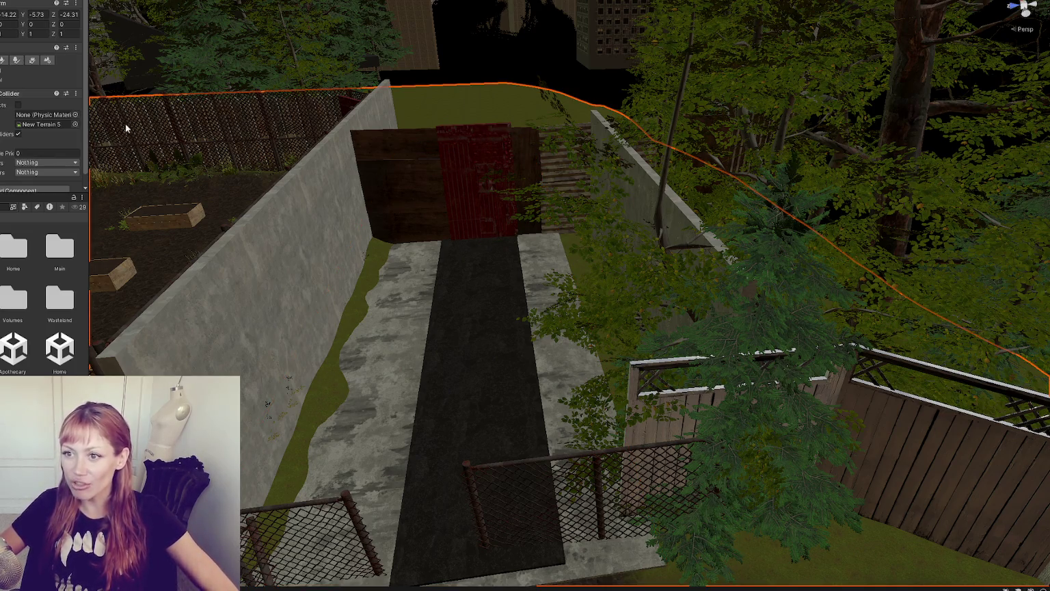
pyautogui.click(4, 60)
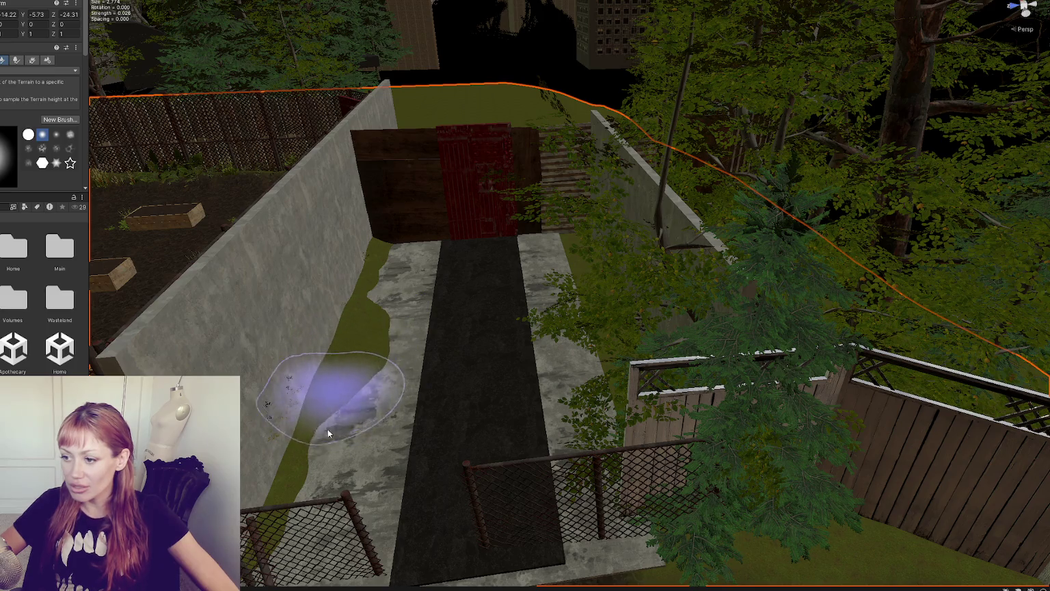
pyautogui.scroll(-3, 318, 537)
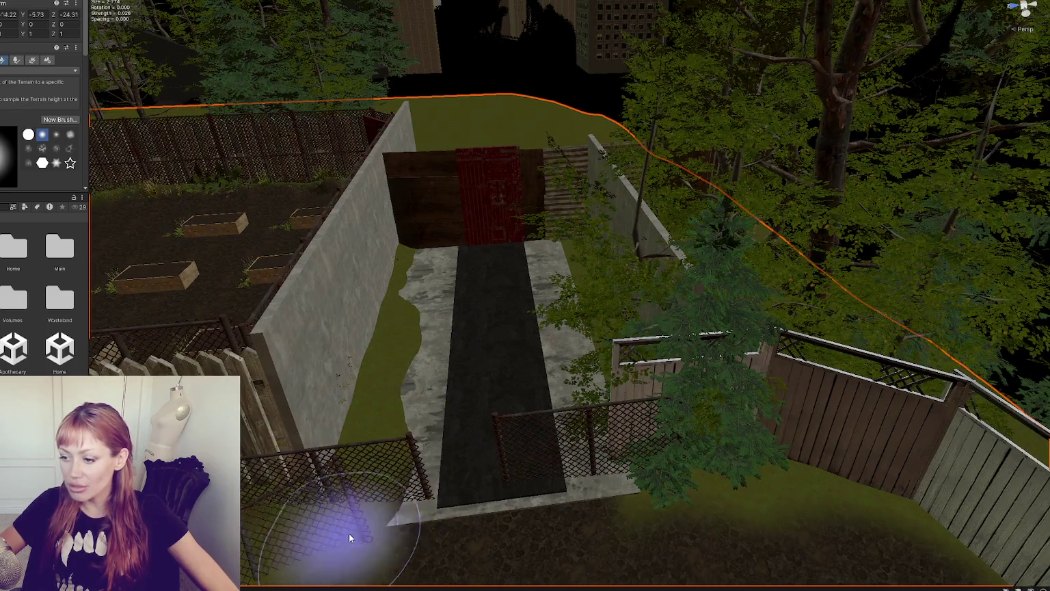
pyautogui.moveTo(427, 444)
pyautogui.mouseDown()
pyautogui.moveTo(421, 394)
pyautogui.moveTo(445, 364)
pyautogui.moveTo(410, 290)
pyautogui.moveTo(422, 276)
pyautogui.moveTo(437, 297)
pyautogui.moveTo(445, 253)
pyautogui.mouseUp()
pyautogui.moveTo(555, 242)
pyautogui.mouseDown()
pyautogui.moveTo(579, 352)
pyautogui.moveTo(553, 250)
pyautogui.moveTo(535, 280)
pyautogui.moveTo(558, 383)
pyautogui.moveTo(552, 399)
pyautogui.moveTo(605, 387)
pyautogui.moveTo(548, 489)
pyautogui.moveTo(555, 503)
pyautogui.moveTo(494, 503)
pyautogui.mouseUp()
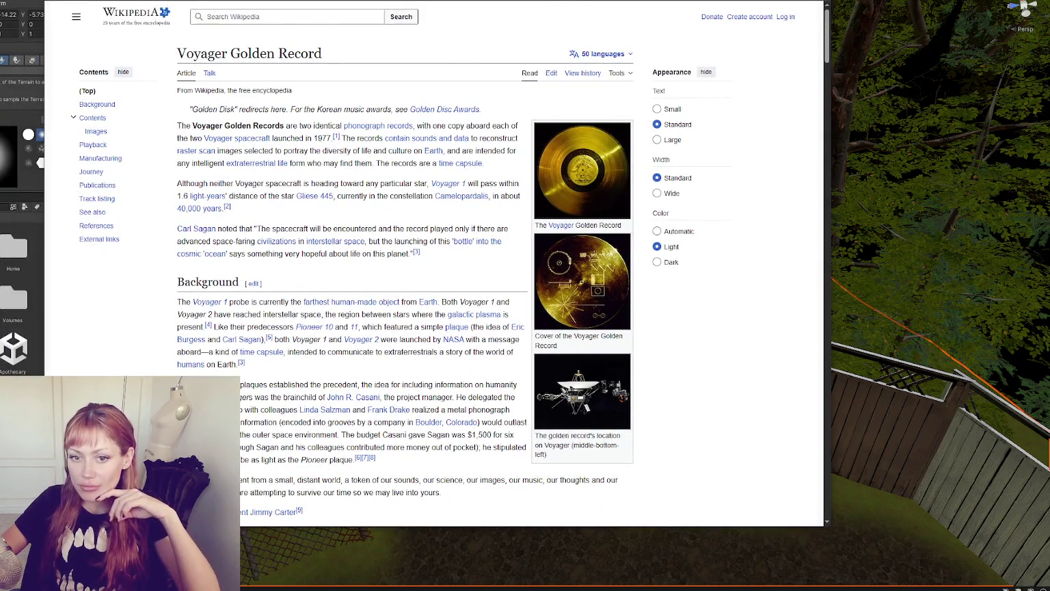
# Step: Enlarge the golden record image, view the record cover, then close the lightbox
pyautogui.click(566, 184)
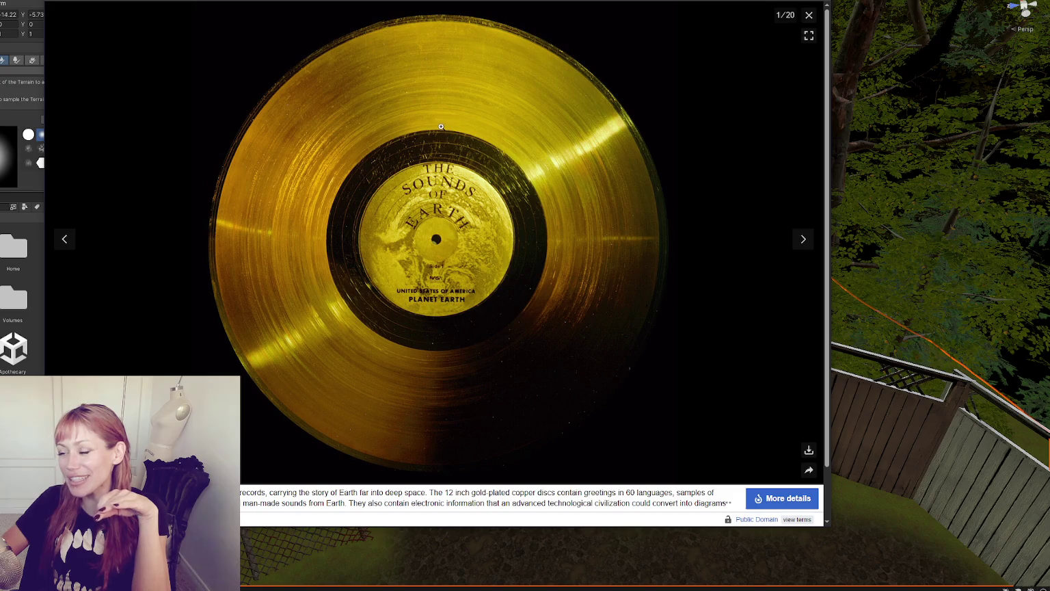
pyautogui.click(804, 238)
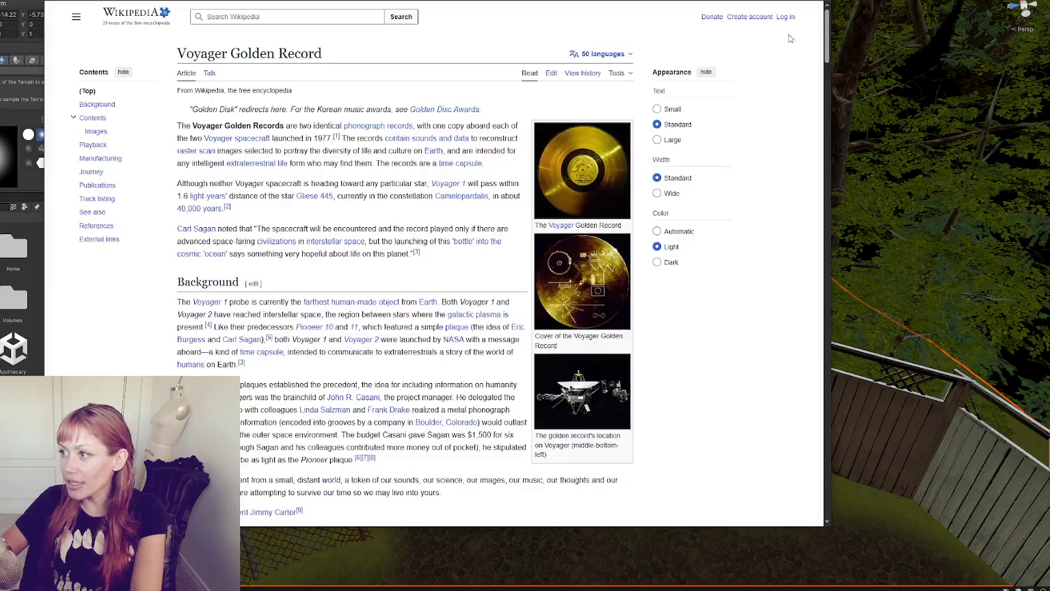
pyautogui.click(810, 15)
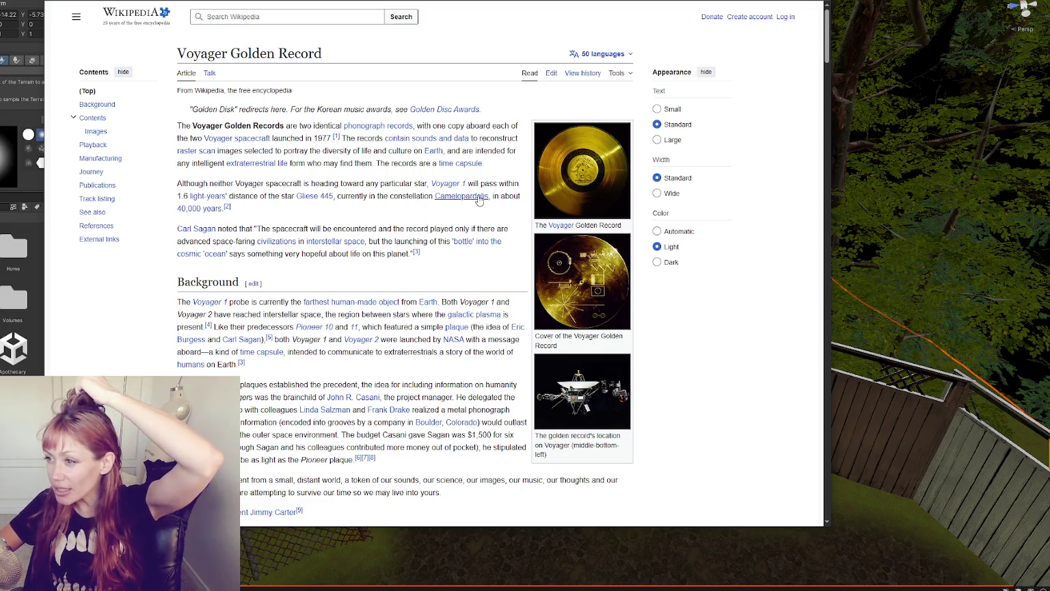
# Step: Skim the article, highlighting the opening, launch and spacecraft-heading passages
pyautogui.scroll(-1, 479, 204)
pyautogui.scroll(-3, 478, 204)
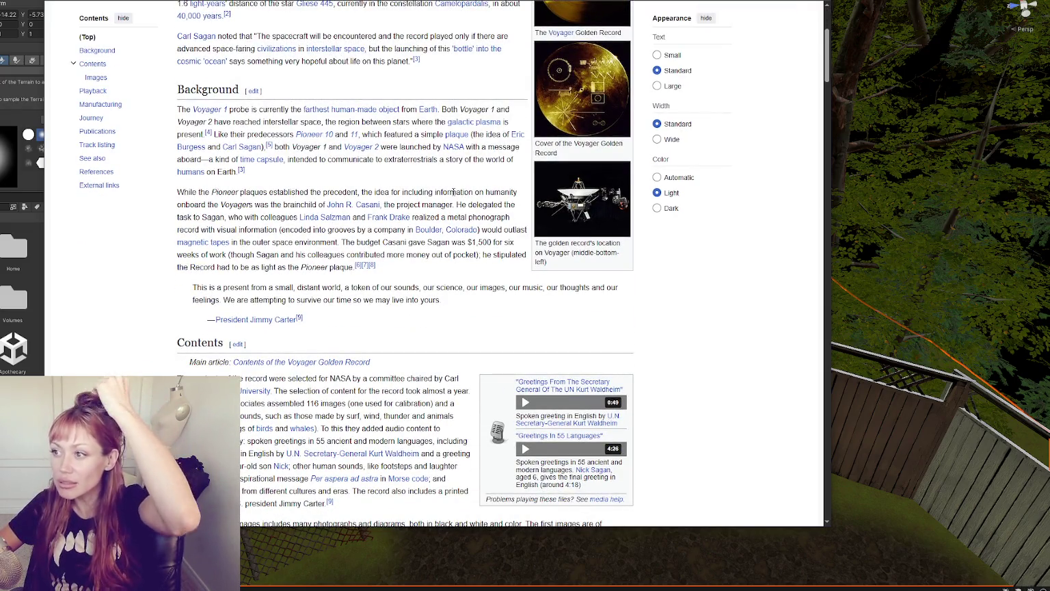
pyautogui.scroll(-2, 452, 192)
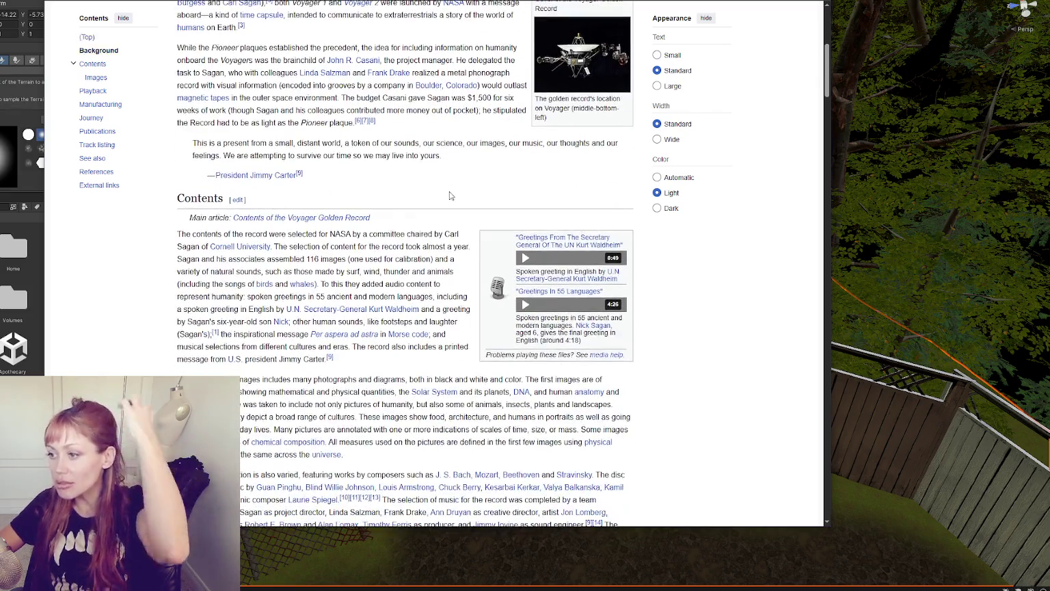
pyautogui.scroll(-10, 445, 195)
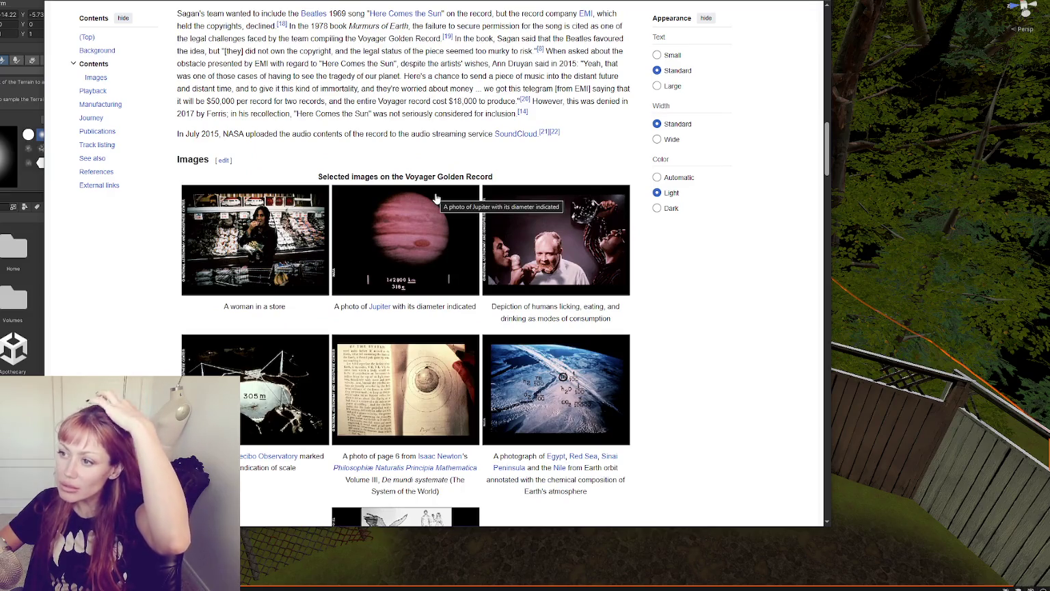
pyautogui.scroll(15, 436, 197)
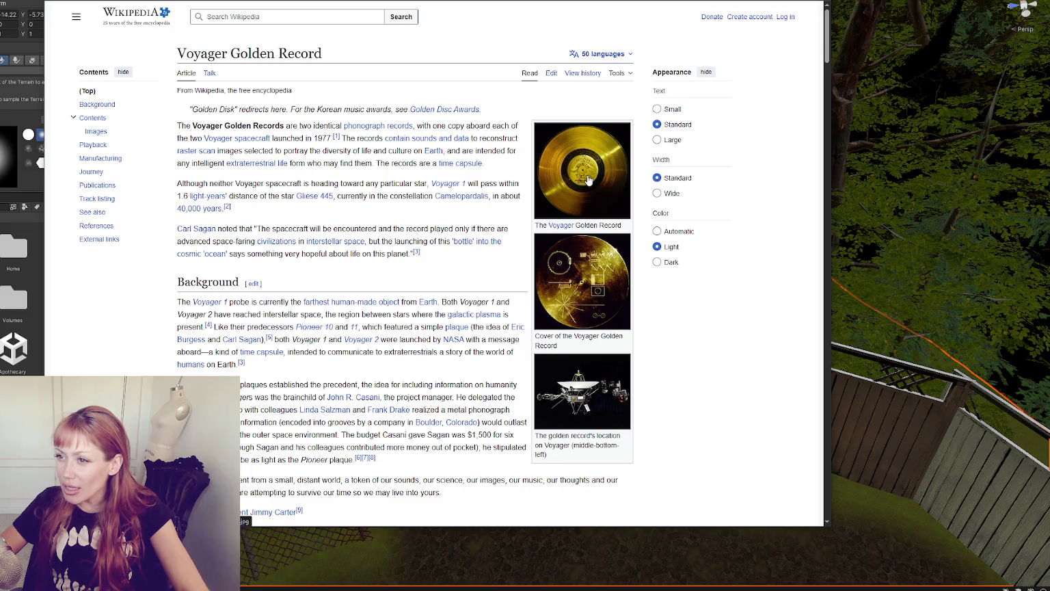
pyautogui.moveTo(426, 126); pyautogui.dragTo(511, 125)
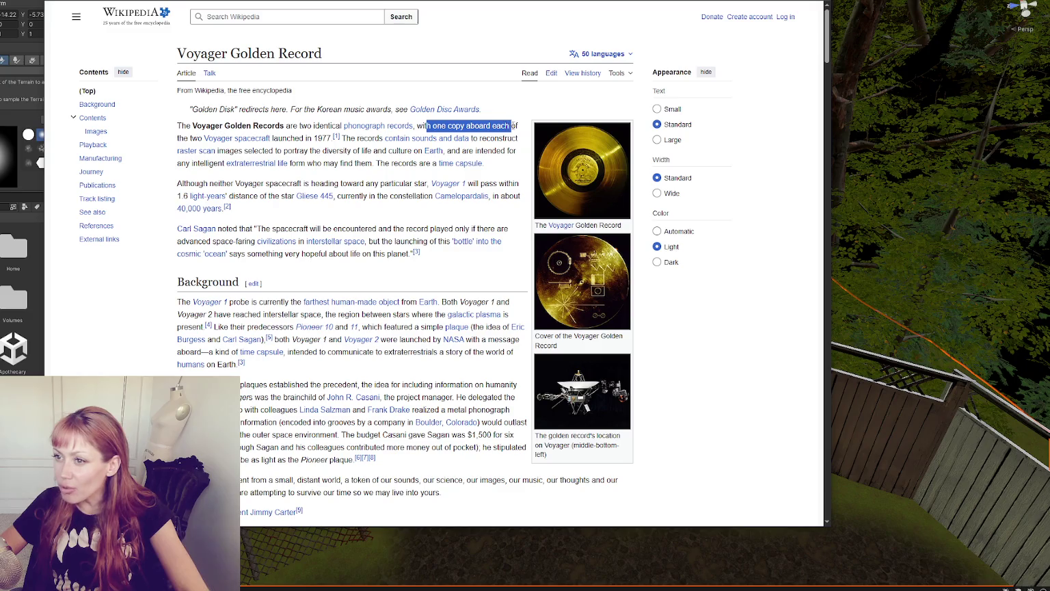
pyautogui.moveTo(190, 138); pyautogui.dragTo(338, 137)
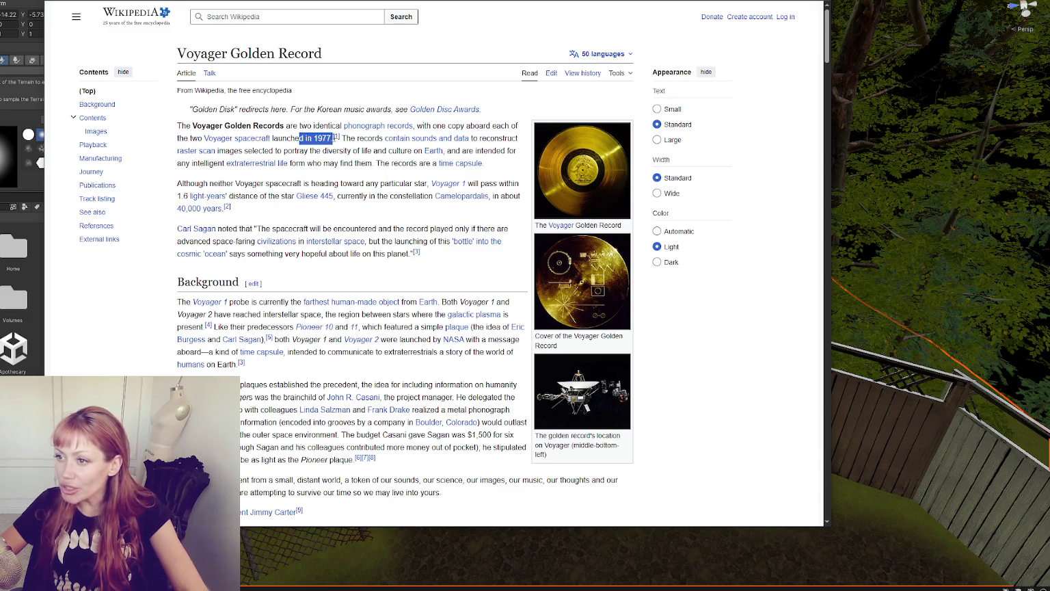
pyautogui.click(462, 220)
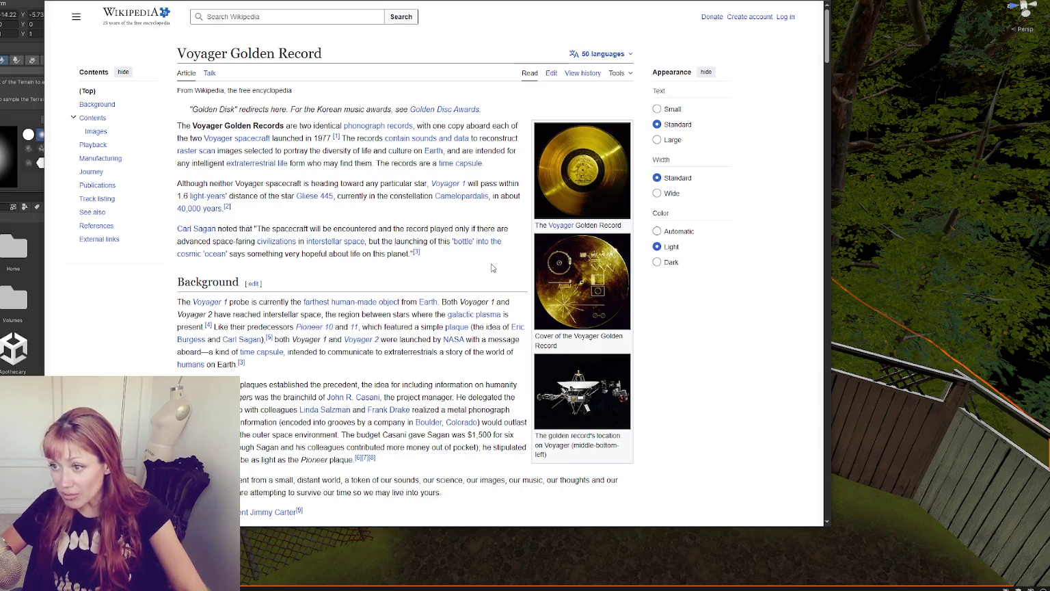
pyautogui.moveTo(186, 183)
pyautogui.mouseDown()
pyautogui.moveTo(490, 183)
pyautogui.moveTo(199, 197)
pyautogui.moveTo(387, 197)
pyautogui.mouseUp()
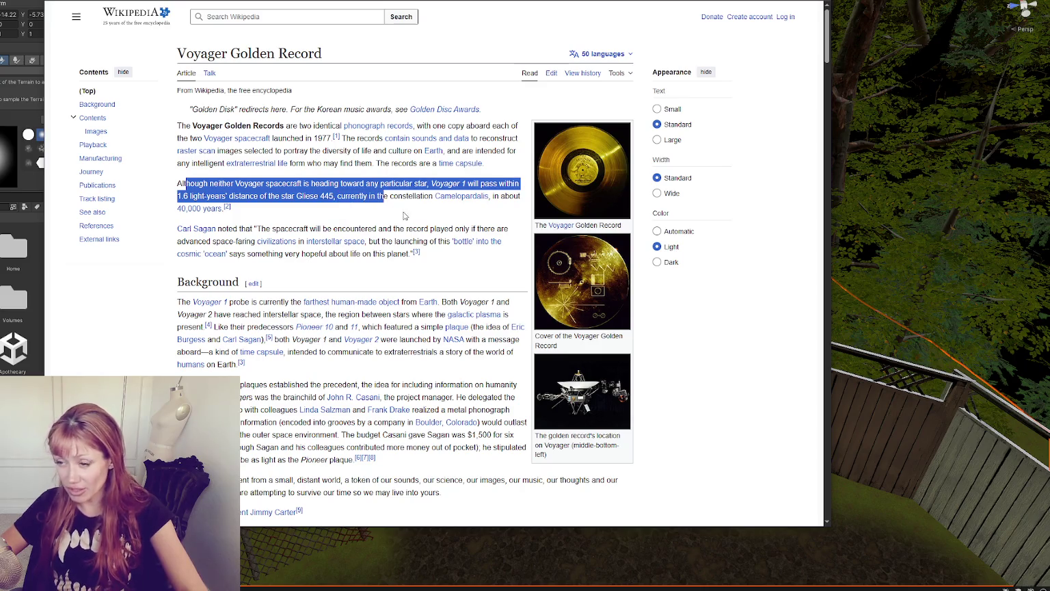
pyautogui.click(412, 216)
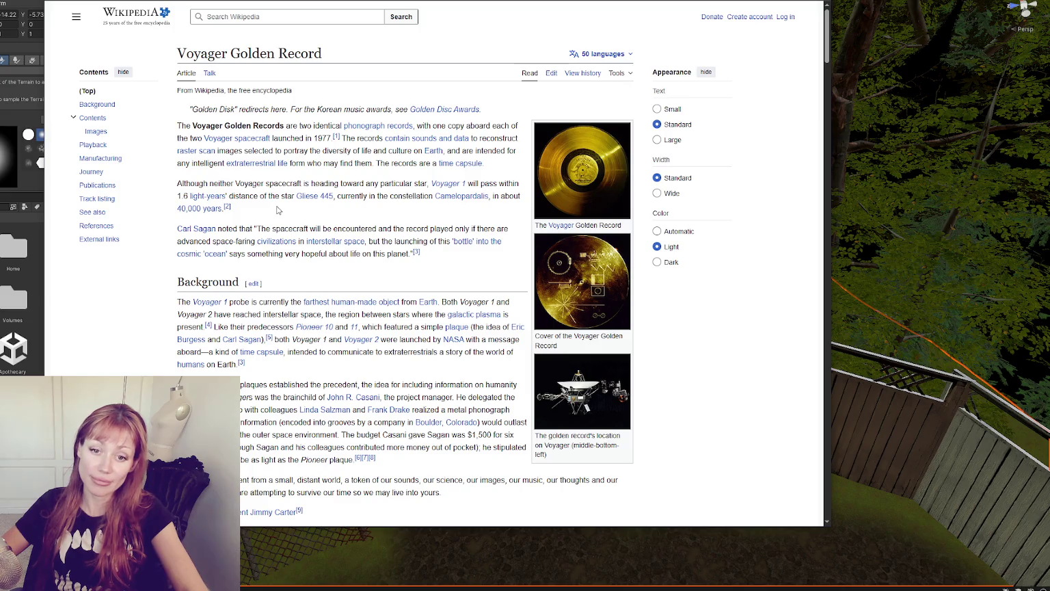
# Step: Scroll through the rest of the article and switch back to Unity
pyautogui.scroll(-1, 310, 160)
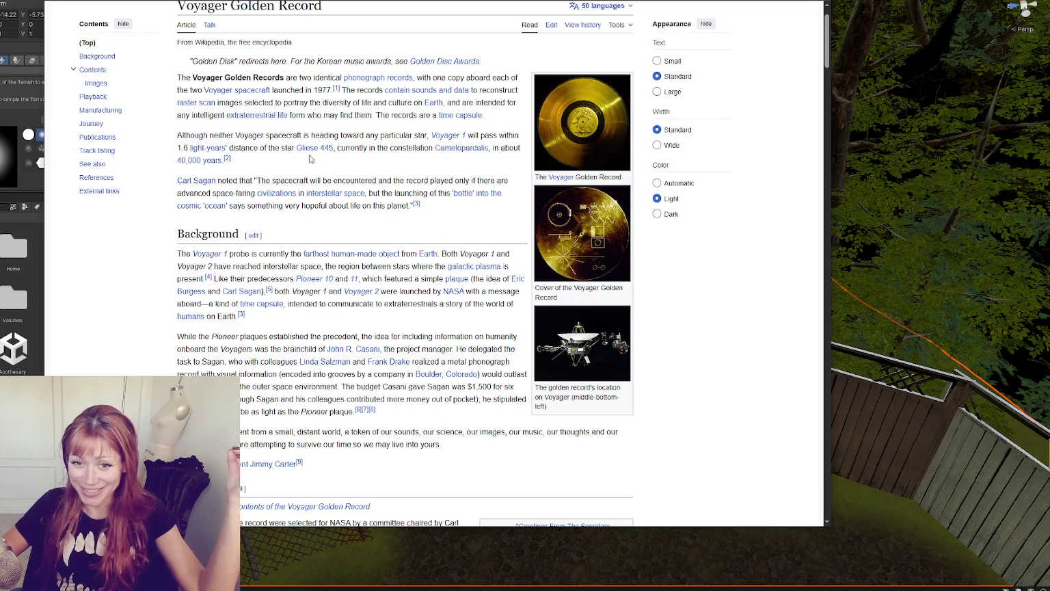
pyautogui.scroll(-1, 361, 159)
pyautogui.scroll(-1, 361, 159)
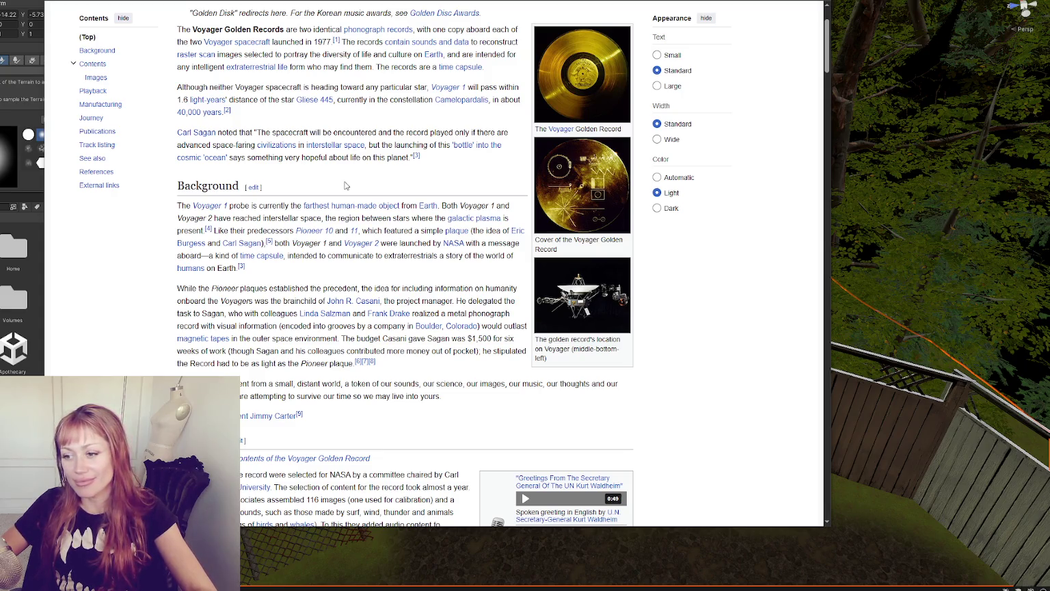
pyautogui.scroll(-3, 346, 188)
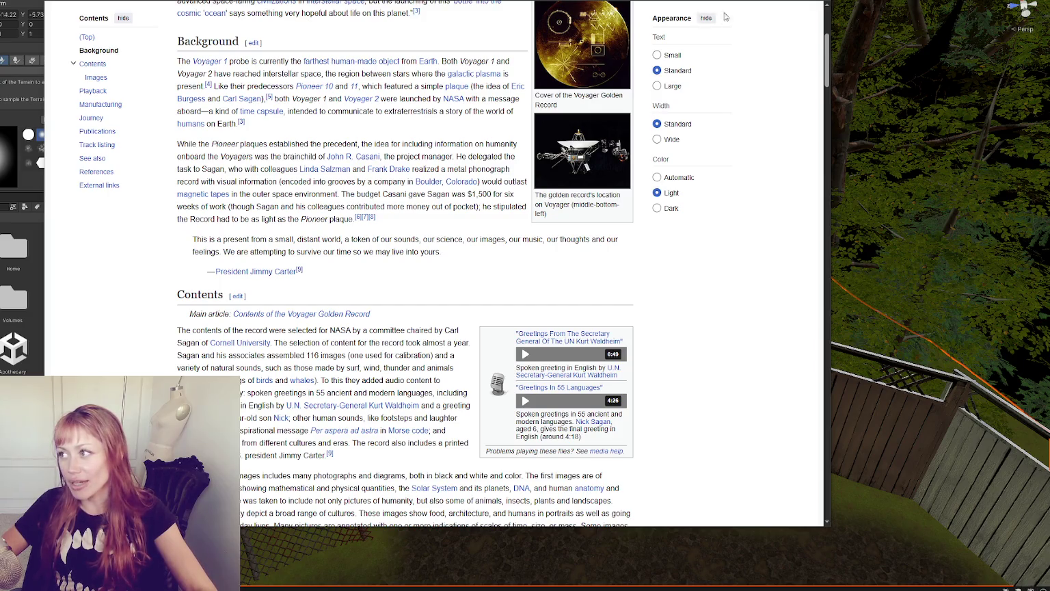
pyautogui.hotkey('alt', 'Tab')
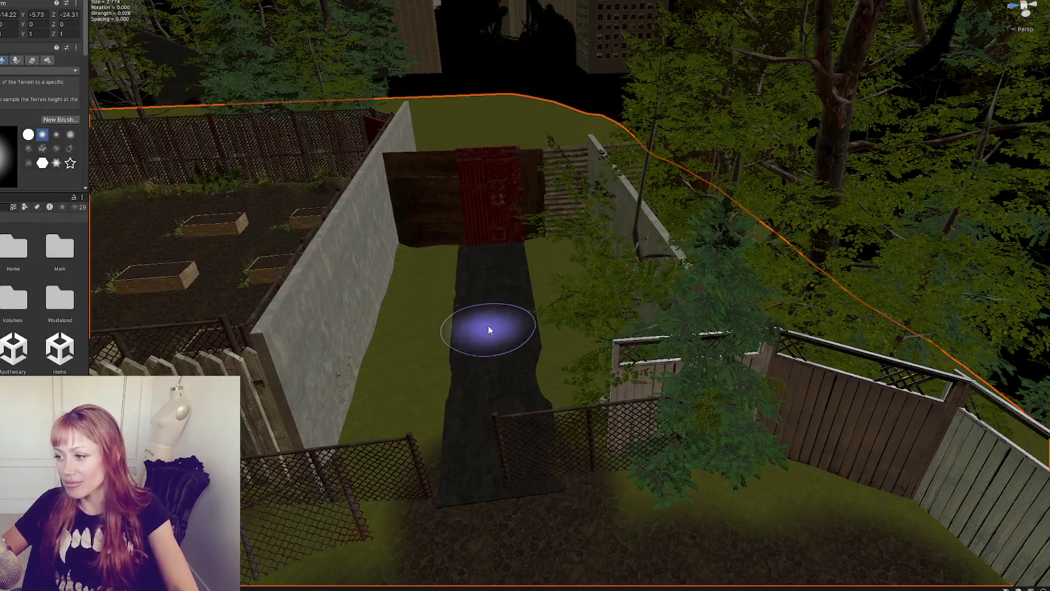
# Step: Leave terrain painting and view the alley path from above
pyautogui.moveTo(507, 353)
pyautogui.keyDown('alt'); pyautogui.mouseDown()
pyautogui.moveTo(761, 376)
pyautogui.moveTo(521, 376)
pyautogui.moveTo(512, 314)
pyautogui.mouseUp(); pyautogui.keyUp('alt')
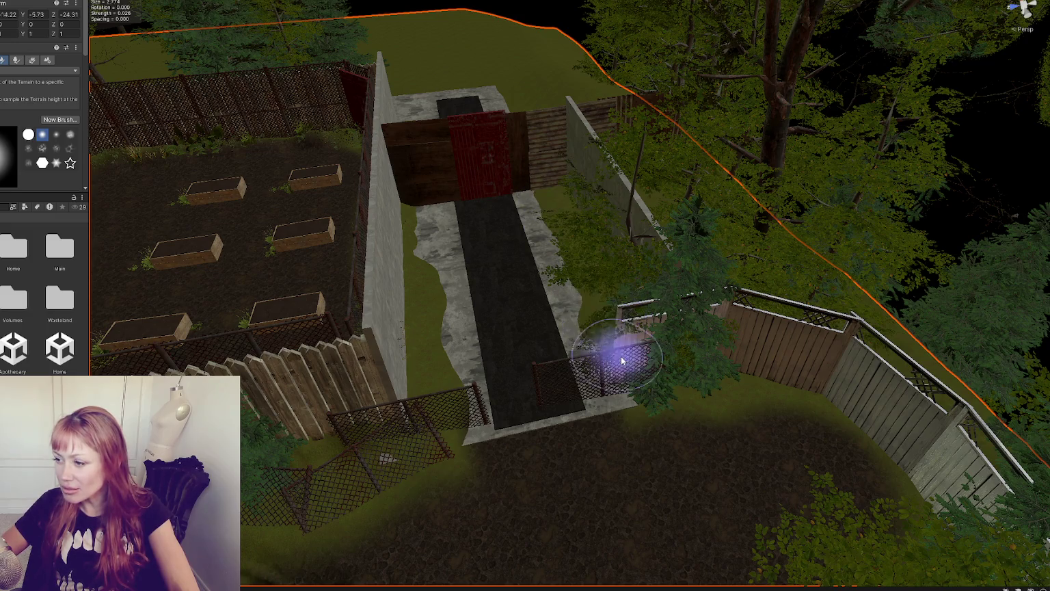
pyautogui.scroll(3, 586, 437)
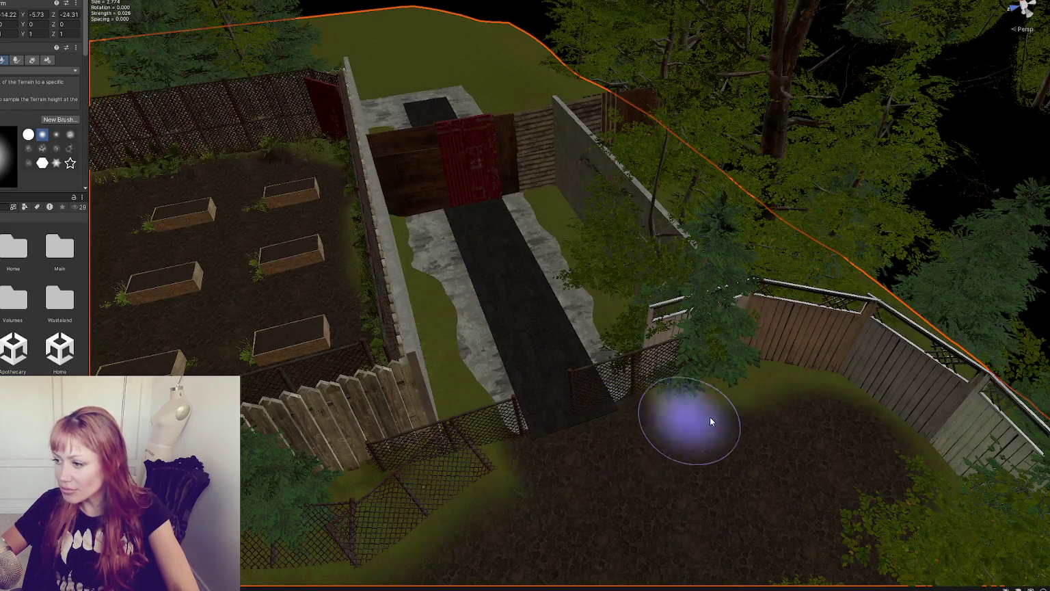
pyautogui.press('q')
pyautogui.moveTo(543, 340); pyautogui.dragTo(590, 367)
pyautogui.press('w')
# Step: Check the asphalt path and the terrain beside it, then view the alley's far end
pyautogui.click(586, 333)
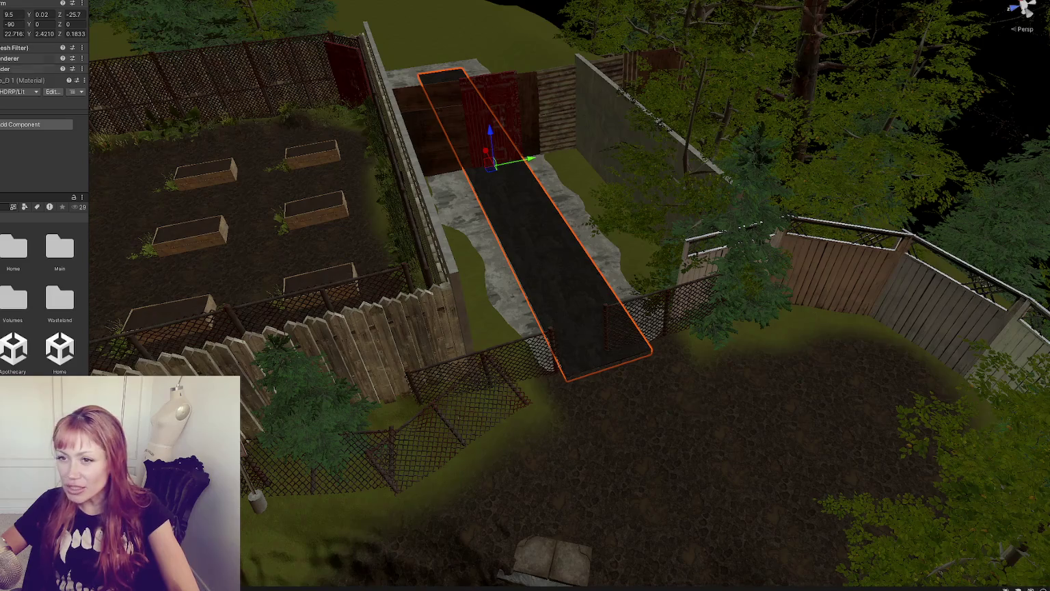
pyautogui.click(722, 499)
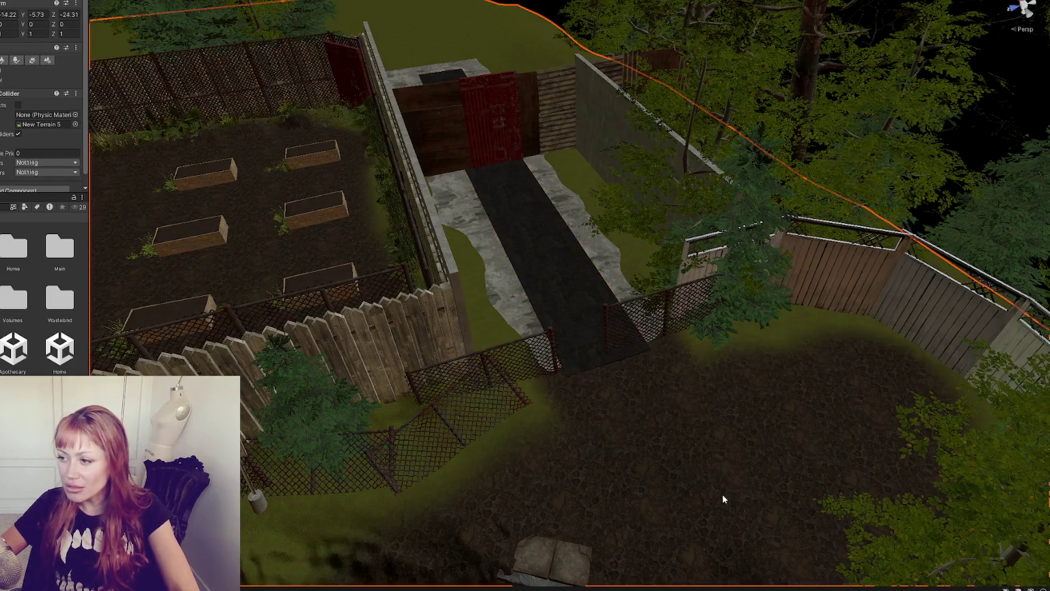
pyautogui.click(543, 248)
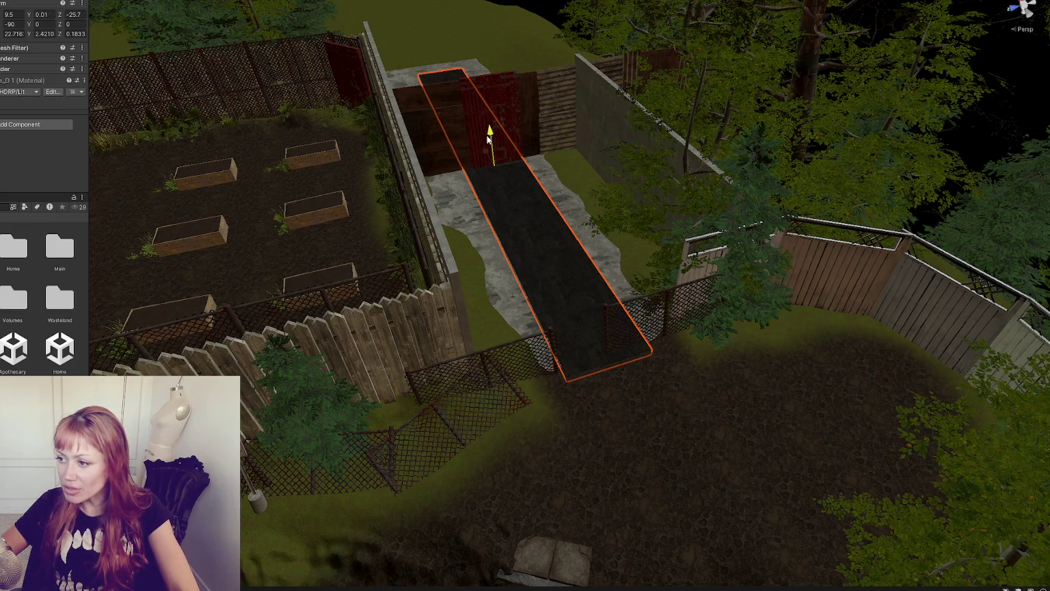
pyautogui.click(598, 410)
pyautogui.moveTo(597, 411)
pyautogui.mouseDown()
pyautogui.moveTo(580, 415)
pyautogui.moveTo(1014, 394)
pyautogui.moveTo(851, 313)
pyautogui.mouseUp()
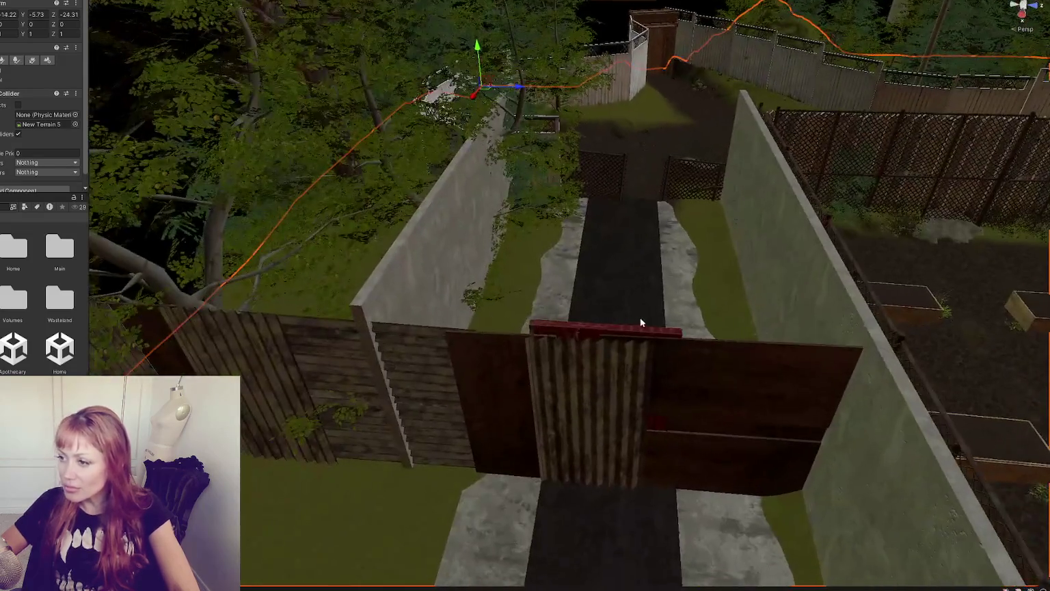
# Step: Select both chain-link panels and rotate them upright
pyautogui.click(611, 179)
pyautogui.press('f')
pyautogui.moveTo(321, 181)
pyautogui.mouseDown()
pyautogui.moveTo(525, 232)
pyautogui.moveTo(432, 198)
pyautogui.mouseUp()
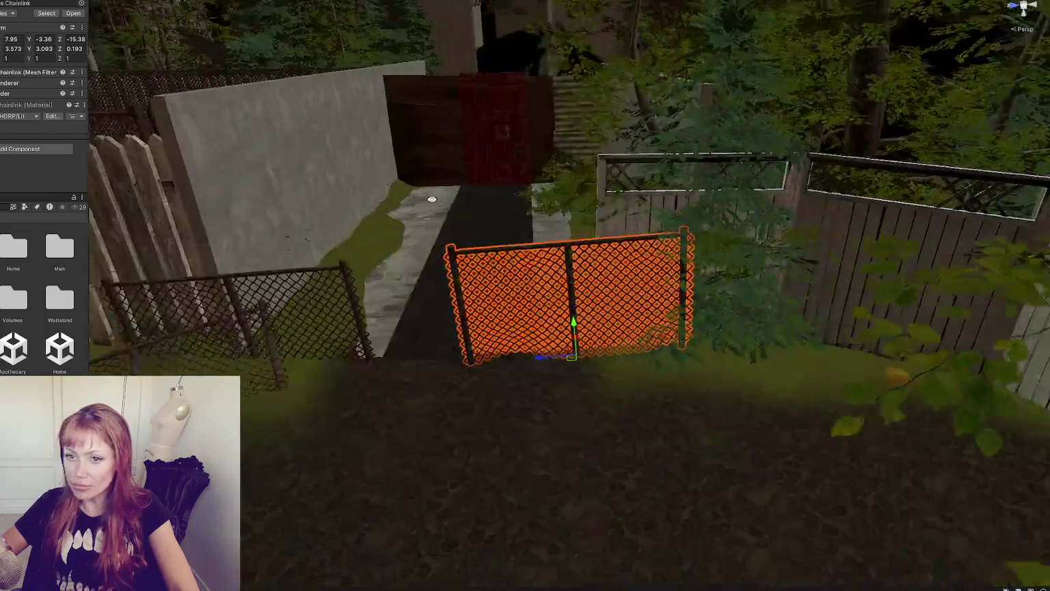
pyautogui.keyDown('shift'); pyautogui.click(301, 297); pyautogui.keyUp('shift')
pyautogui.moveTo(314, 278)
pyautogui.mouseDown()
pyautogui.moveTo(326, 257)
pyautogui.moveTo(482, 293)
pyautogui.mouseUp()
pyautogui.press('e')
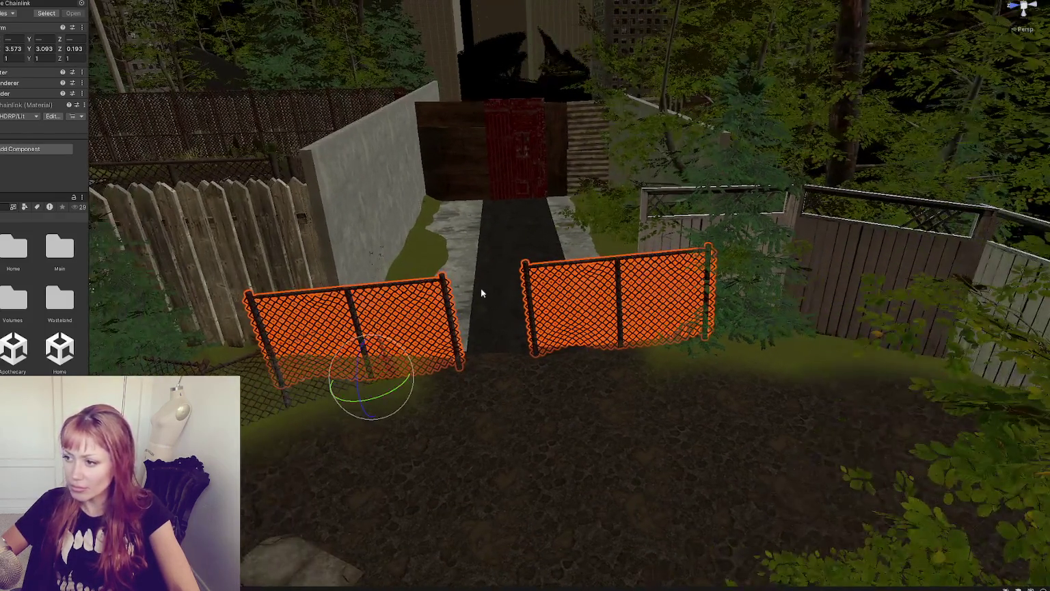
pyautogui.moveTo(419, 339); pyautogui.dragTo(403, 346)
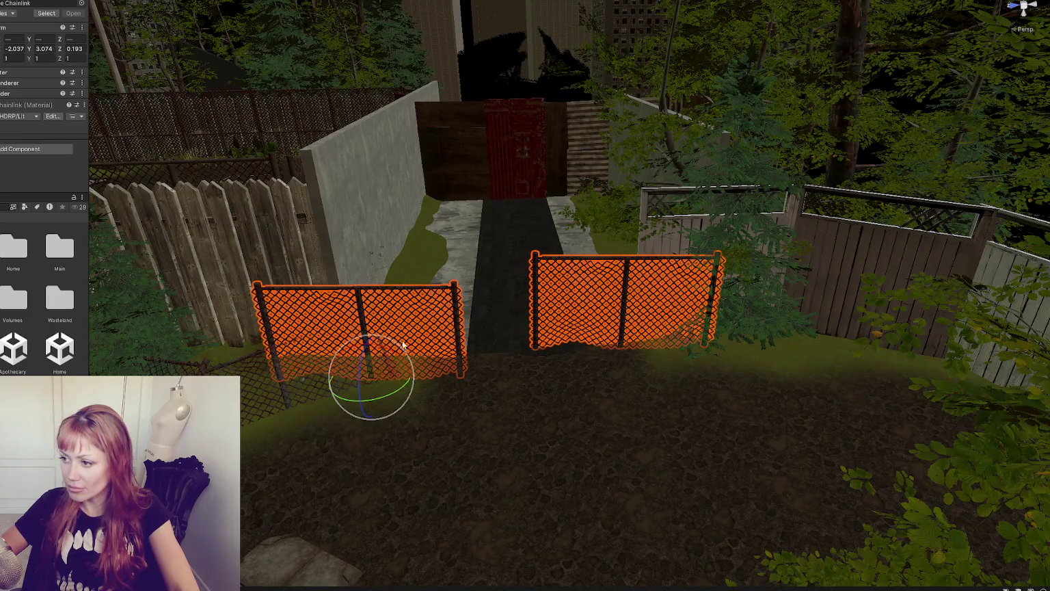
# Step: Slide the right chain-link panel out to the fence edge and straighten its tilt
pyautogui.click(492, 384)
pyautogui.click(589, 328)
pyautogui.press('w')
pyautogui.moveTo(582, 350); pyautogui.dragTo(646, 350)
pyautogui.press('e')
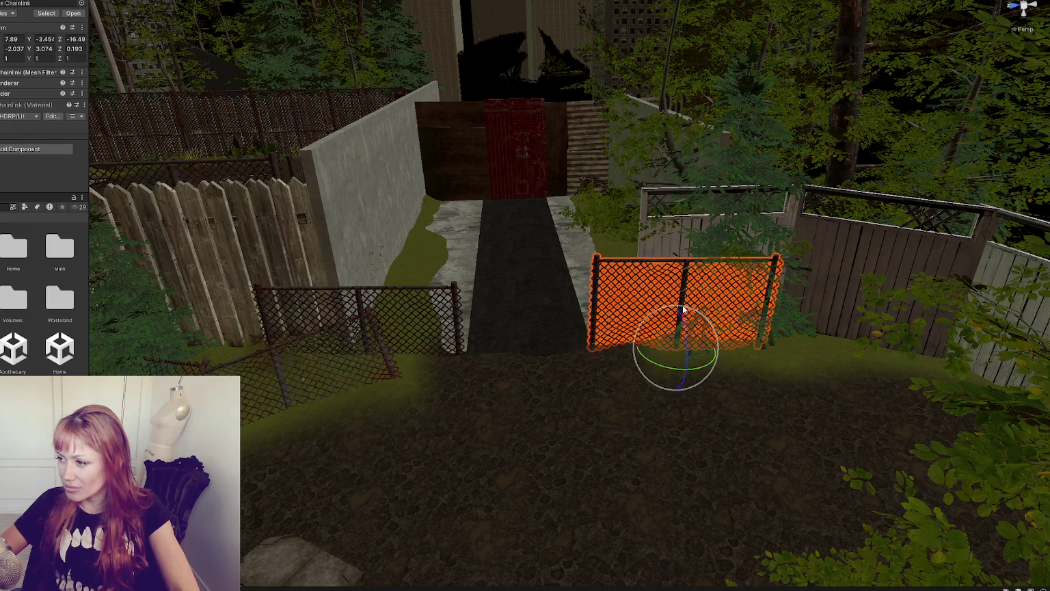
pyautogui.moveTo(683, 310); pyautogui.dragTo(680, 320)
pyautogui.press('w')
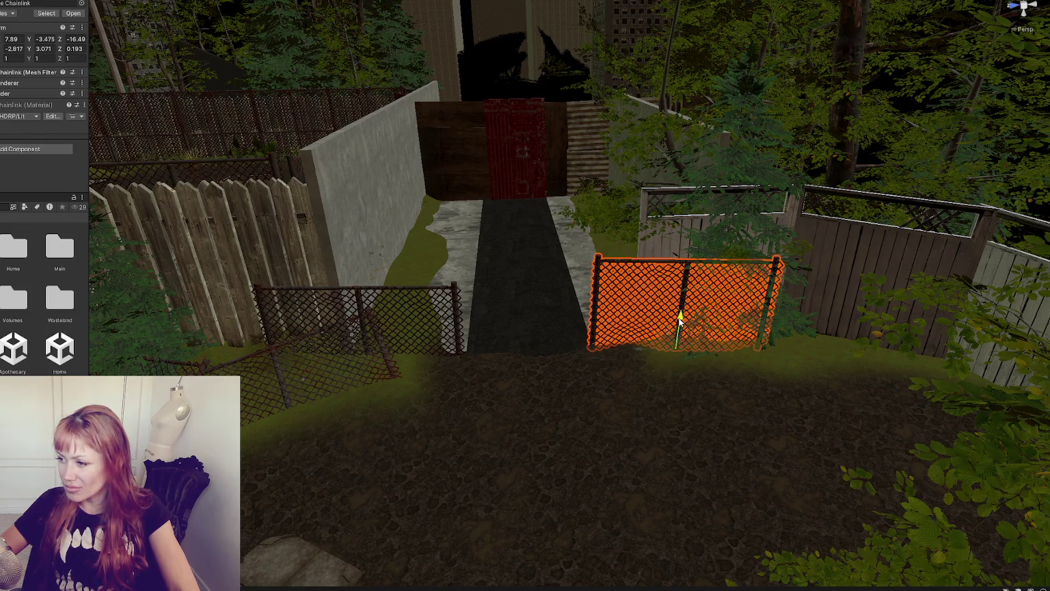
# Step: Straighten the left chain-link panel's tilt and slide it toward the path
pyautogui.click(459, 317)
pyautogui.press('e')
pyautogui.moveTo(381, 350); pyautogui.dragTo(376, 351)
pyautogui.press('w')
pyautogui.moveTo(333, 379); pyautogui.dragTo(343, 377)
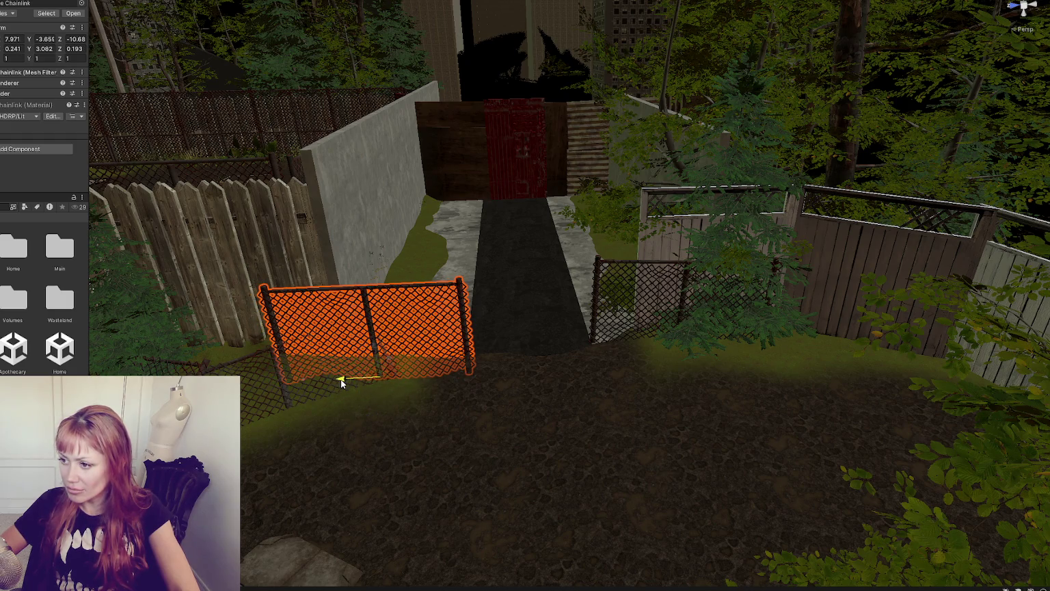
pyautogui.click(274, 388)
# Step: Raise the left panel slightly, to Z -10.68, then check the right panel's placement
pyautogui.scroll(-3, 286, 466)
pyautogui.click(462, 286)
pyautogui.click(404, 277)
pyautogui.click(401, 279)
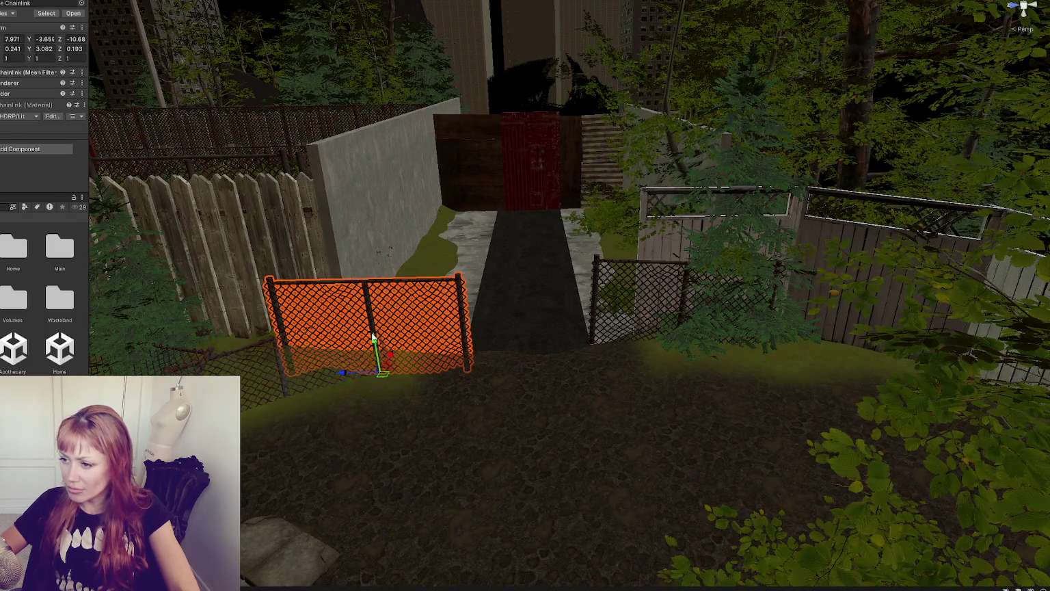
pyautogui.moveTo(373, 338); pyautogui.dragTo(375, 329)
pyautogui.click(596, 292)
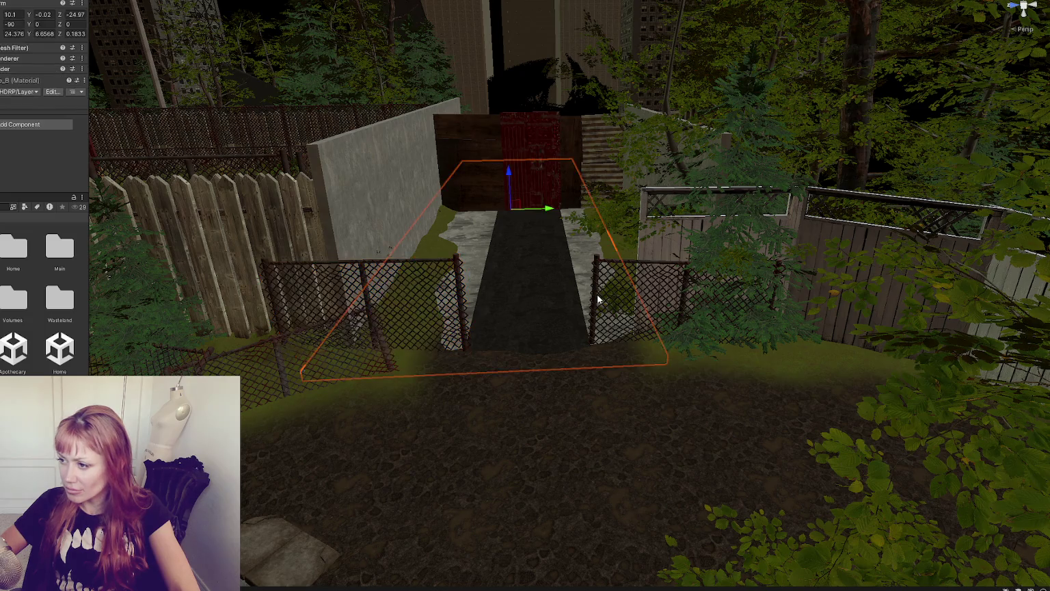
pyautogui.click(597, 294)
pyautogui.moveTo(672, 342); pyautogui.dragTo(515, 322)
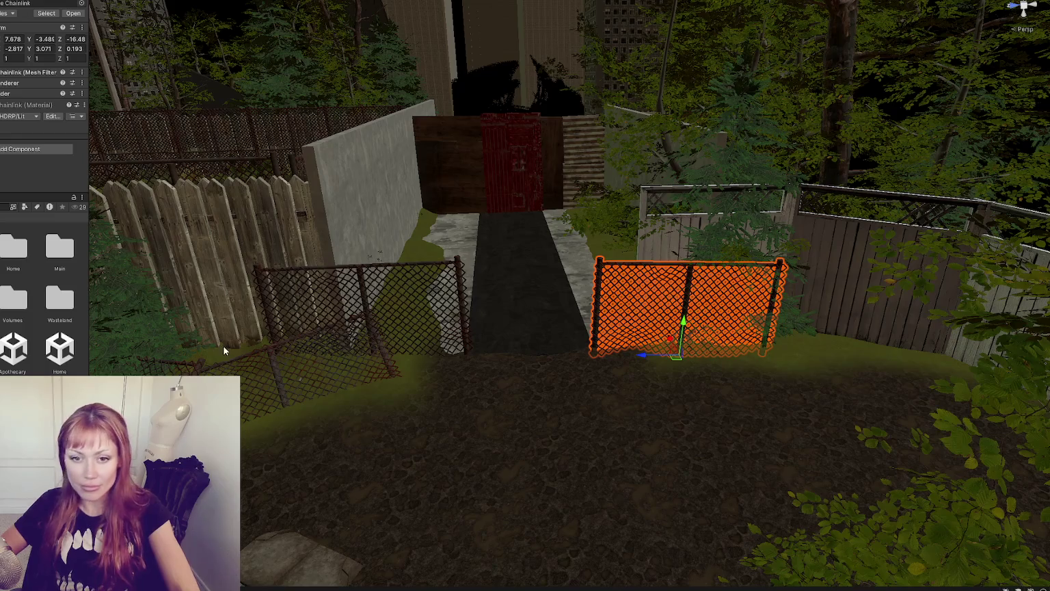